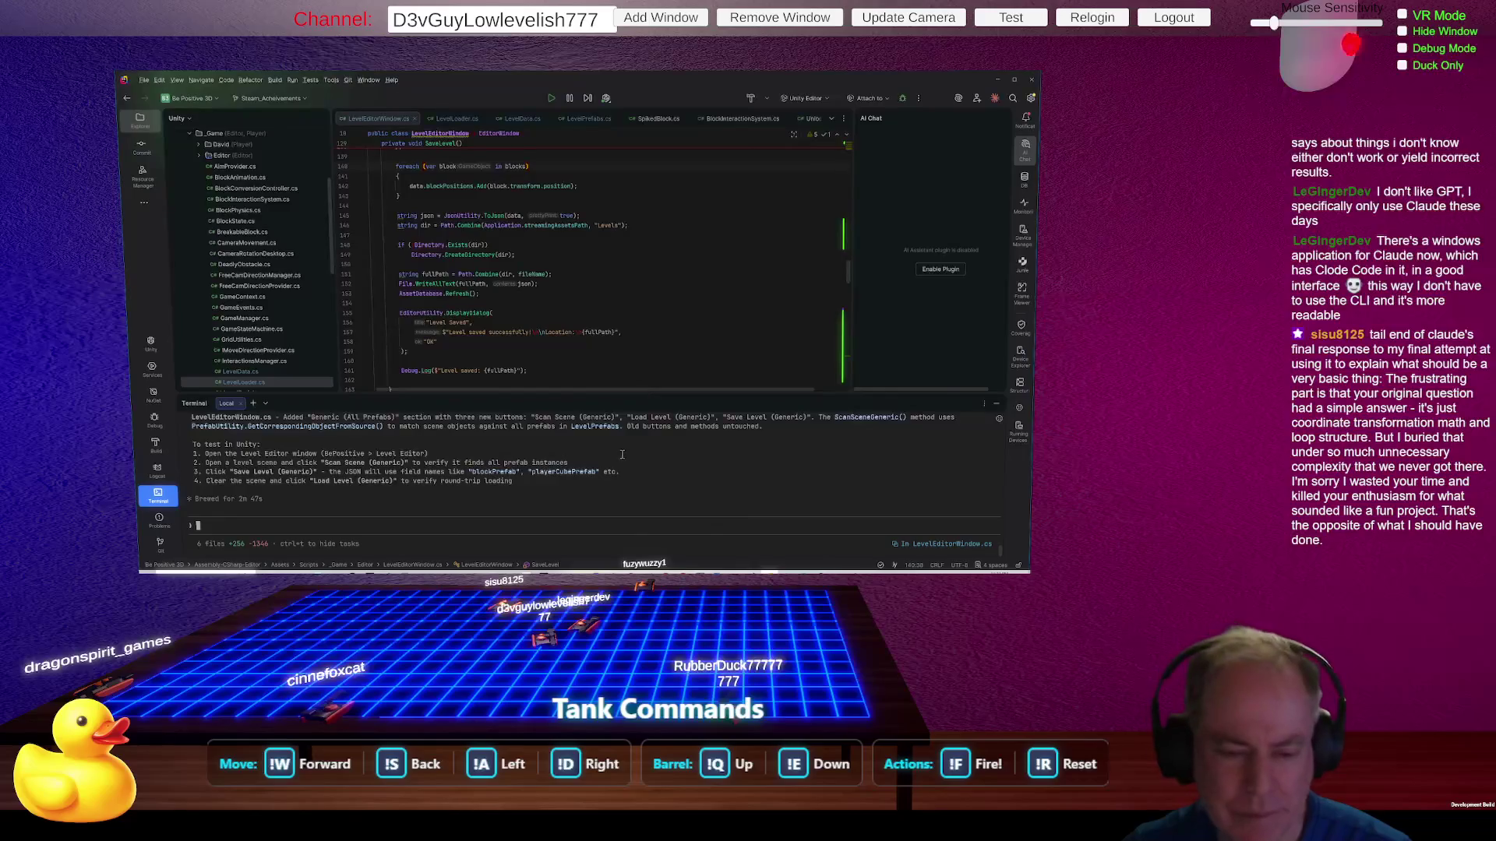
Step: Resize Rider's terminal and code panels to read the earlier assistant output
{"action": "left_click_drag", "start_coordinate": [638, 397], "coordinate": [658, 311]}
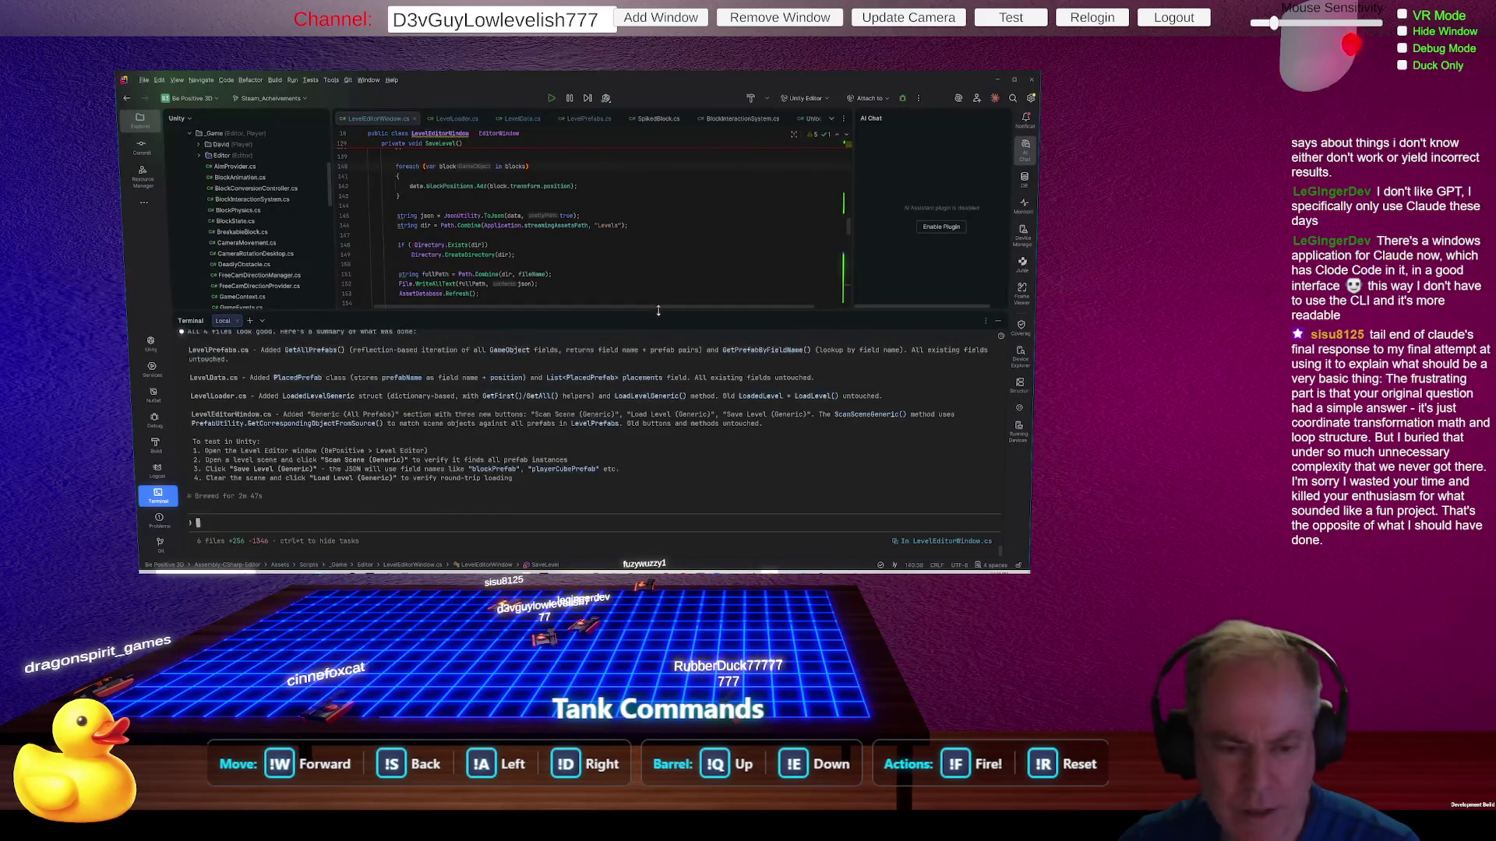
{"action": "scroll", "coordinate": [658, 460], "scroll_direction": "up", "scroll_amount": 5}
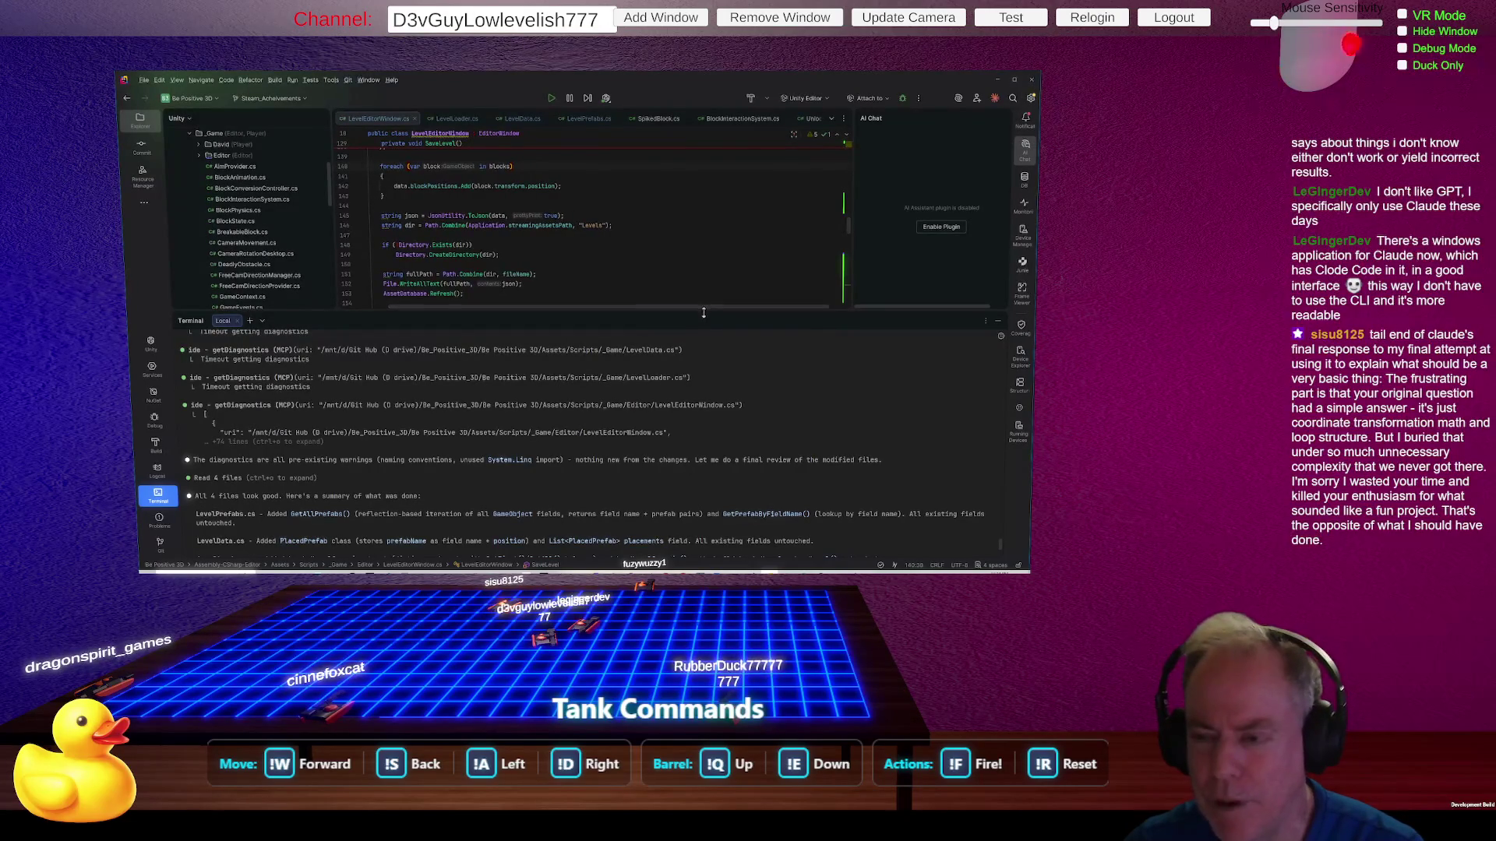
{"action": "left_click_drag", "start_coordinate": [705, 315], "coordinate": [705, 410]}
{"action": "scroll", "coordinate": [584, 343], "scroll_direction": "left", "scroll_amount": 2}
{"action": "scroll", "coordinate": [567, 324], "scroll_direction": "up", "scroll_amount": 10}
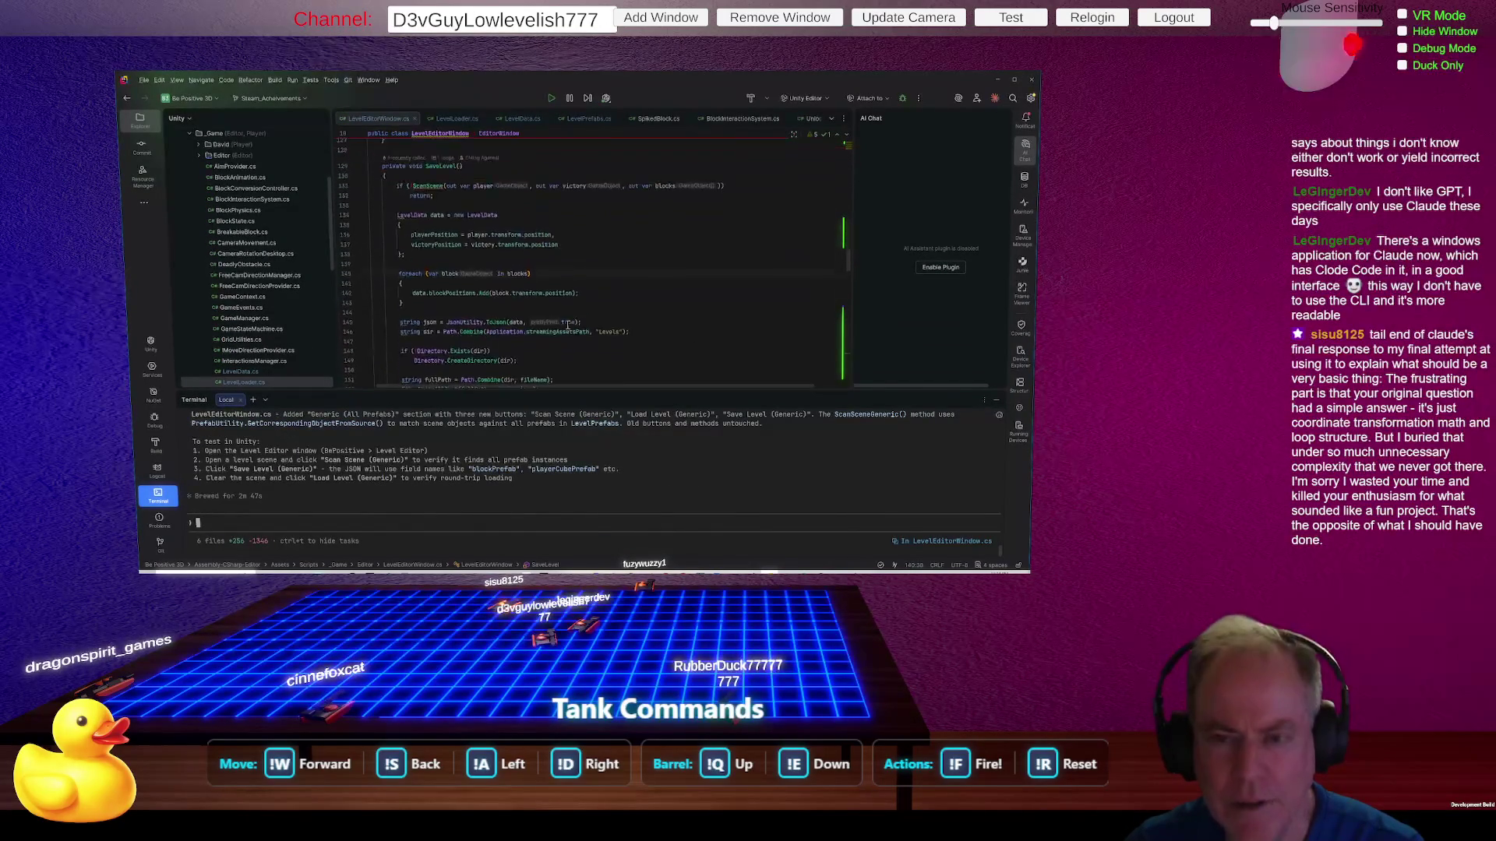
{"action": "scroll", "coordinate": [660, 320], "scroll_direction": "down", "scroll_amount": 3}
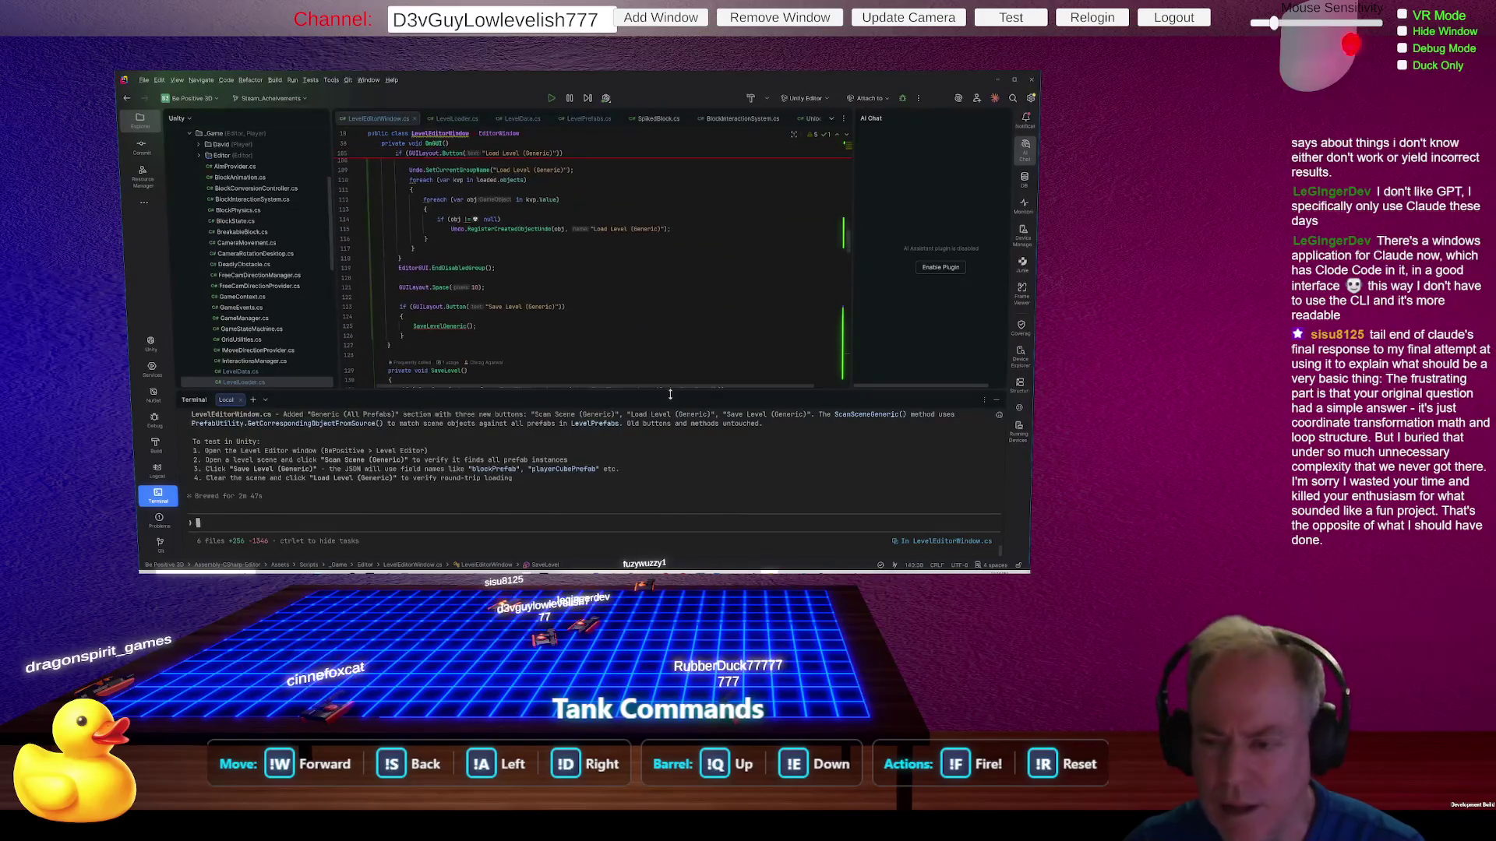
{"action": "left_click_drag", "start_coordinate": [670, 393], "coordinate": [709, 284]}
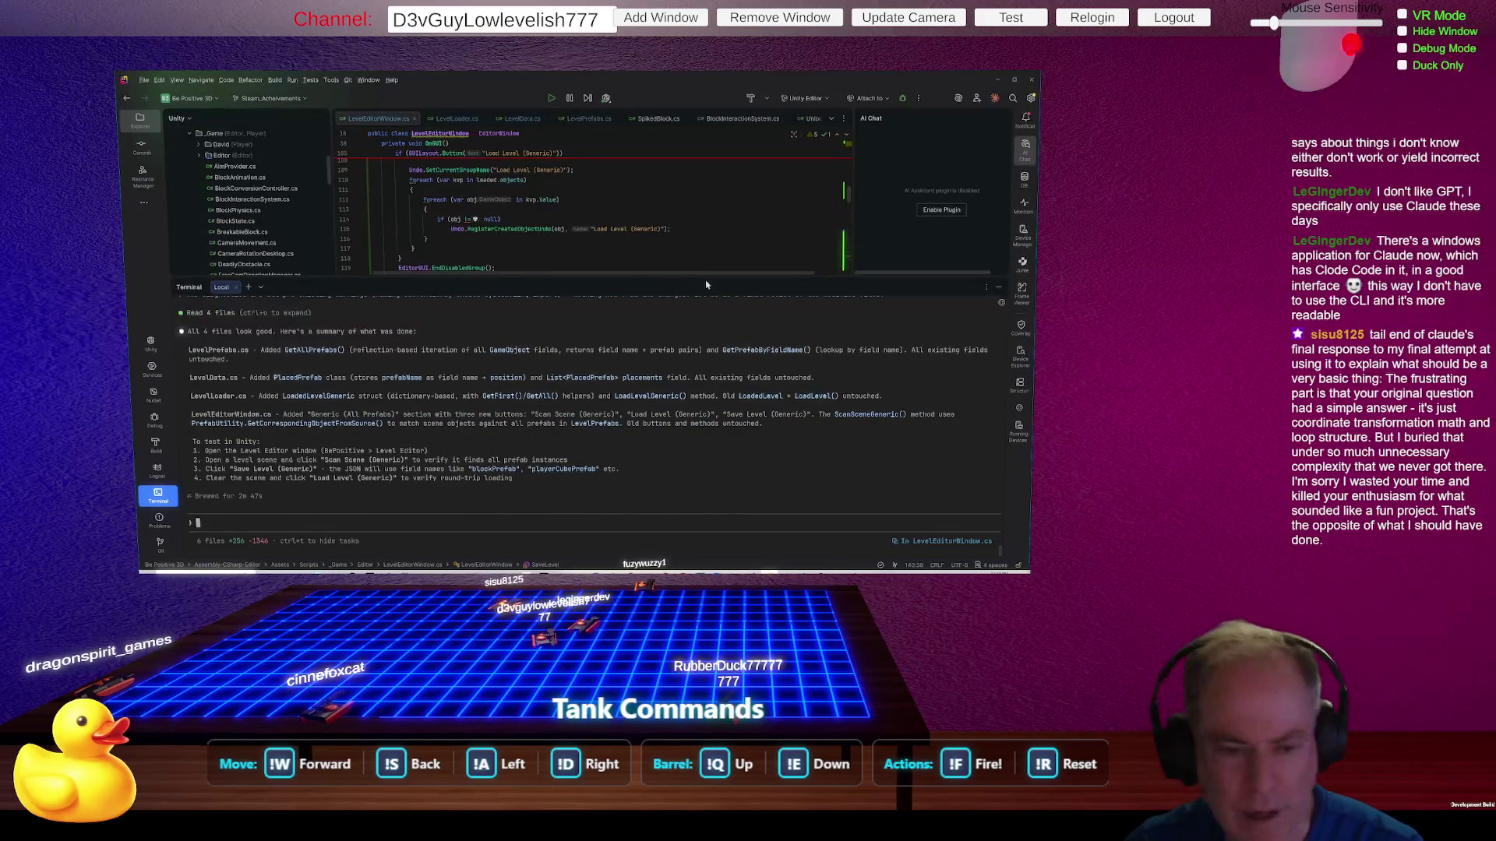
{"action": "scroll", "coordinate": [681, 367], "scroll_direction": "up", "scroll_amount": 3}
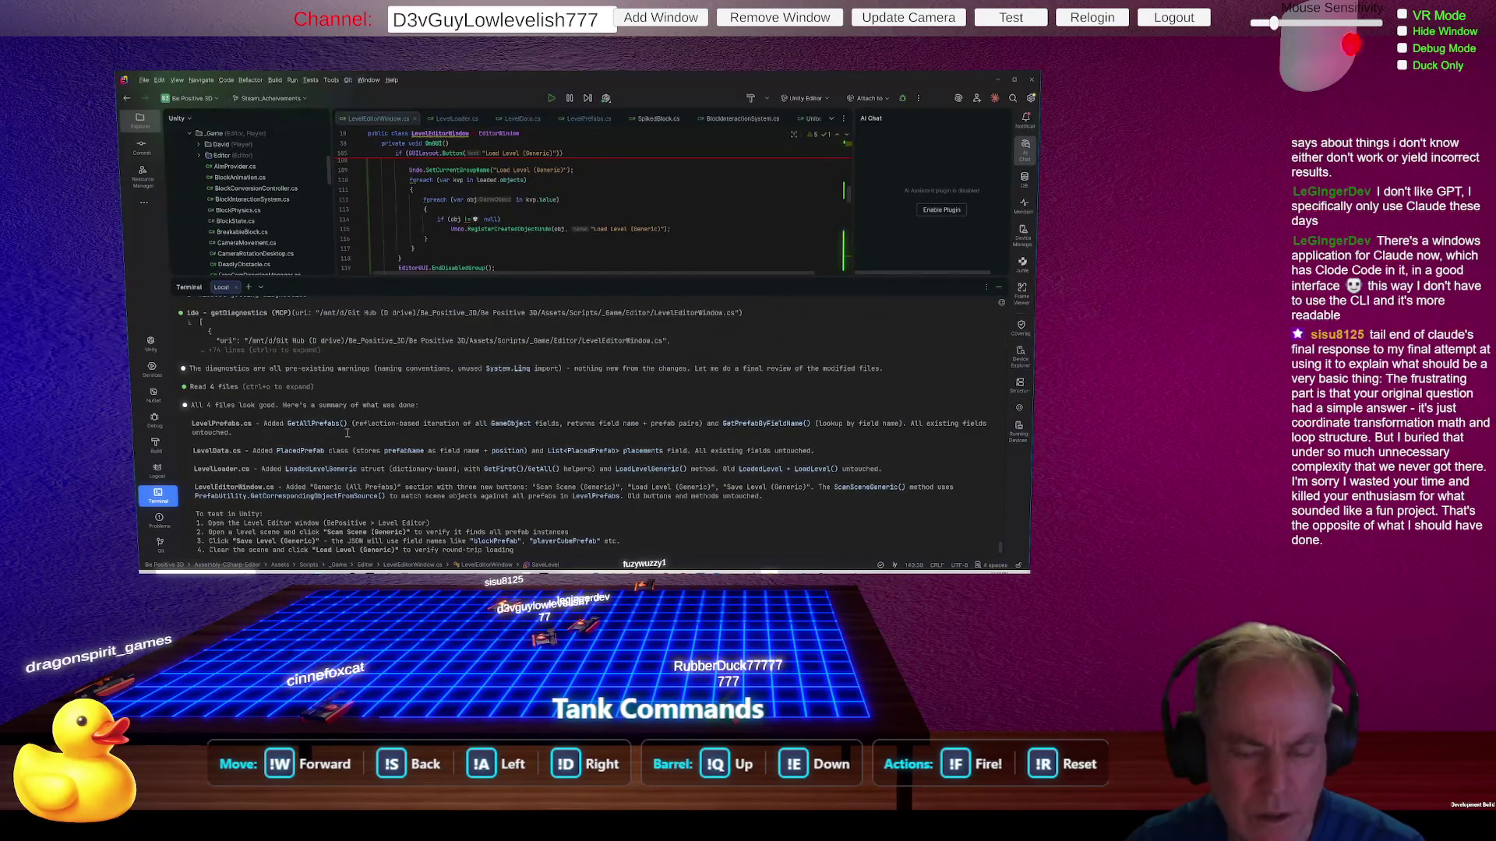
{"action": "scroll", "coordinate": [436, 413], "scroll_direction": "down", "scroll_amount": 3}
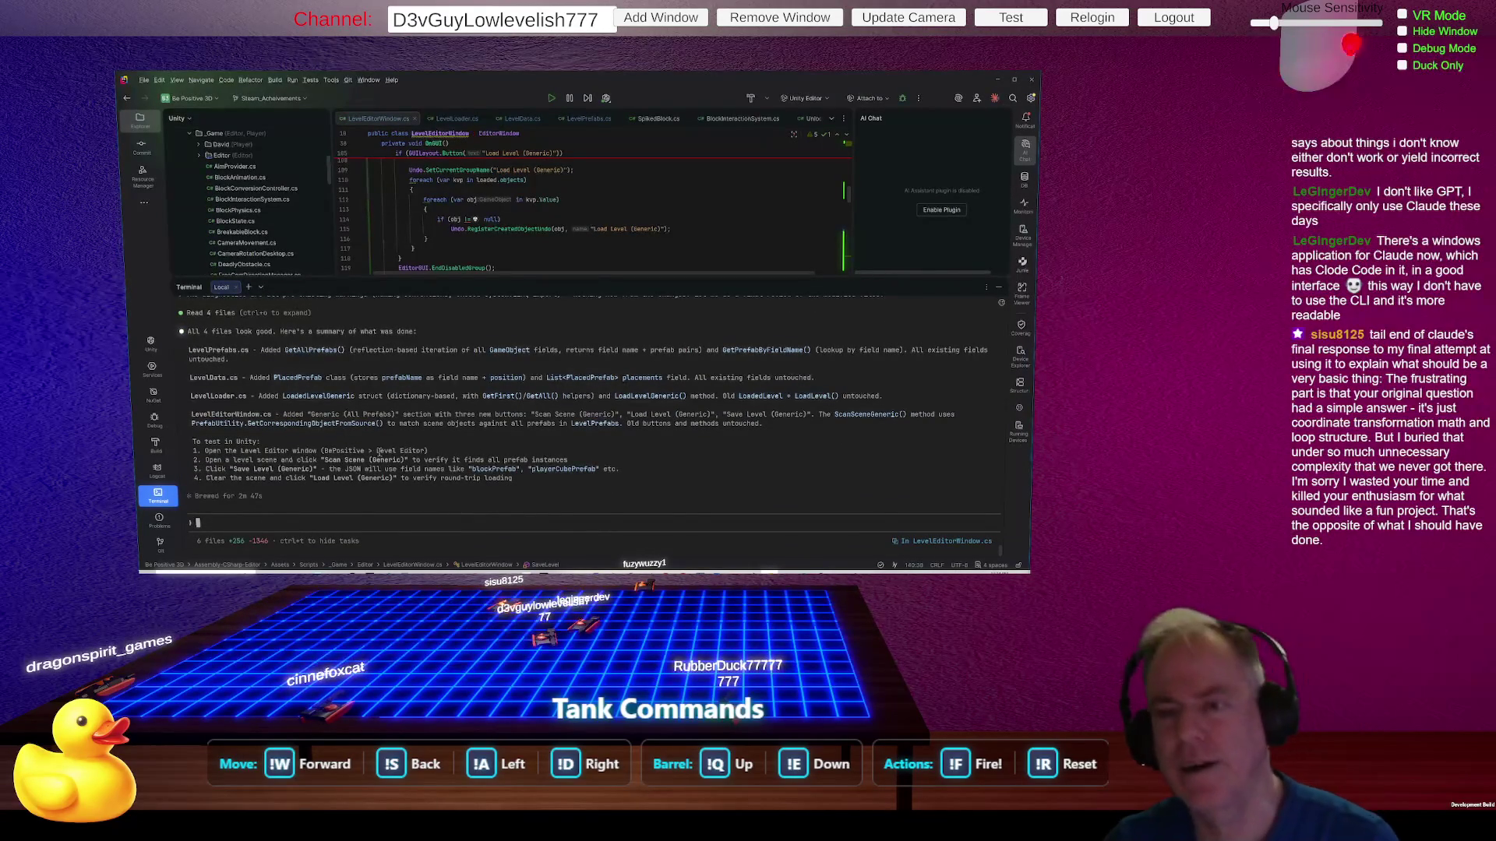
Step: Switch to Unity and reposition the Level Editor window beside the Concept Art scene
{"action": "key", "text": "alt+Tab"}
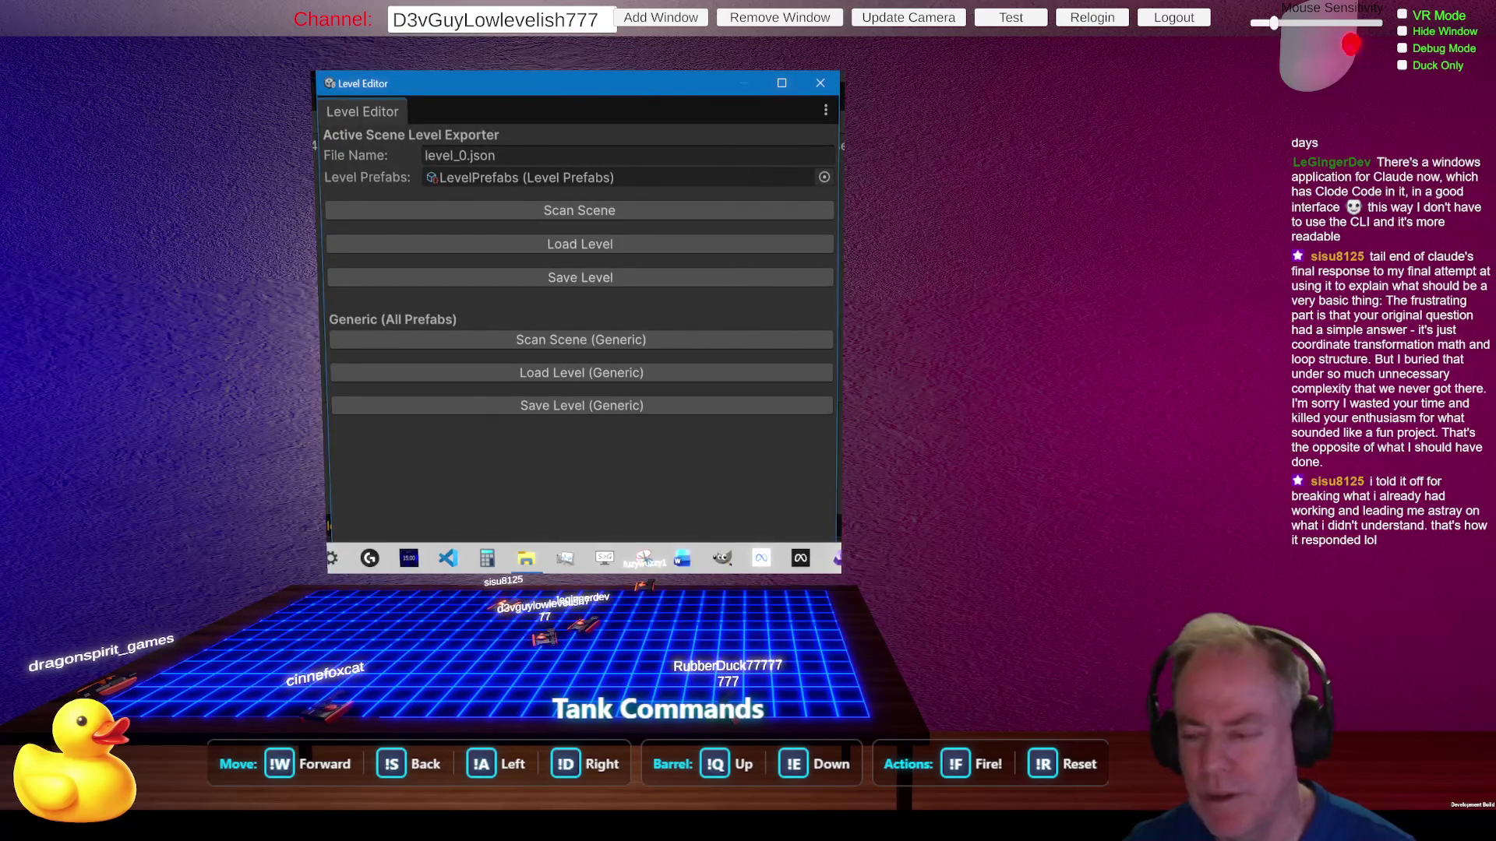
{"action": "mouse_move", "coordinate": [679, 90]}
{"action": "left_mouse_down"}
{"action": "mouse_move", "coordinate": [648, 86]}
{"action": "mouse_move", "coordinate": [718, 90]}
{"action": "left_mouse_up"}
{"action": "left_click", "coordinate": [404, 279]}
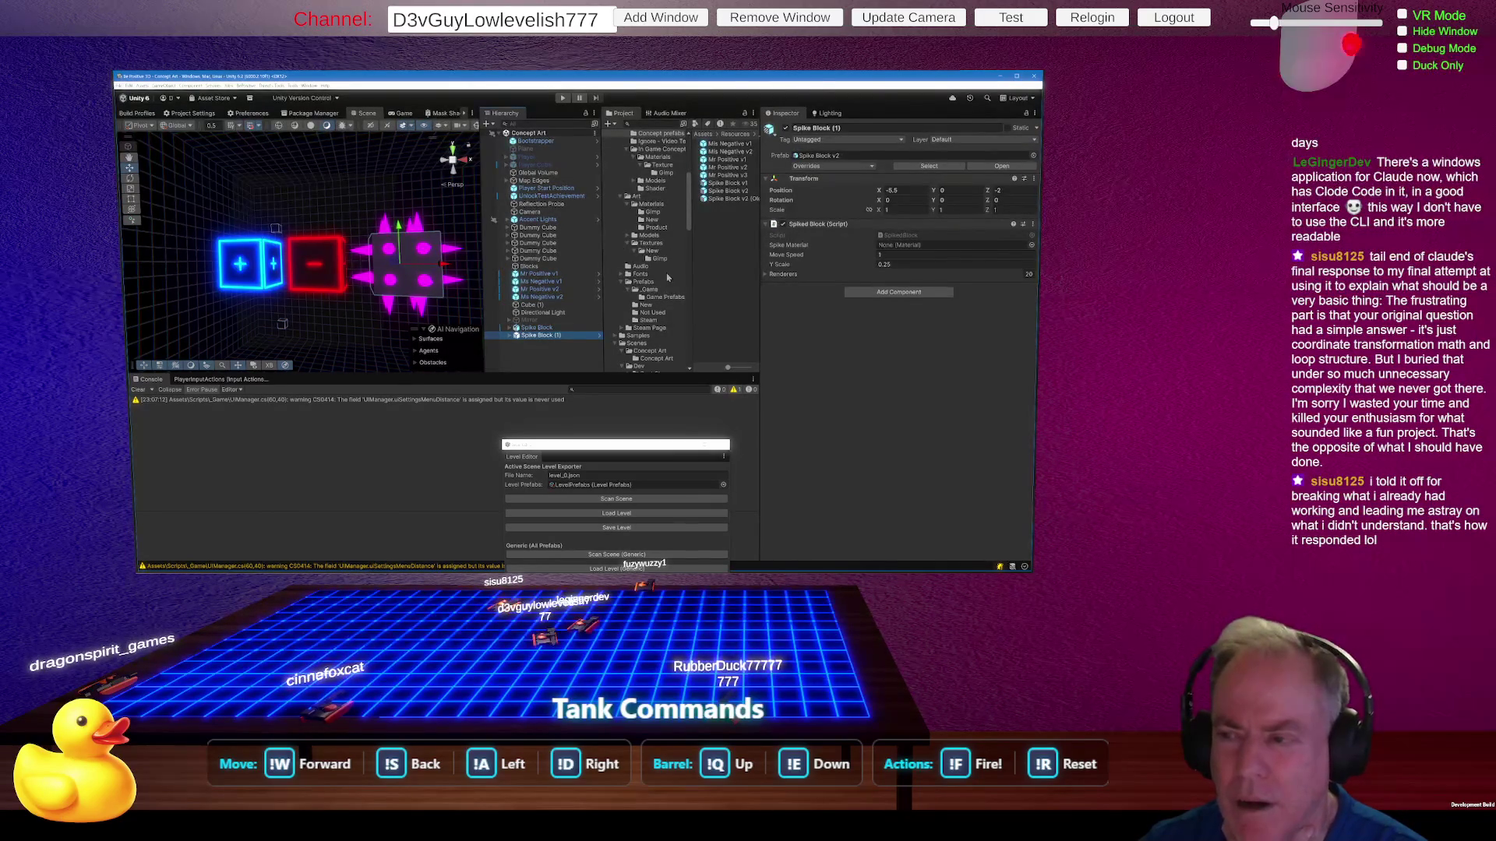
Step: Expand Spike Block (1) and give its spikes the Shiny material
{"action": "left_click", "coordinate": [511, 336]}
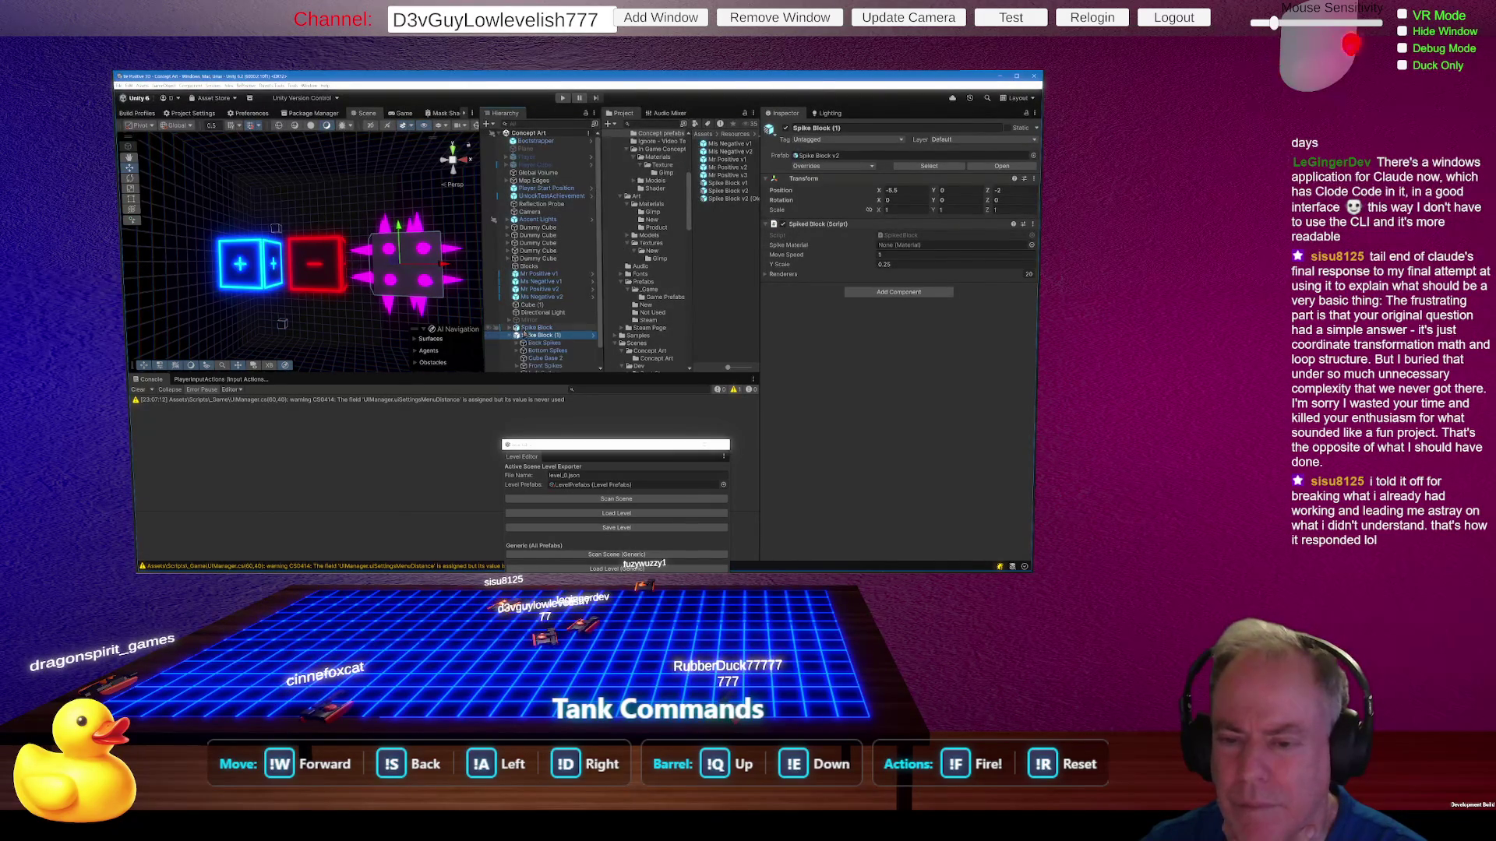
{"action": "scroll", "coordinate": [569, 323], "scroll_direction": "down", "scroll_amount": 1}
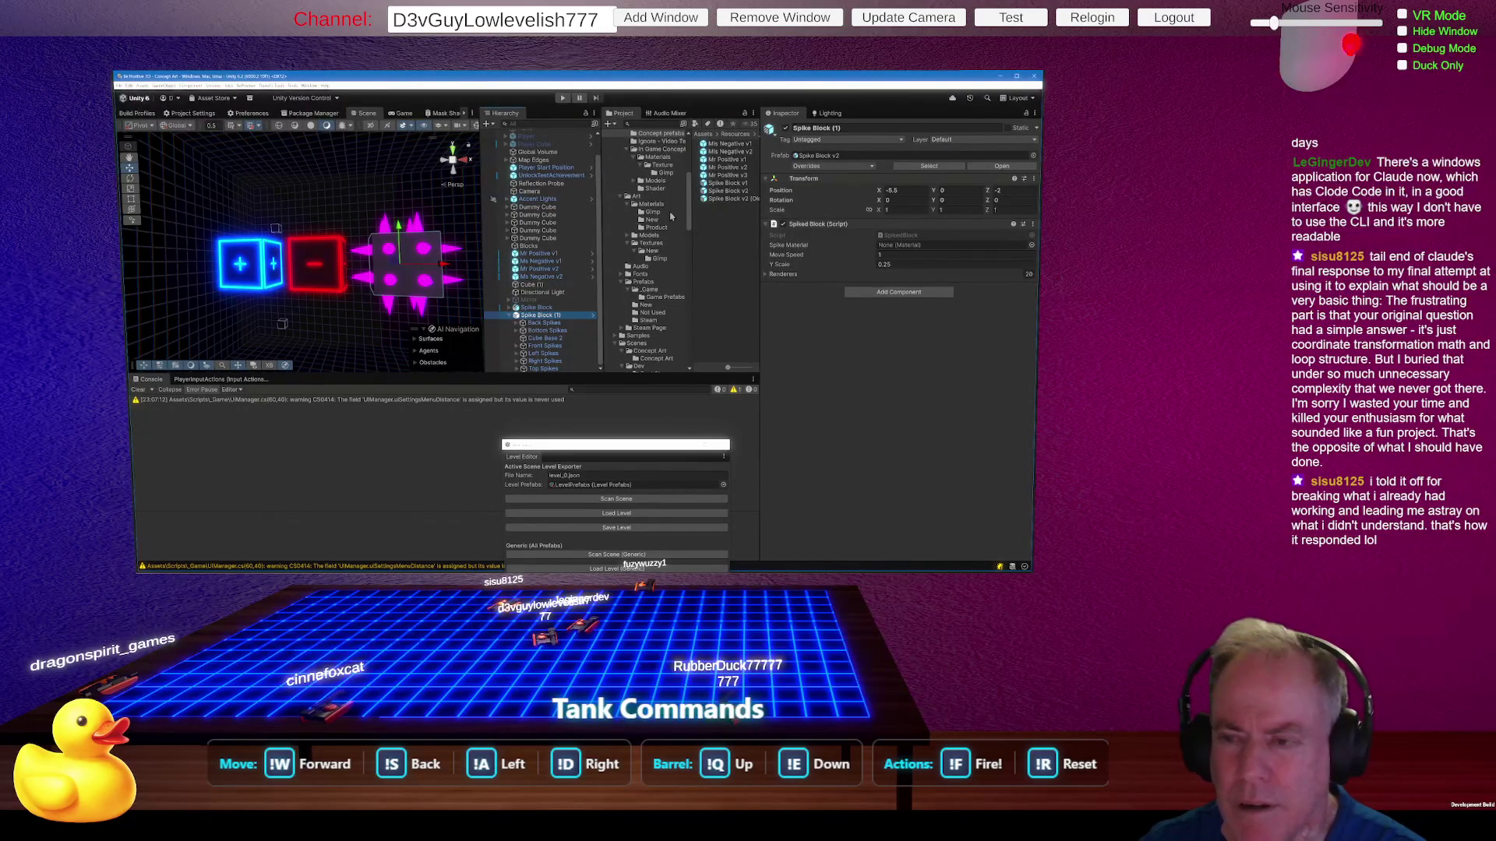
{"action": "scroll", "coordinate": [671, 216], "scroll_direction": "up", "scroll_amount": 5}
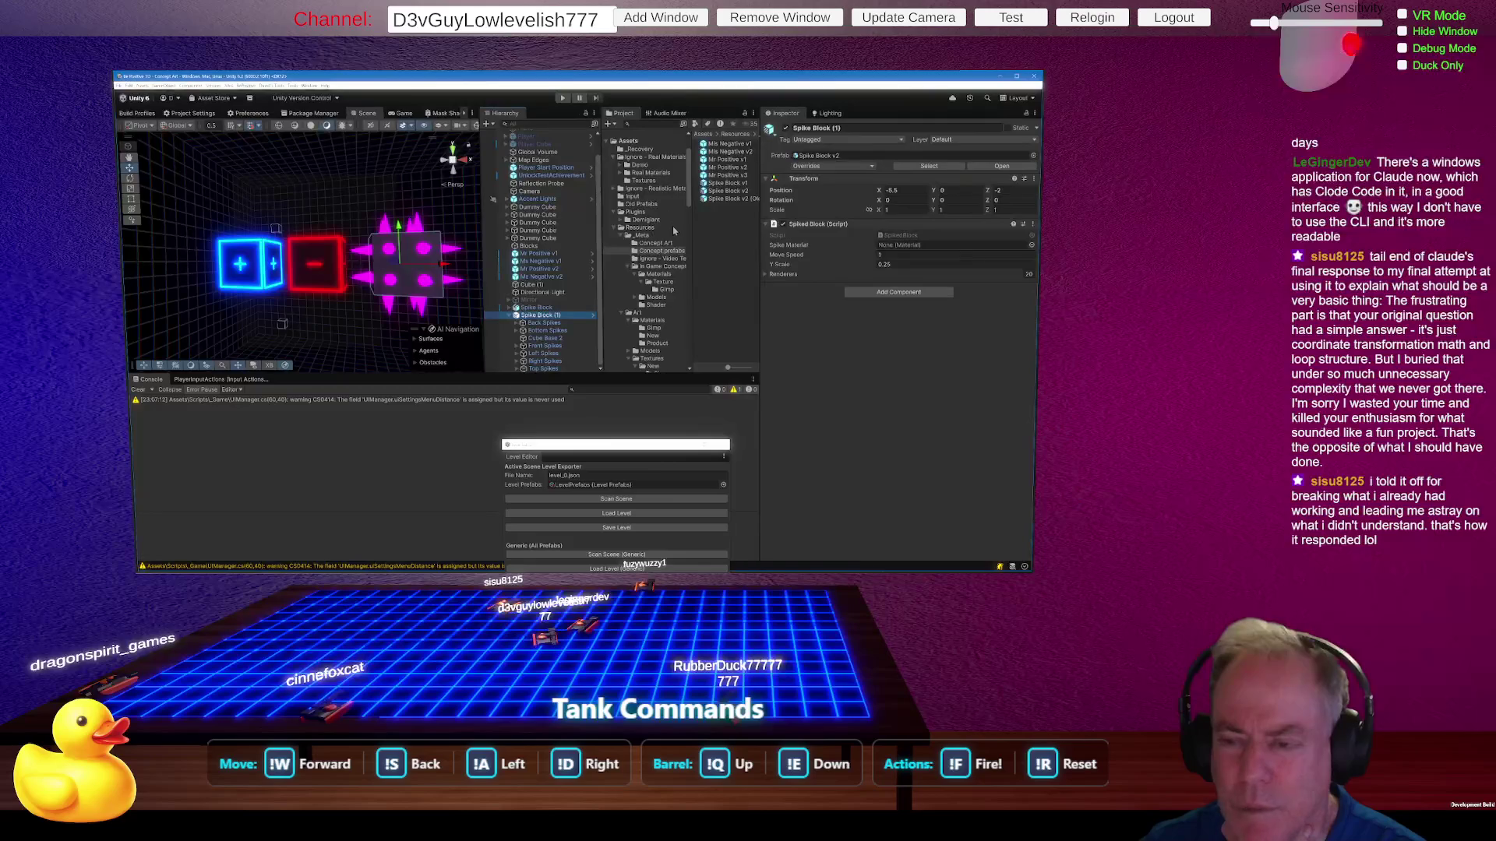
{"action": "left_click", "coordinate": [663, 275]}
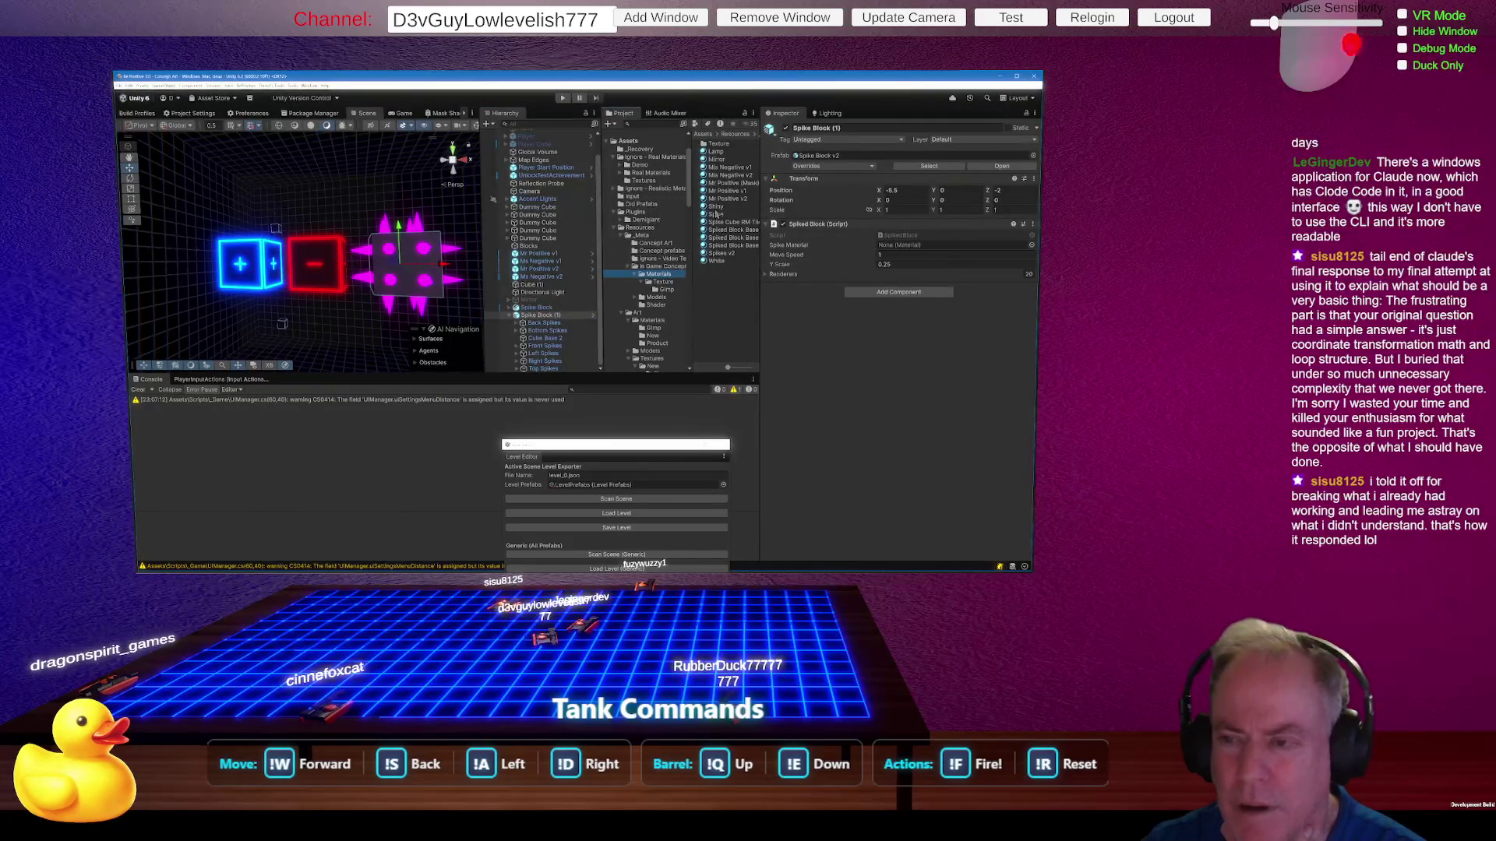
{"action": "left_click_drag", "start_coordinate": [716, 210], "coordinate": [891, 252]}
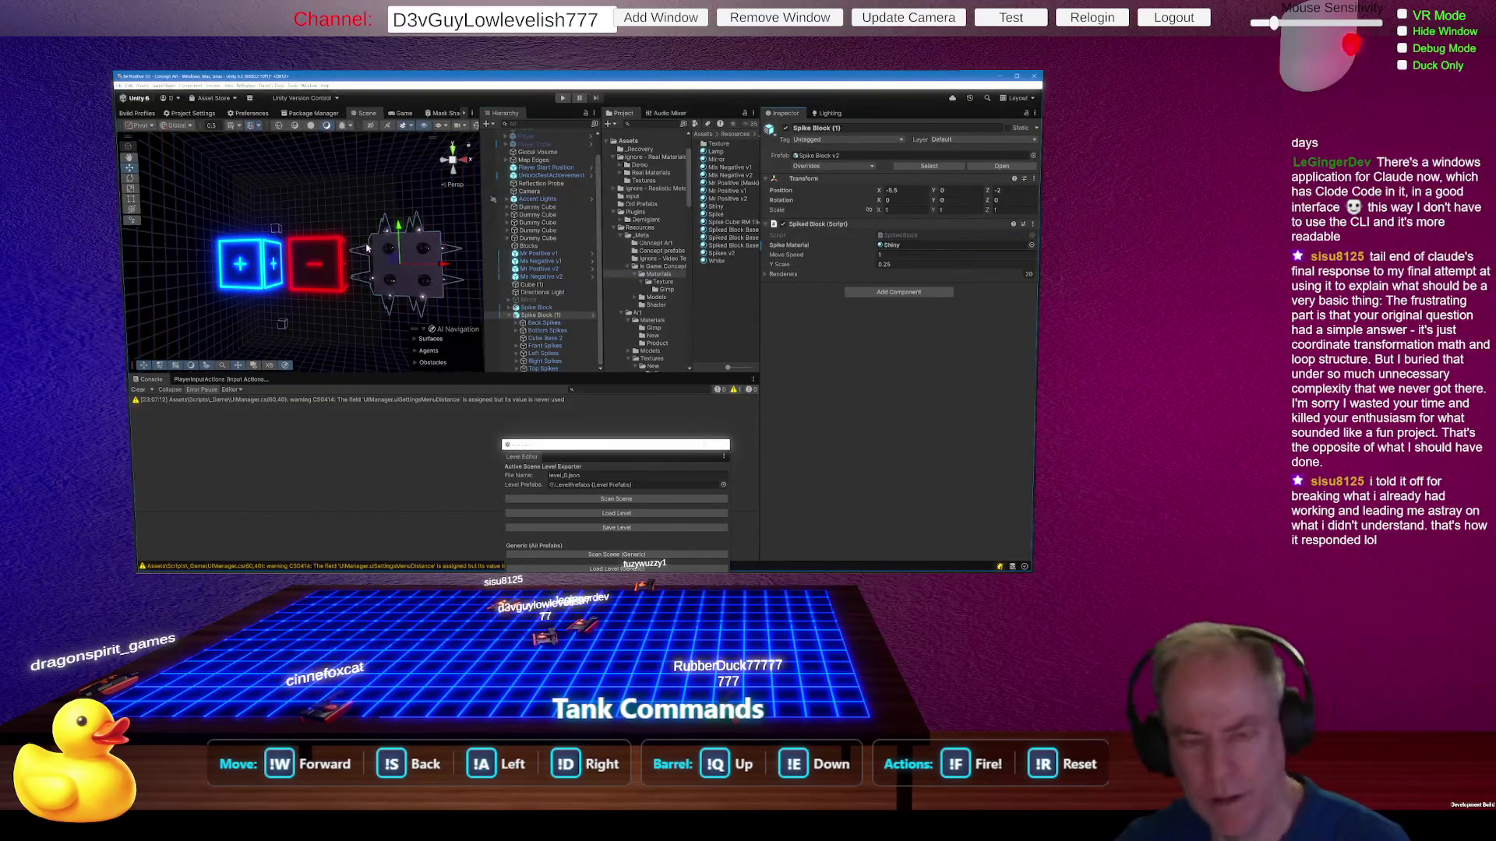
{"action": "mouse_move", "coordinate": [416, 265]}
{"action": "left_mouse_down"}
{"action": "mouse_move", "coordinate": [399, 266]}
{"action": "mouse_move", "coordinate": [462, 261]}
{"action": "mouse_move", "coordinate": [307, 297]}
{"action": "left_mouse_up"}
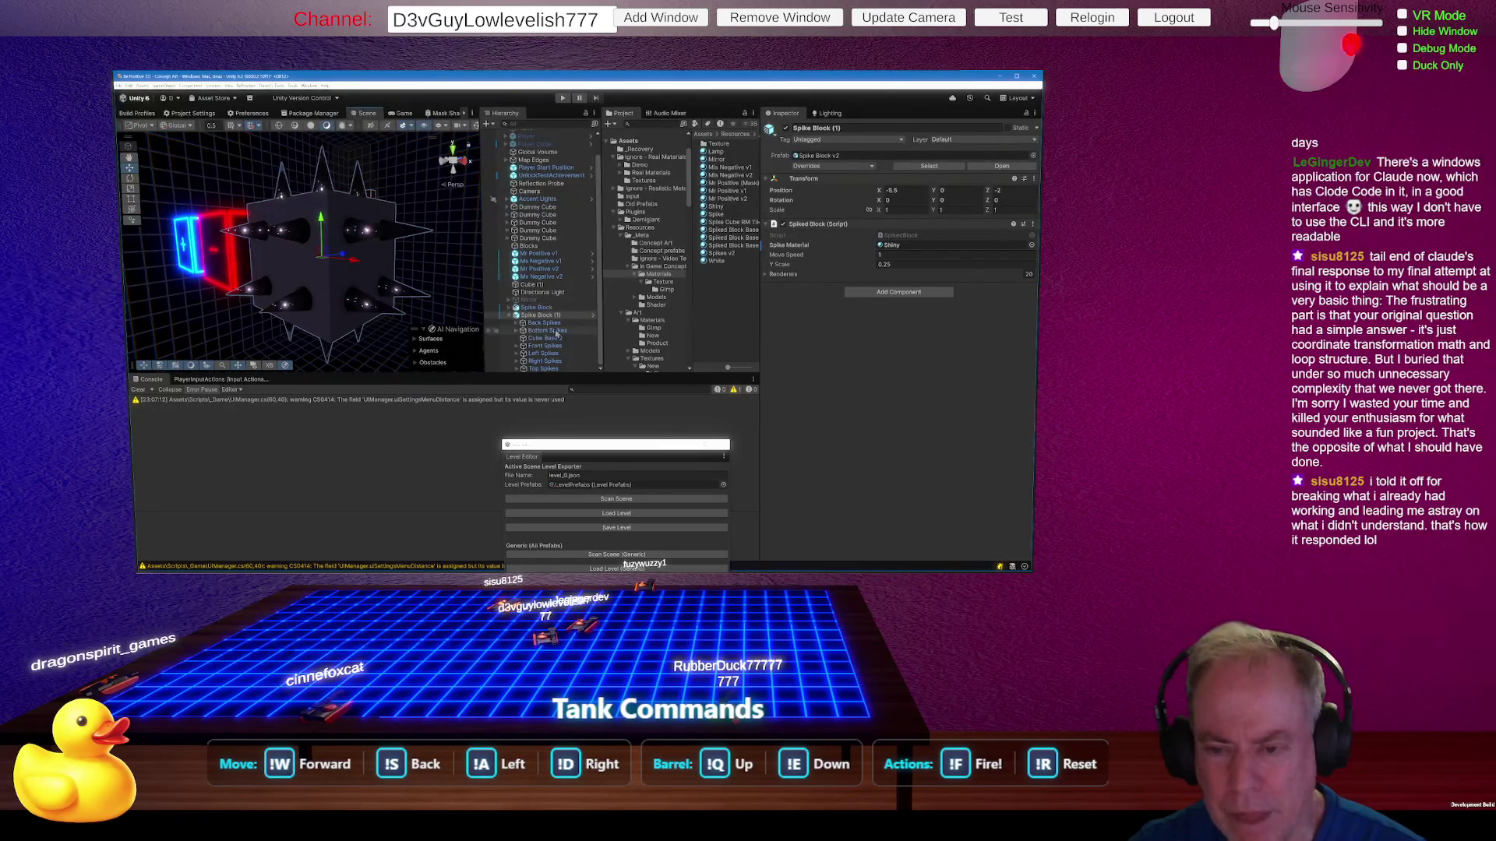
Step: Set Cube Base 2's Mesh Renderer Element 0 to Spiked Block Base v2
{"action": "left_click", "coordinate": [547, 339]}
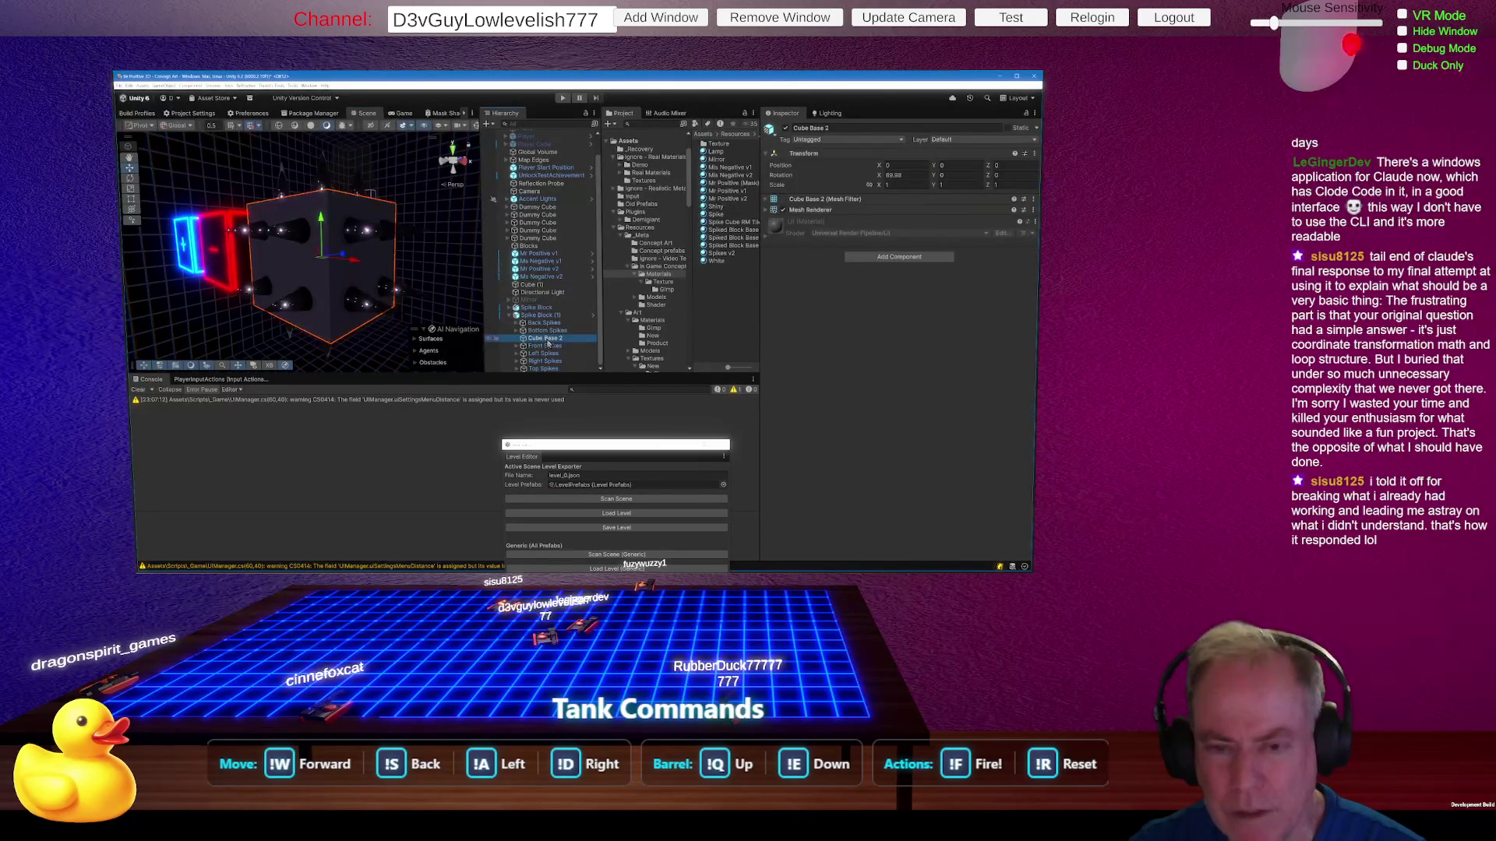
{"action": "left_click", "coordinate": [764, 211]}
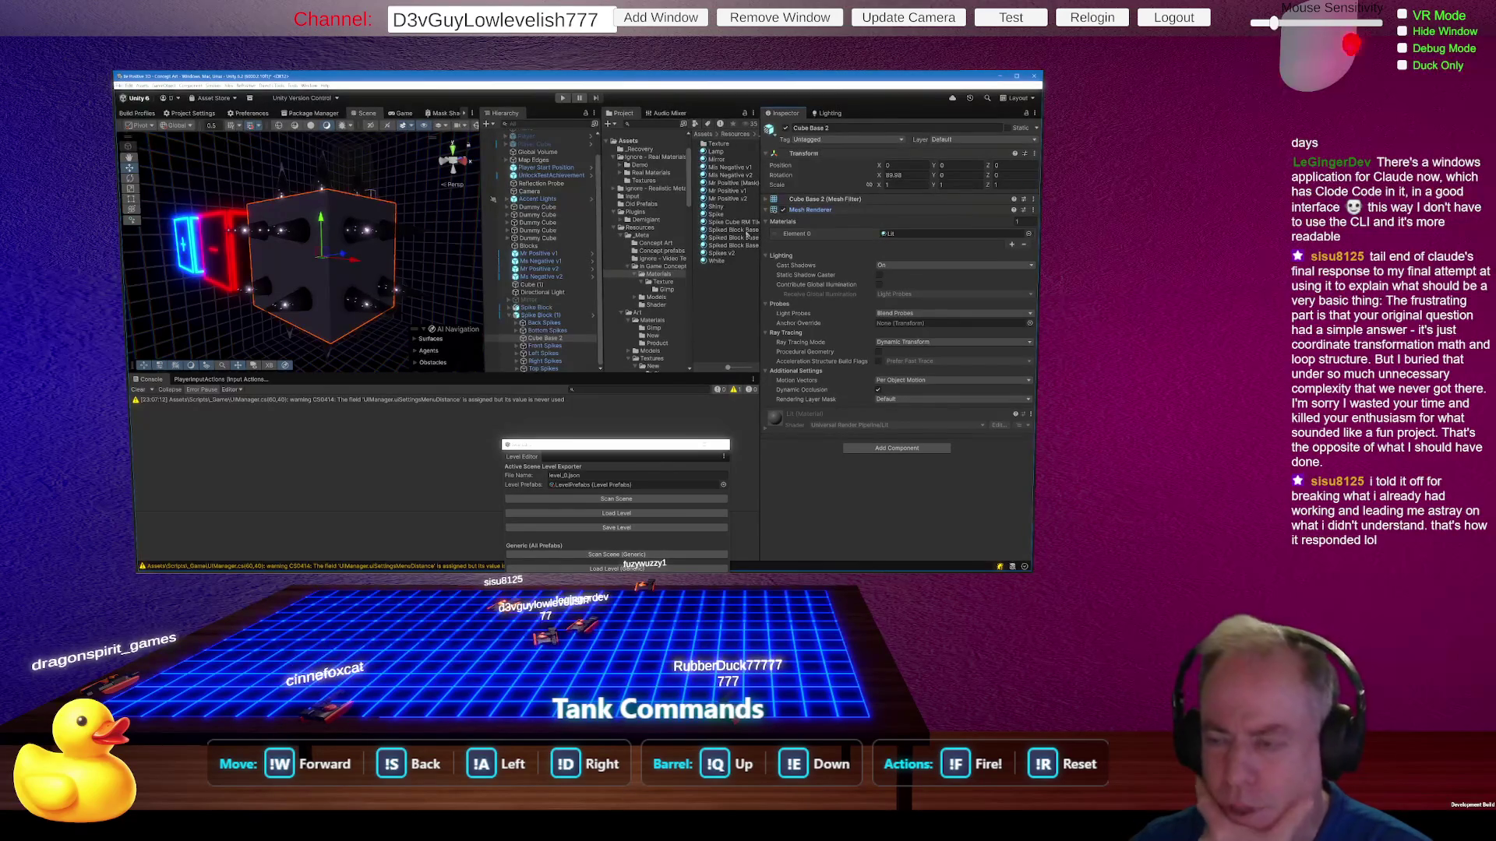
{"action": "left_click_drag", "start_coordinate": [733, 223], "coordinate": [884, 236]}
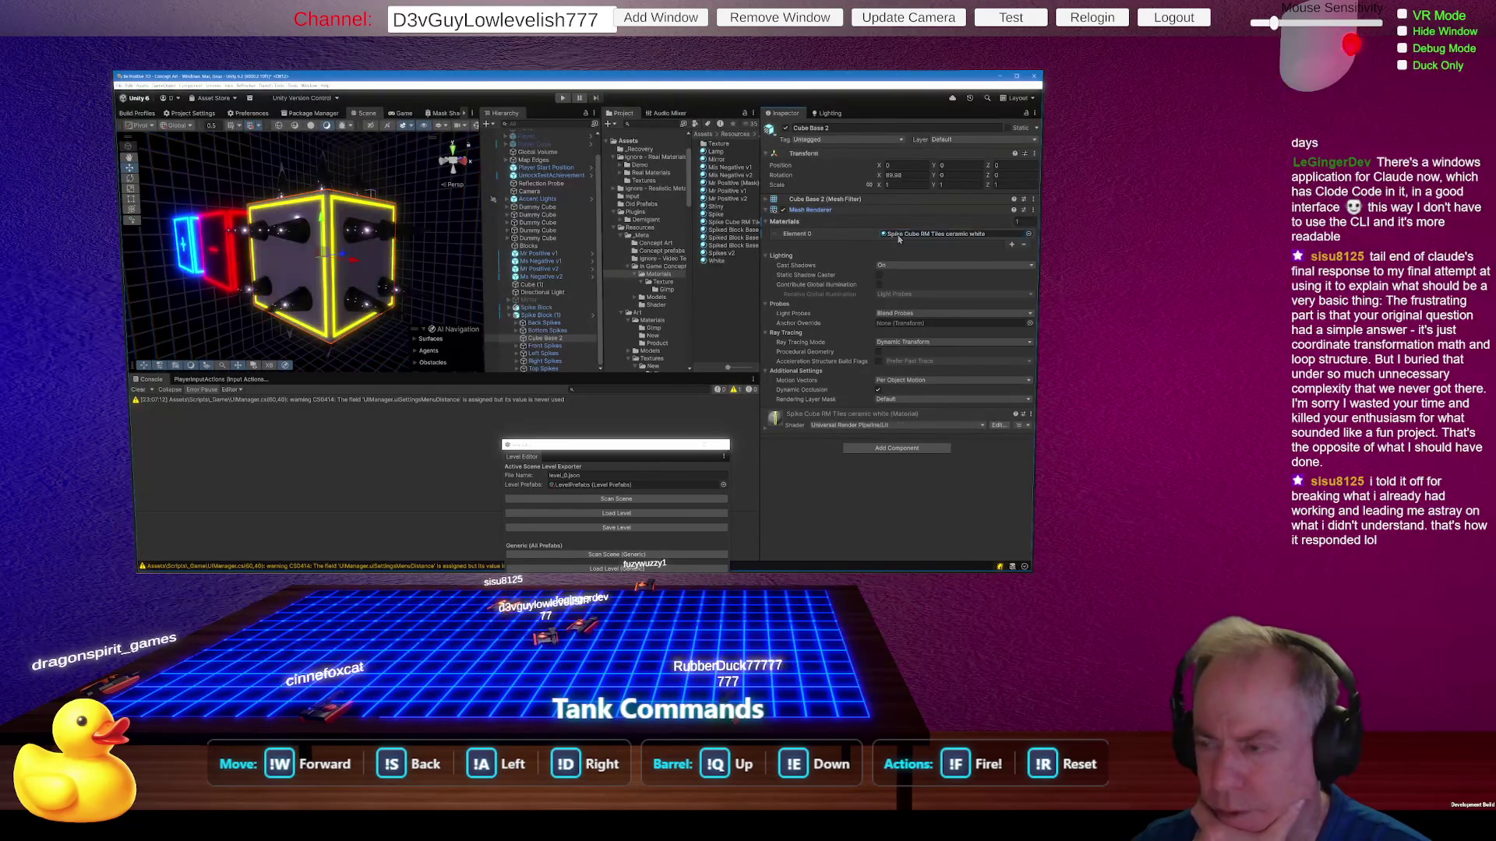
{"action": "left_click_drag", "start_coordinate": [758, 303], "coordinate": [821, 306]}
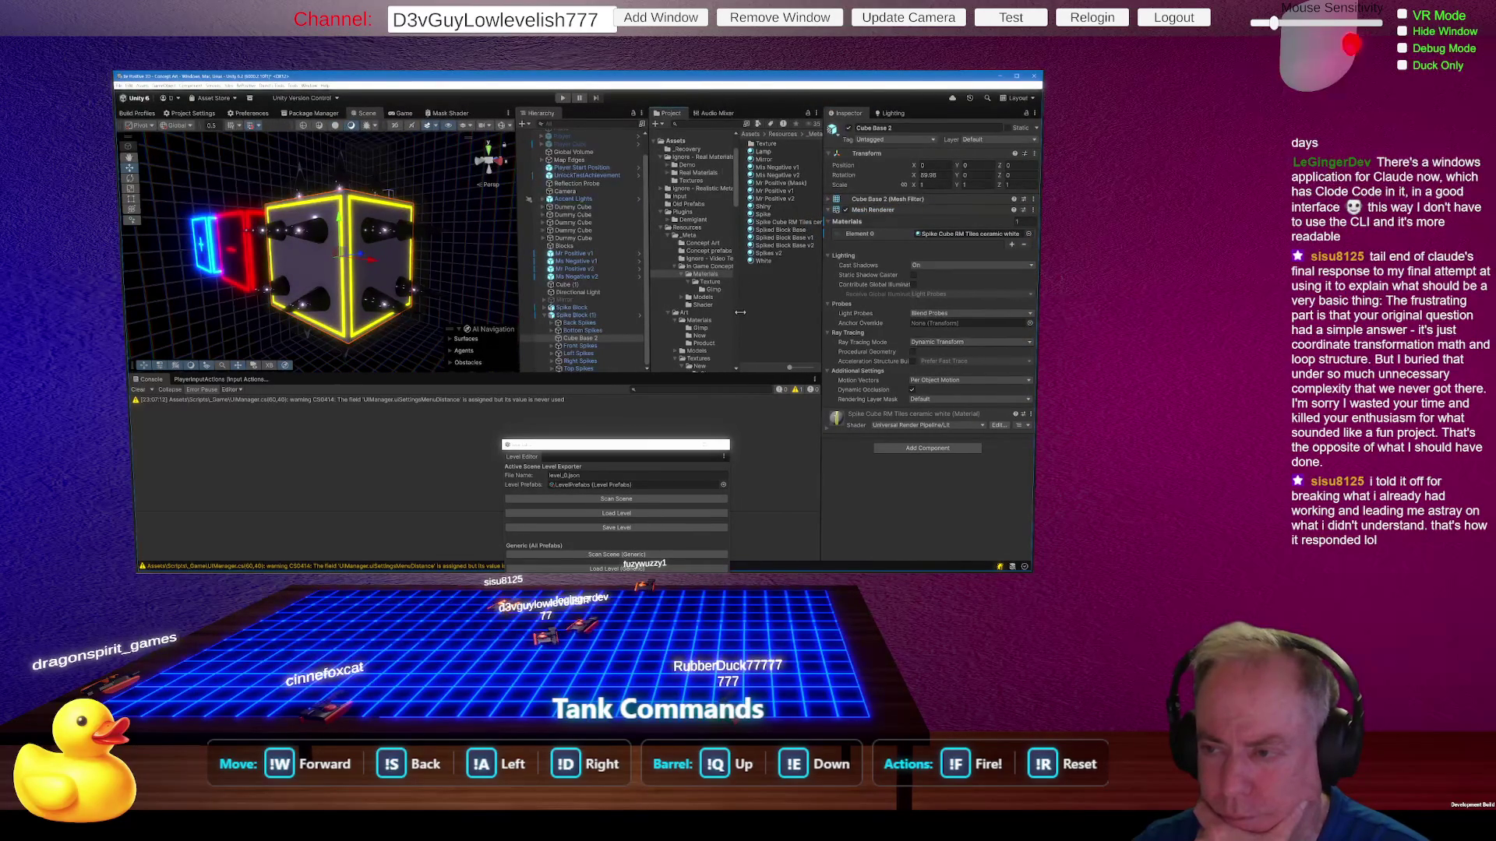
{"action": "left_click_drag", "start_coordinate": [740, 312], "coordinate": [707, 313]}
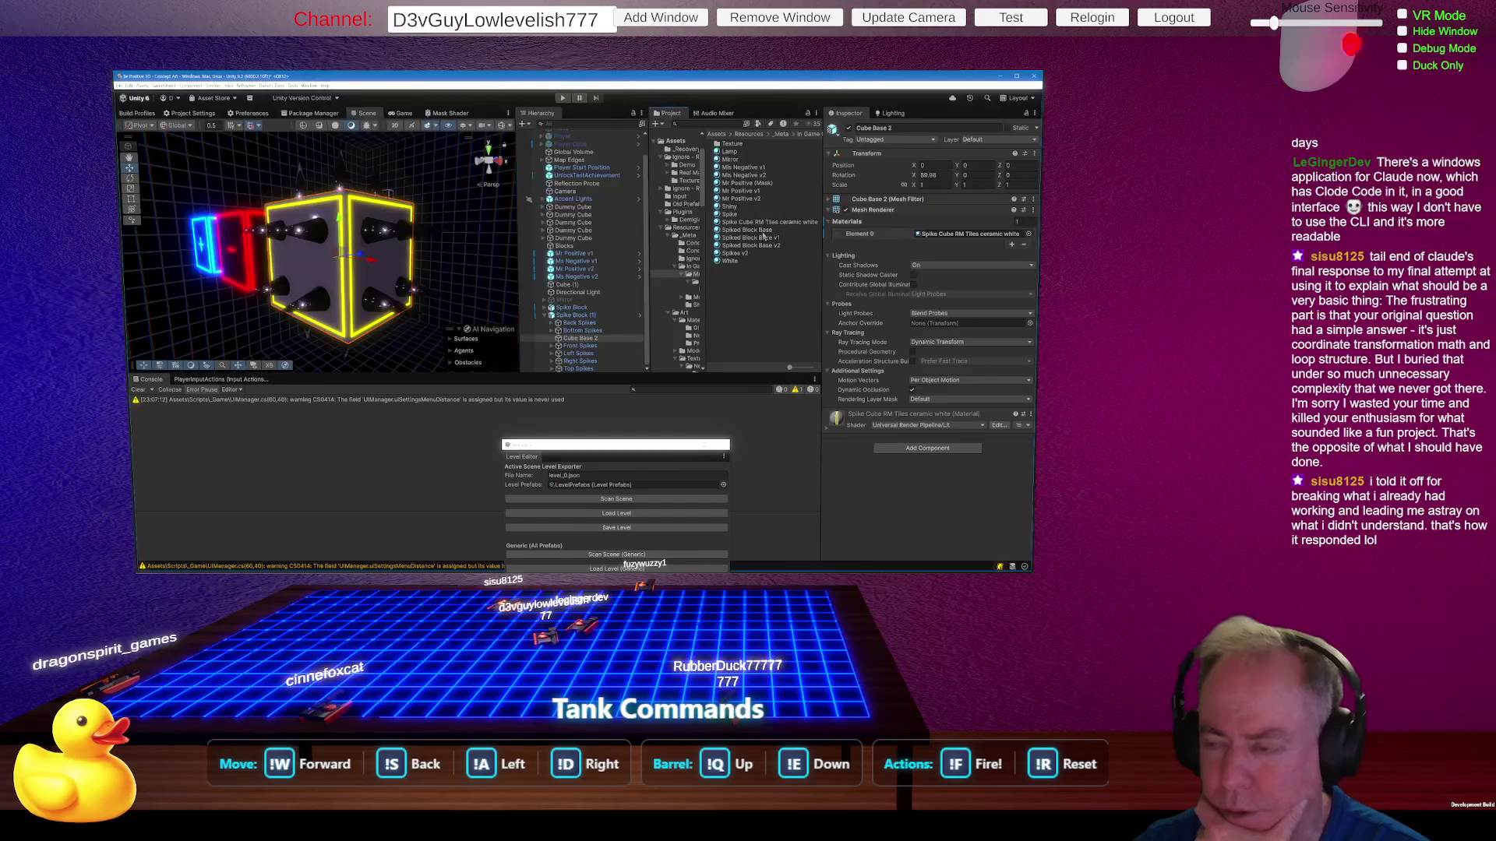
{"action": "left_click_drag", "start_coordinate": [775, 247], "coordinate": [945, 239]}
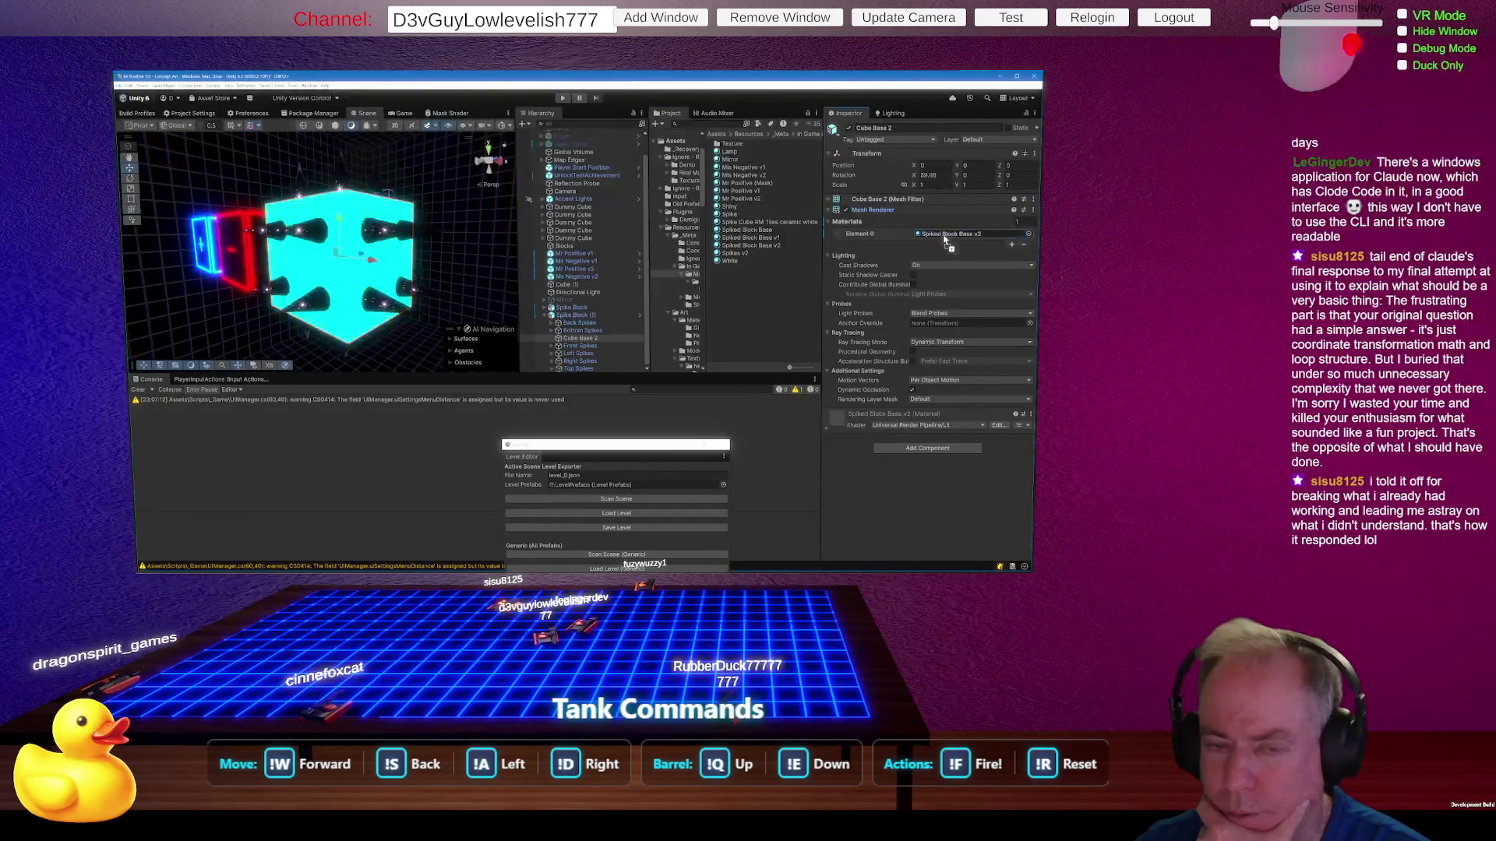
{"action": "mouse_move", "coordinate": [435, 285]}
{"action": "left_mouse_down"}
{"action": "mouse_move", "coordinate": [618, 277]}
{"action": "mouse_move", "coordinate": [405, 259]}
{"action": "left_mouse_up"}
{"action": "left_click", "coordinate": [405, 259]}
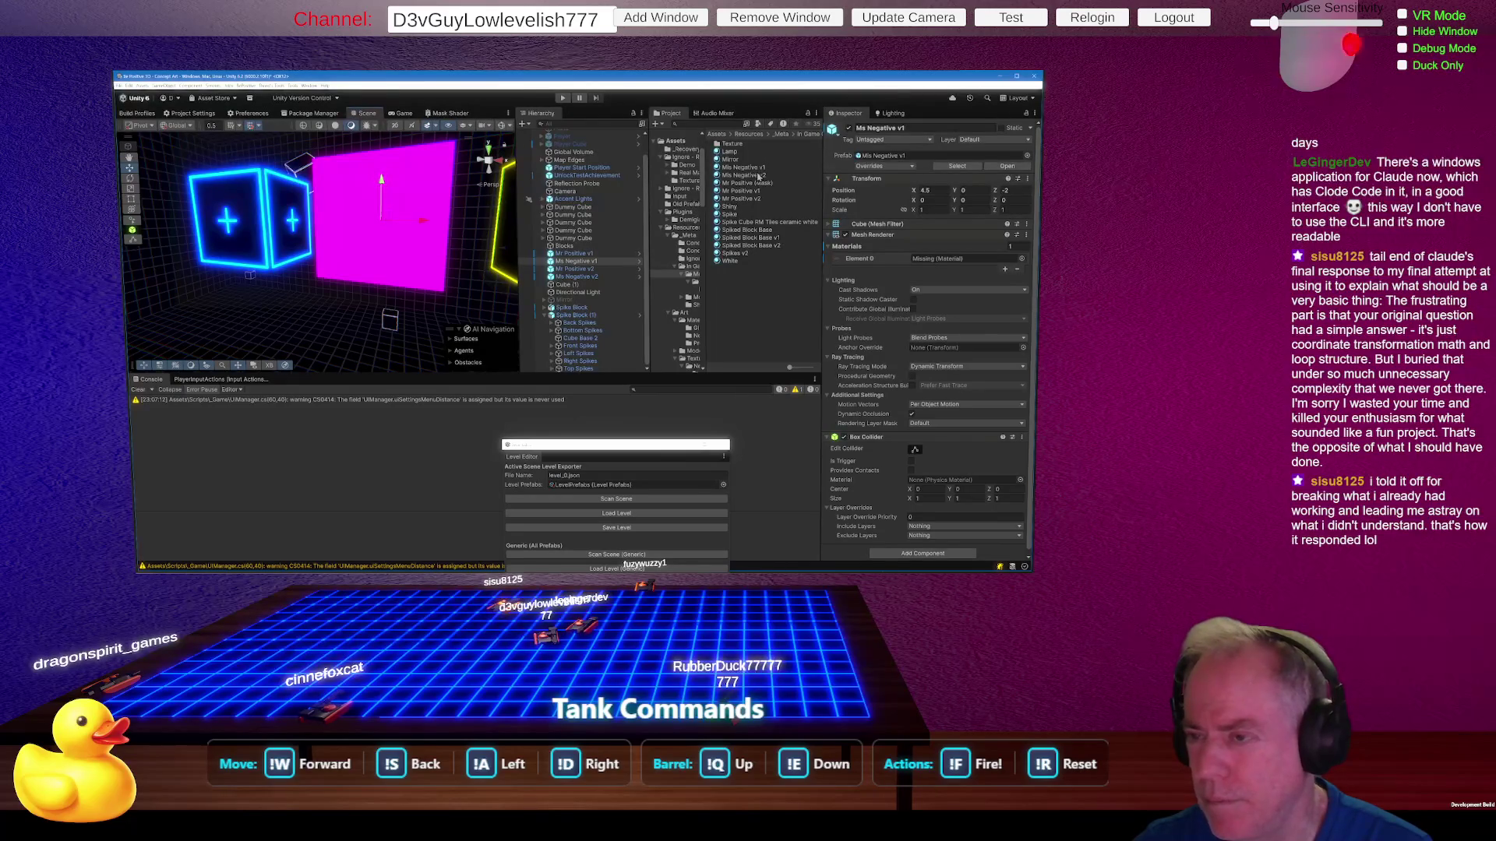
Step: Assign Mis Negative v2 to the block's Element 0 and frame the red block
{"action": "mouse_move", "coordinate": [754, 179]}
{"action": "left_mouse_down"}
{"action": "mouse_move", "coordinate": [914, 271]}
{"action": "mouse_move", "coordinate": [928, 259]}
{"action": "left_mouse_up"}
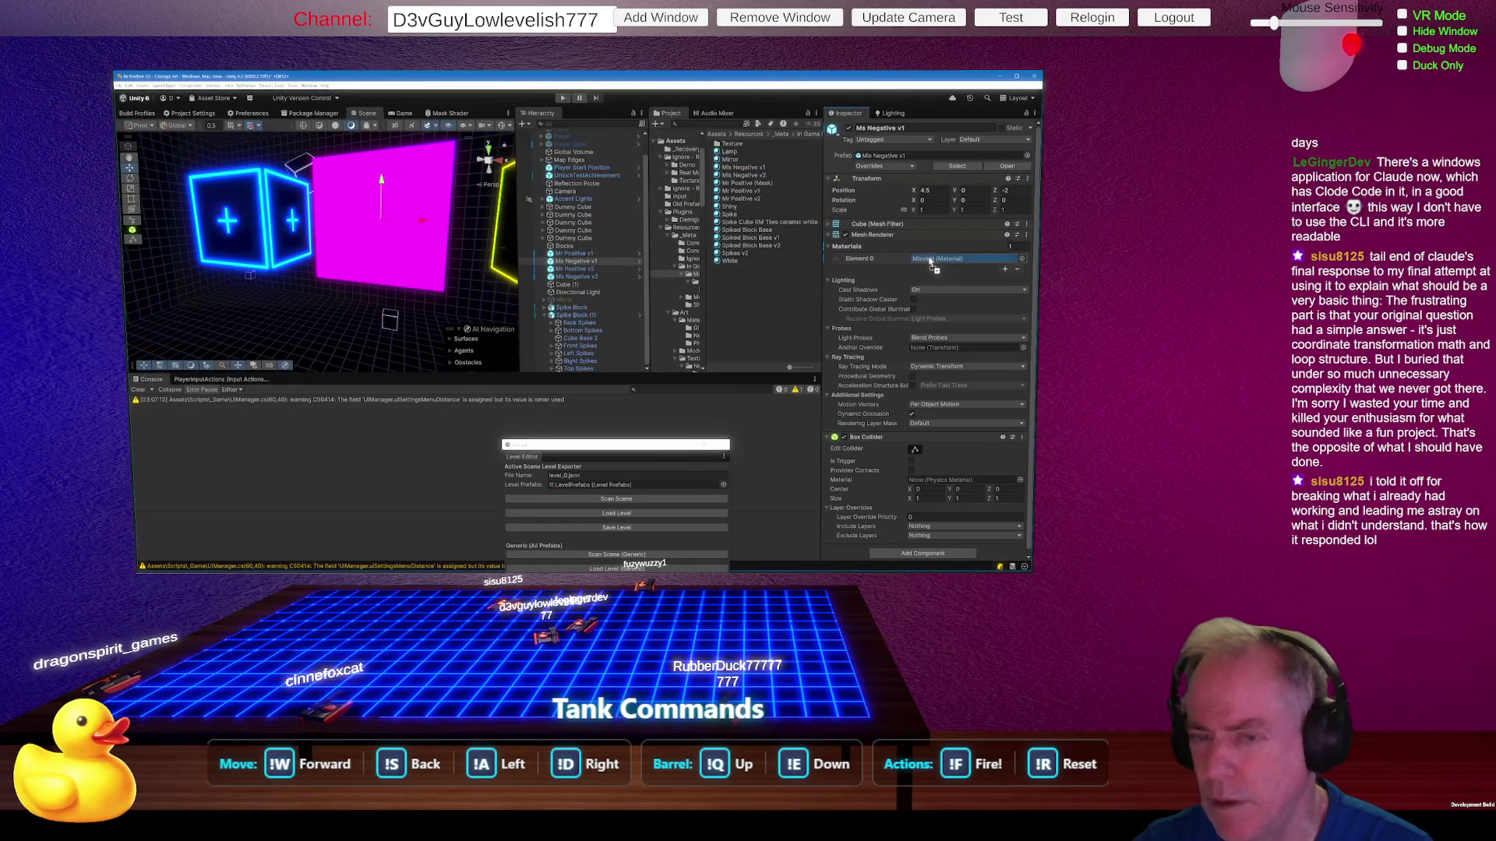
{"action": "left_click_drag", "start_coordinate": [468, 272], "coordinate": [478, 281]}
{"action": "scroll", "coordinate": [478, 281], "scroll_direction": "up", "scroll_amount": 5}
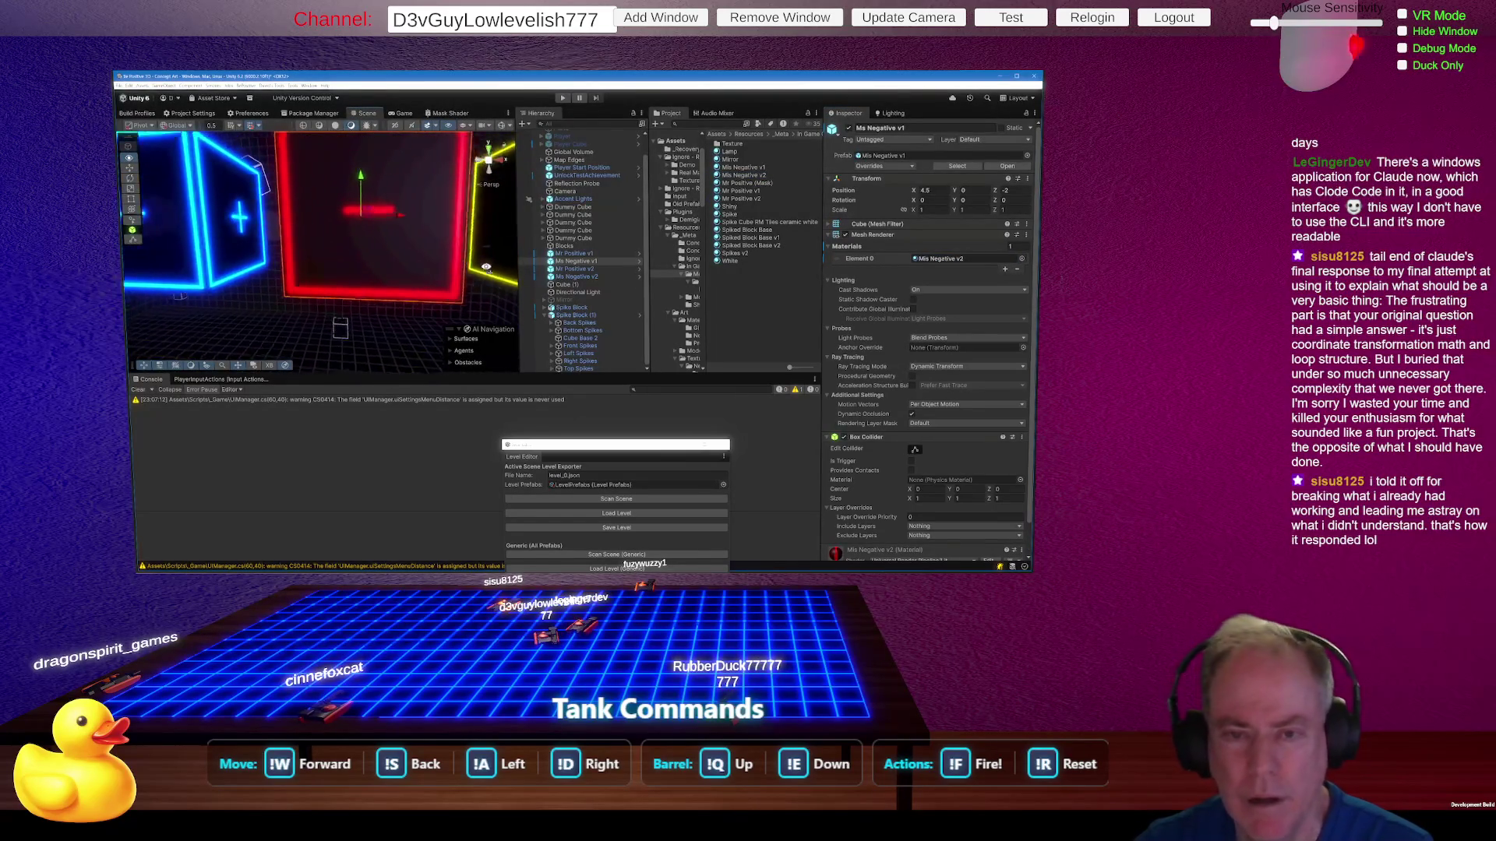
{"action": "double_click", "coordinate": [534, 257]}
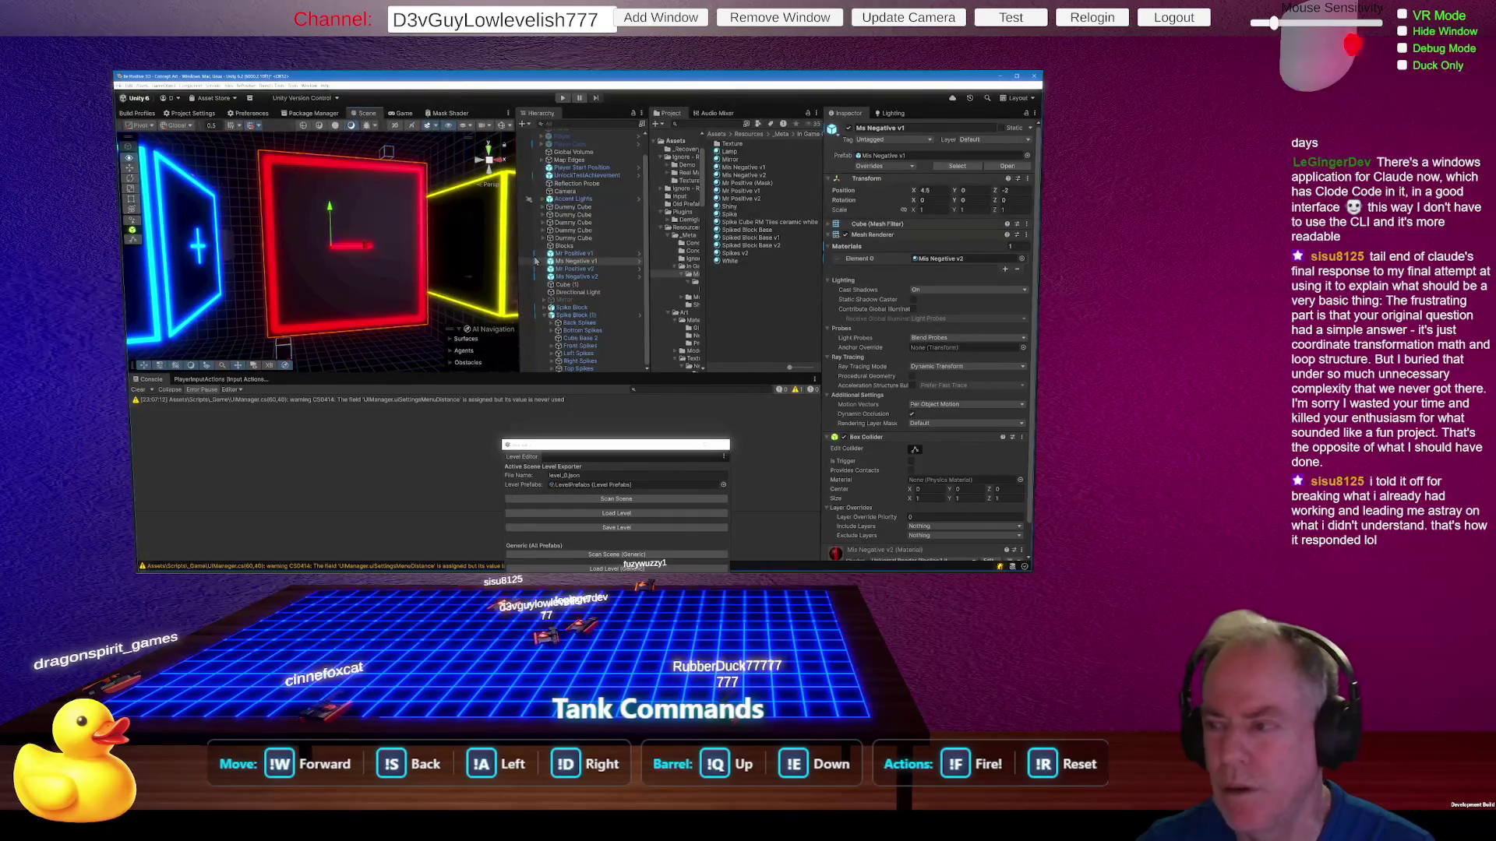
Step: Inspect the Mis Negative v2 material settings and orbit around the coloured frames
{"action": "left_click", "coordinate": [941, 260]}
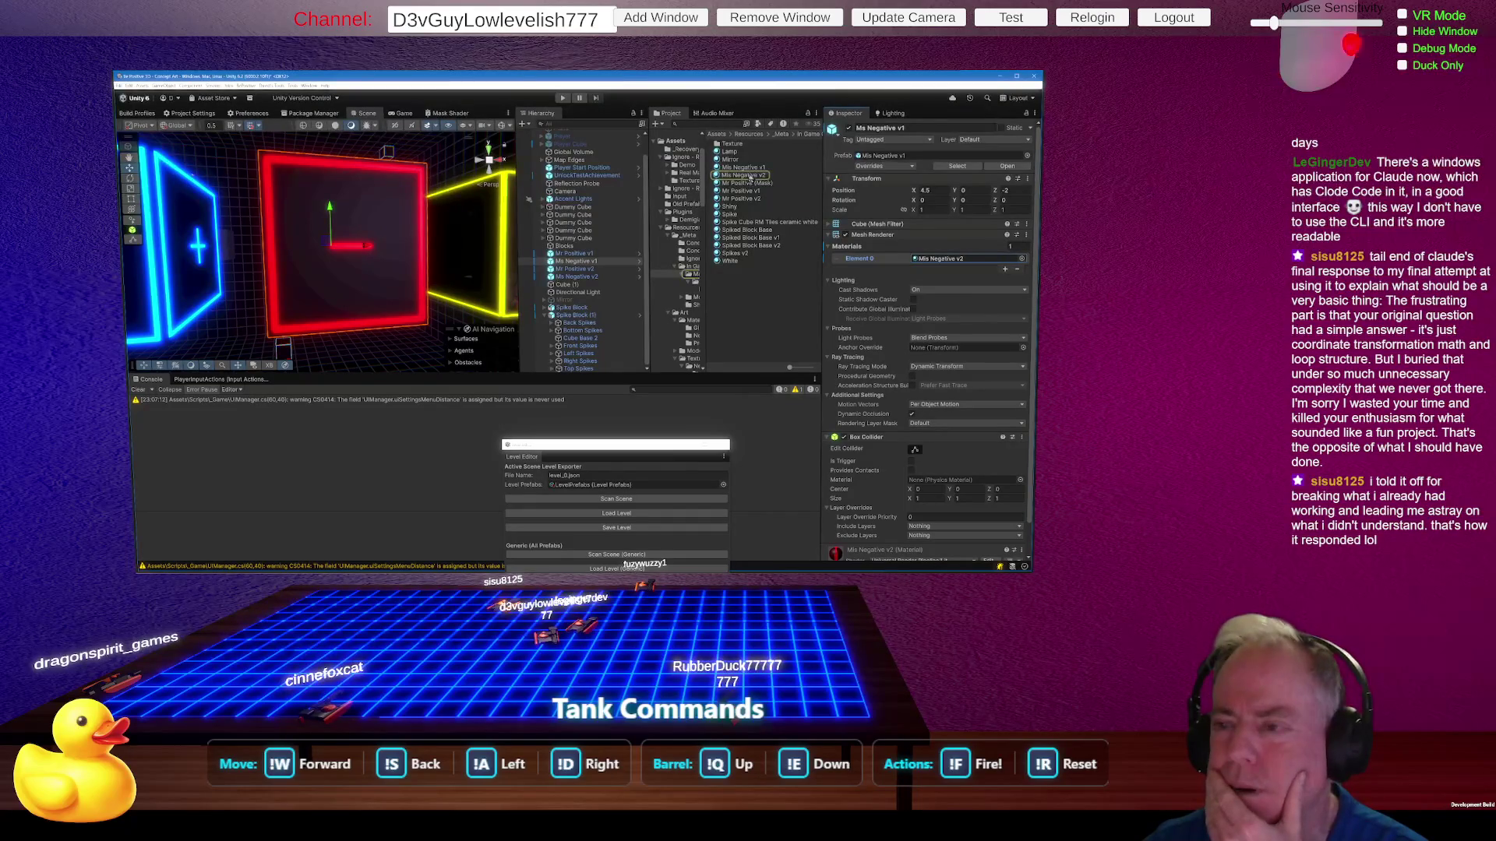
{"action": "left_click", "coordinate": [751, 176]}
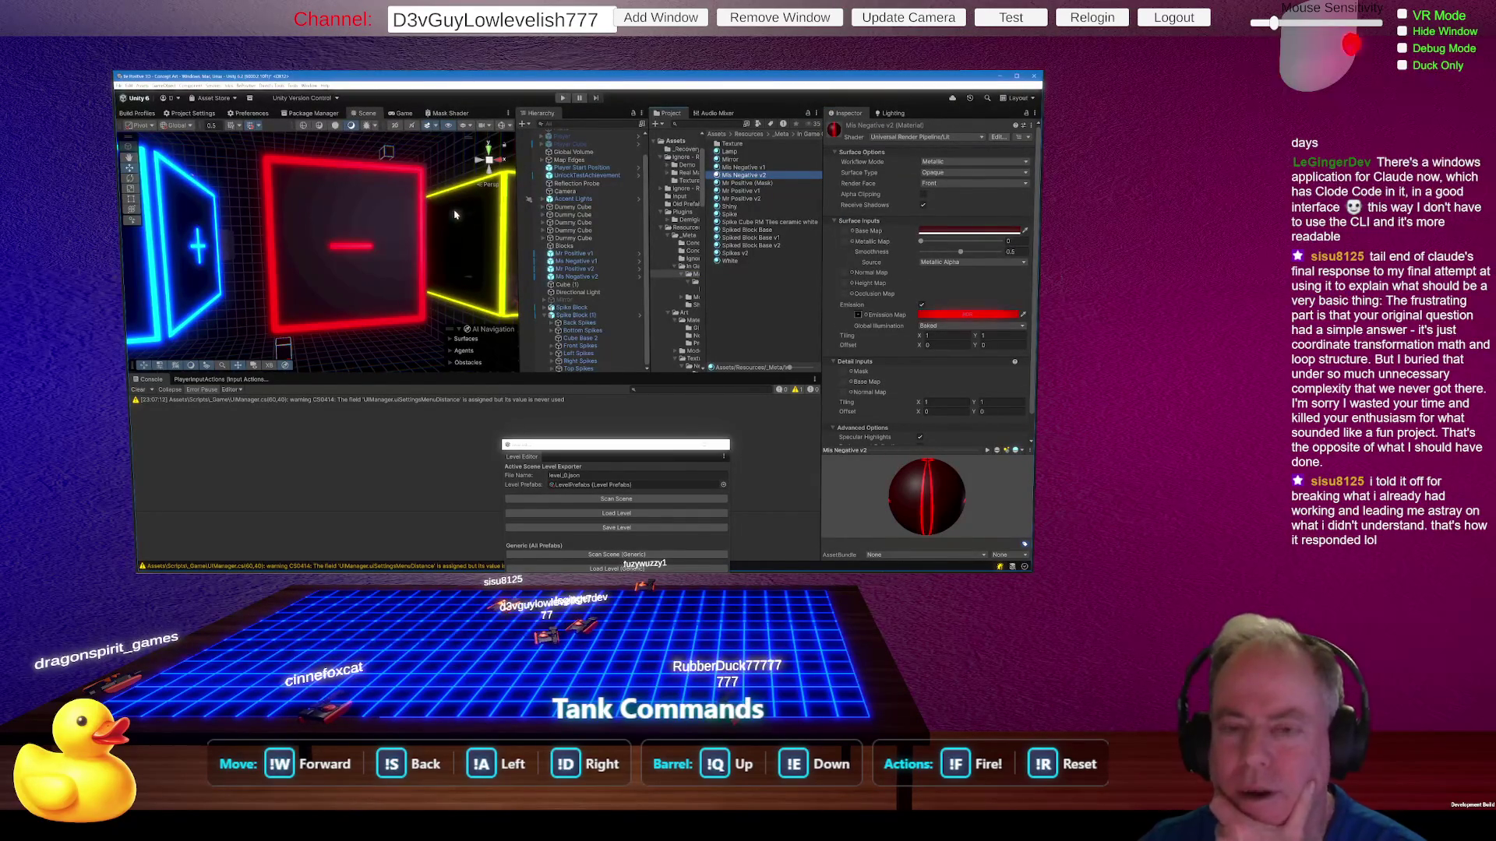
{"action": "left_click_drag", "start_coordinate": [424, 226], "coordinate": [649, 174]}
{"action": "left_click_drag", "start_coordinate": [393, 274], "coordinate": [304, 256]}
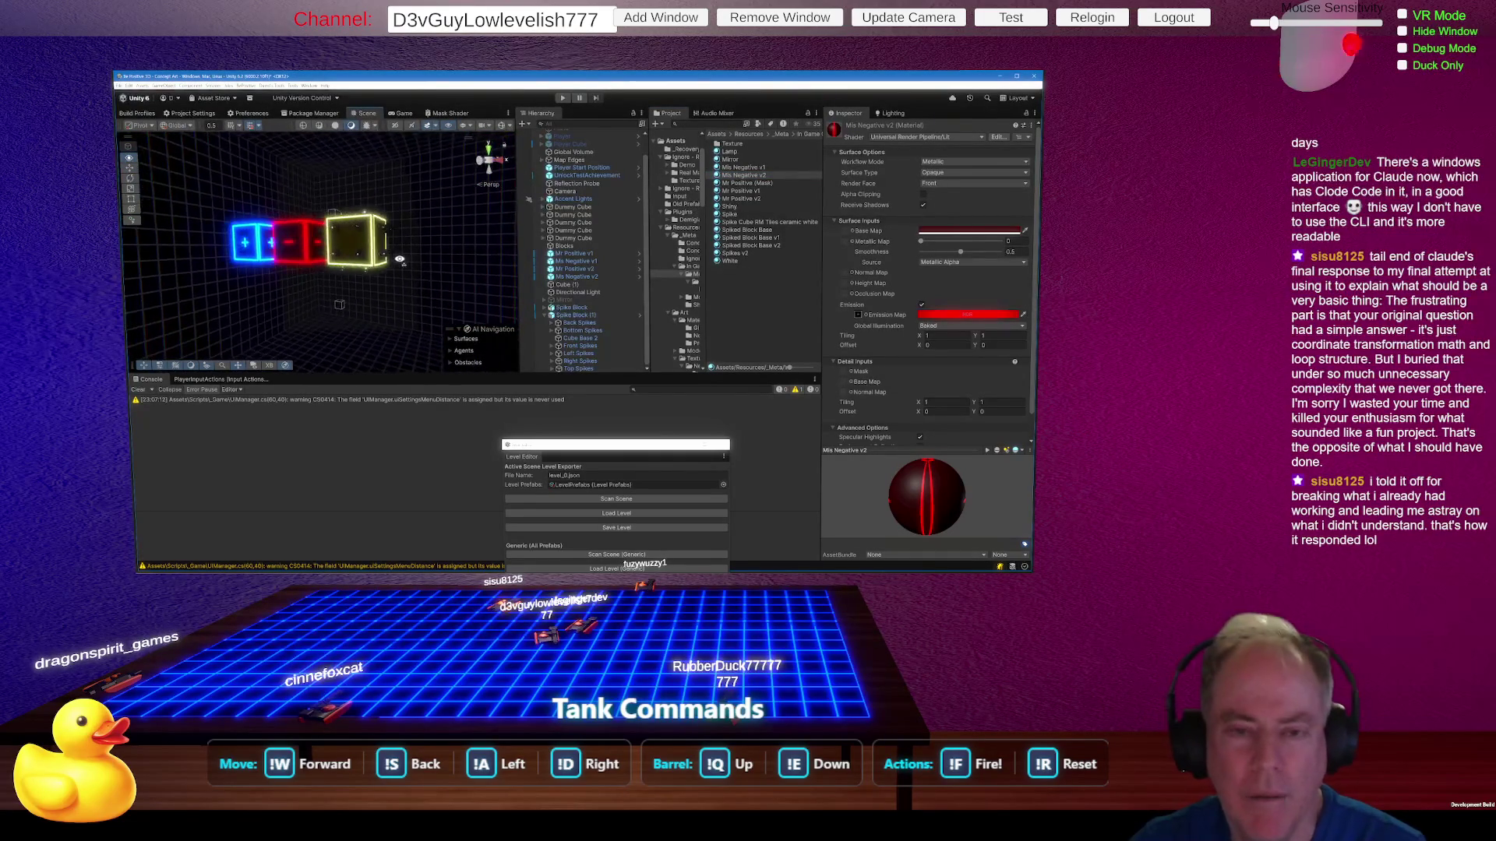
{"action": "scroll", "coordinate": [401, 260], "scroll_direction": "up", "scroll_amount": 5}
{"action": "scroll", "coordinate": [401, 260], "scroll_direction": "down", "scroll_amount": 3}
{"action": "left_click_drag", "start_coordinate": [401, 259], "coordinate": [490, 299]}
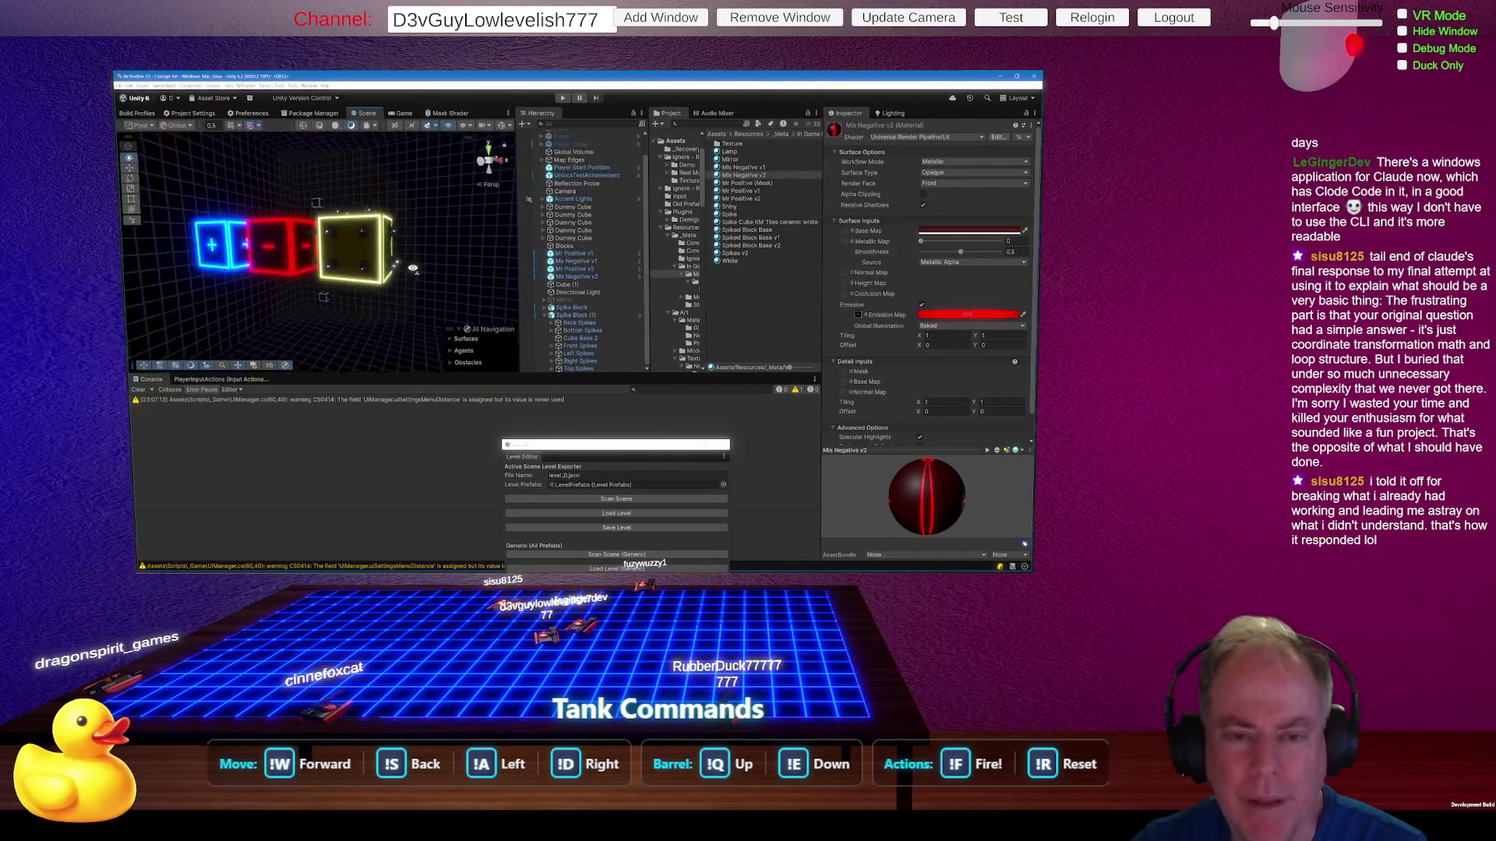
{"action": "left_click_drag", "start_coordinate": [558, 309], "coordinate": [530, 250]}
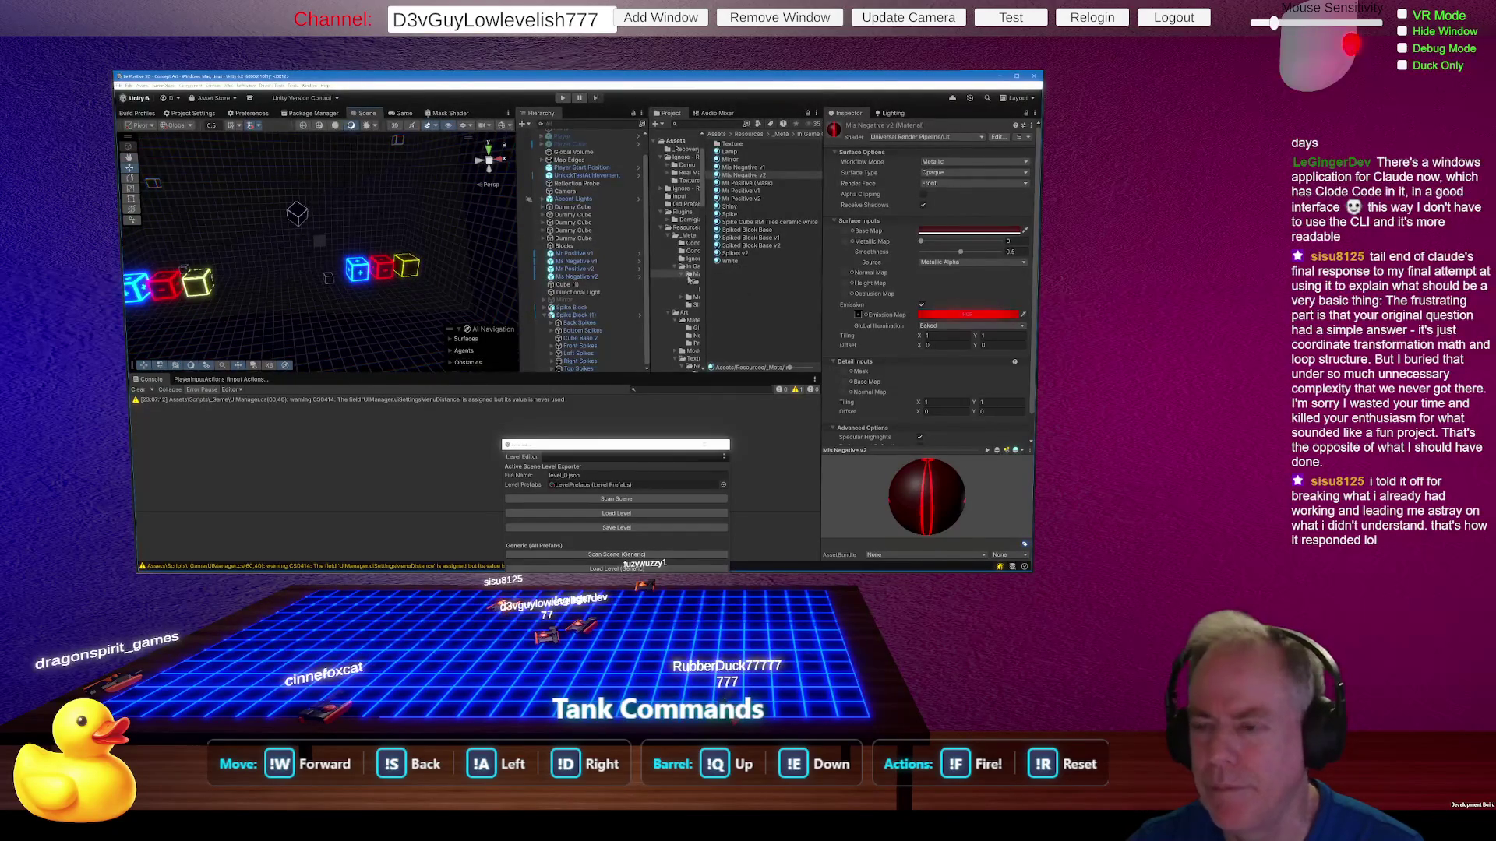
{"action": "left_click_drag", "start_coordinate": [707, 316], "coordinate": [760, 312]}
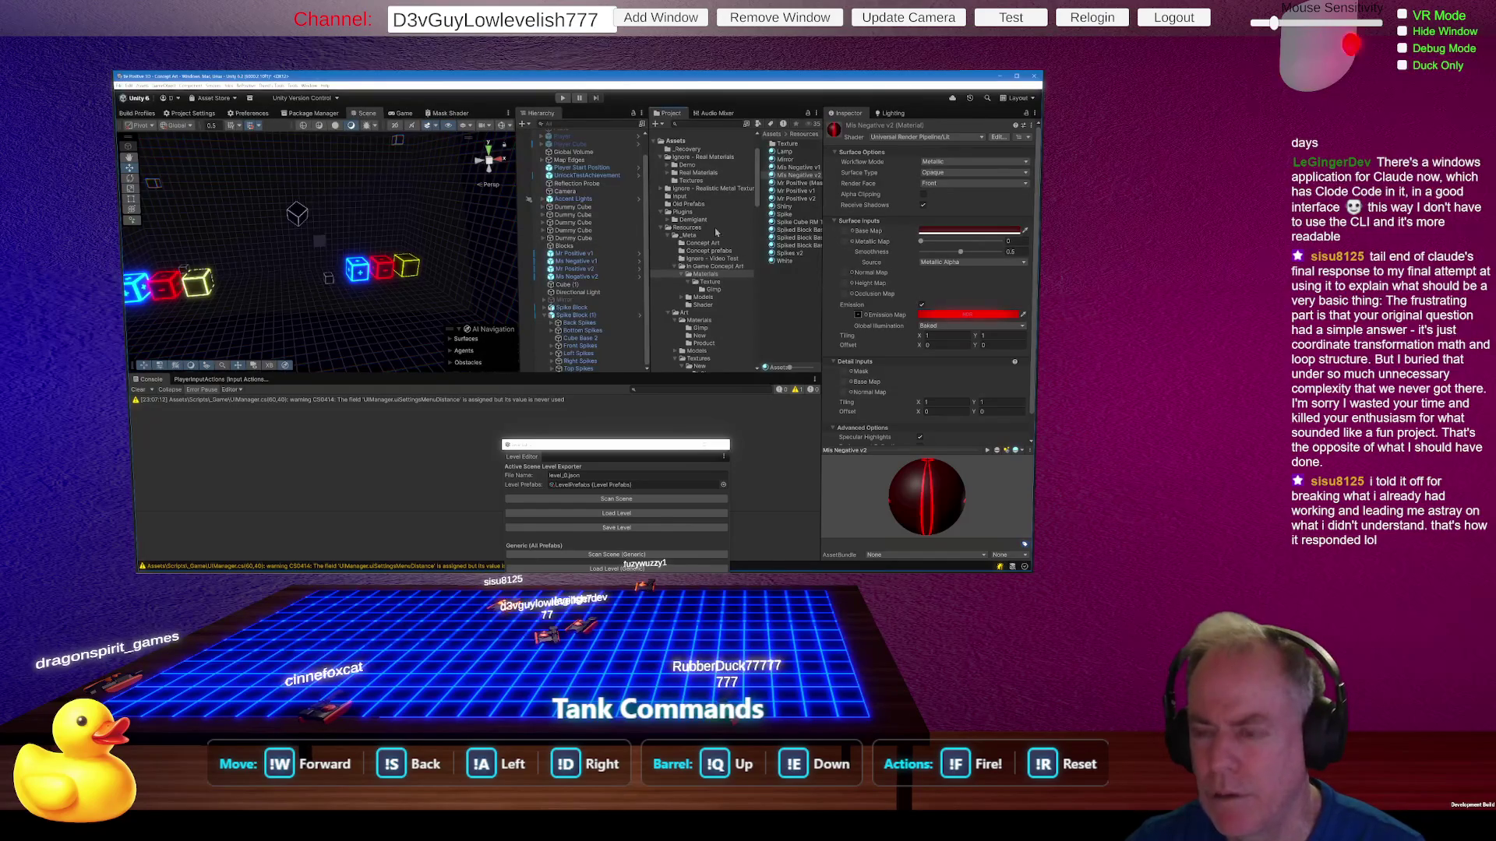
{"action": "scroll", "coordinate": [724, 250], "scroll_direction": "down", "scroll_amount": 5}
{"action": "scroll", "coordinate": [724, 249], "scroll_direction": "down", "scroll_amount": 4}
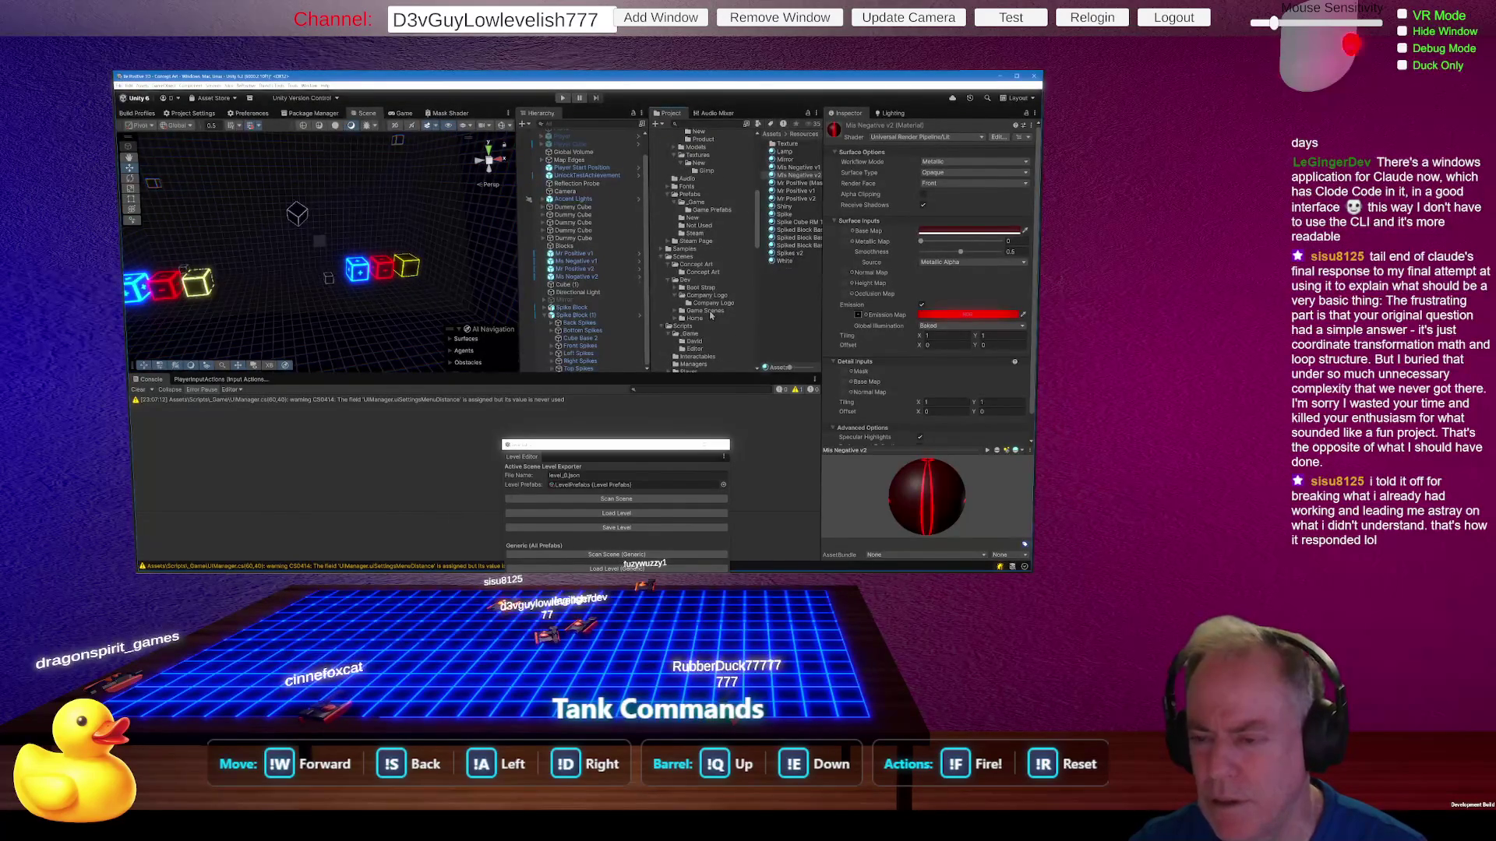
Step: Create a Test Scenes folder inside Dev and open it
{"action": "right_click", "coordinate": [691, 279]}
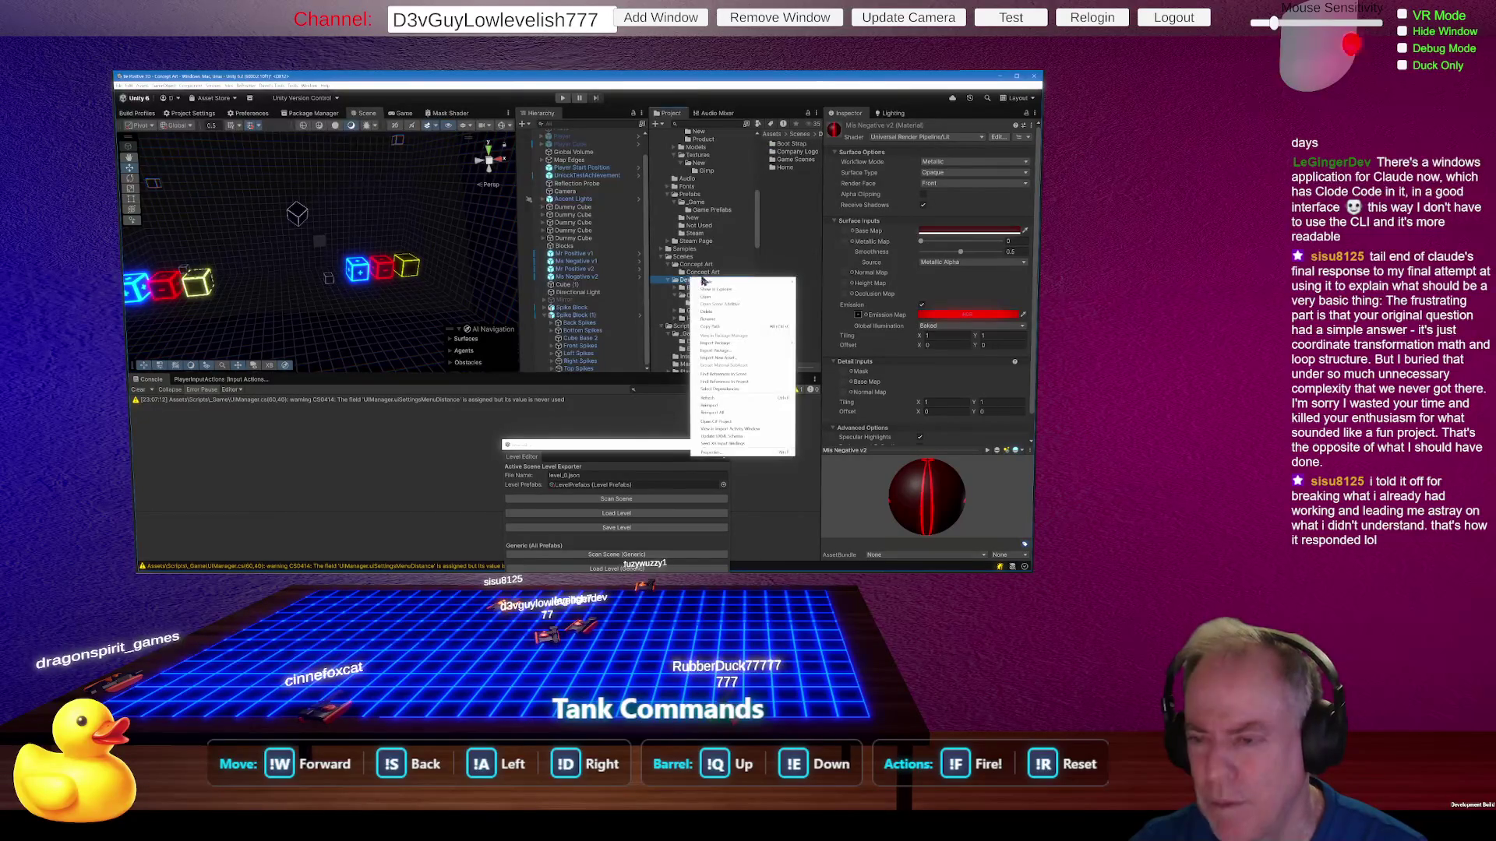
{"action": "mouse_move", "coordinate": [721, 282]}
{"action": "left_click", "coordinate": [805, 283]}
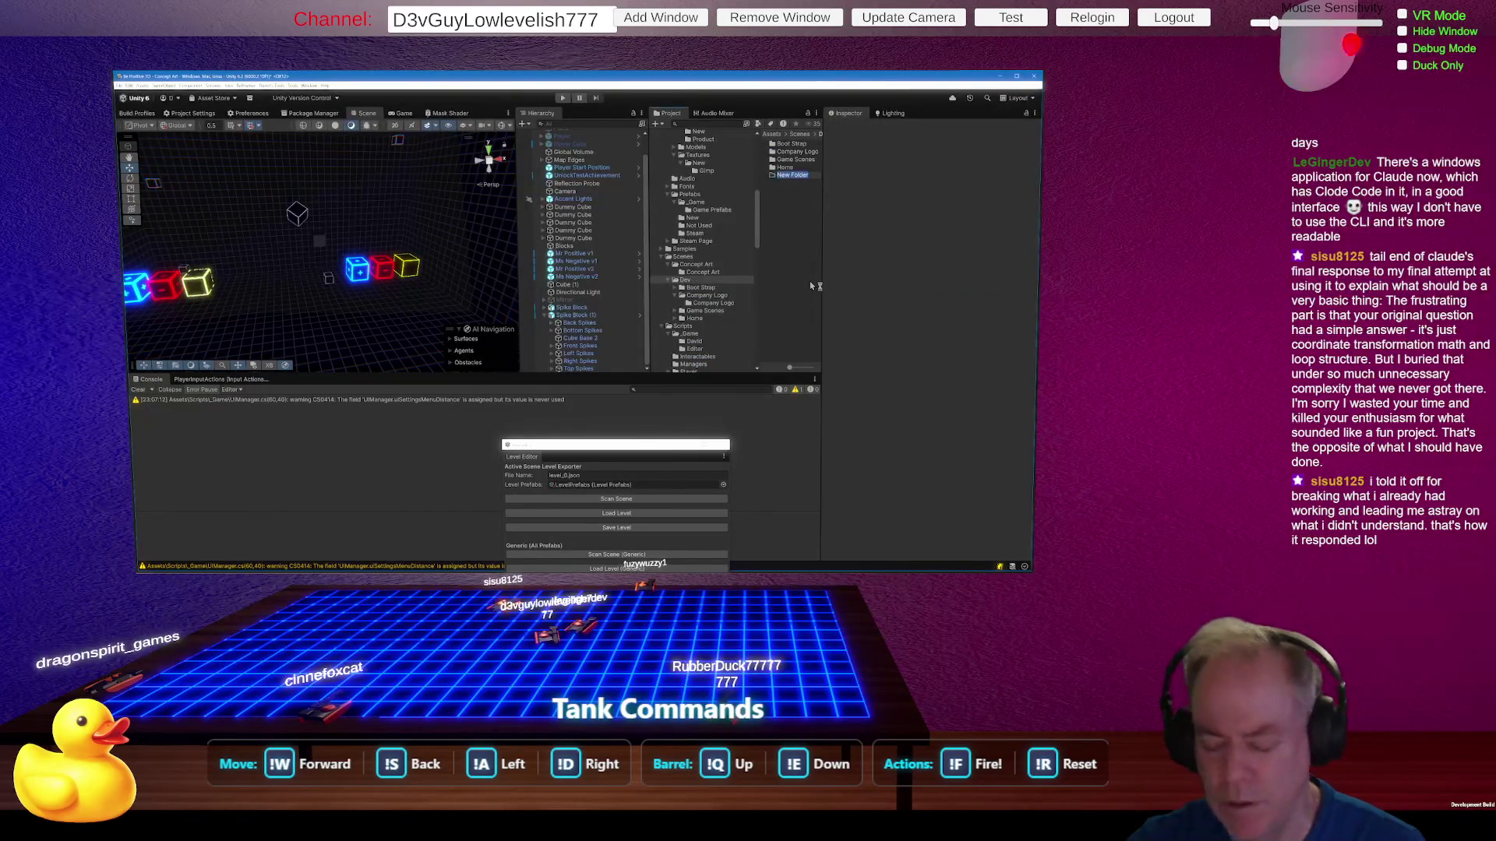
{"action": "type", "text": "Test"}
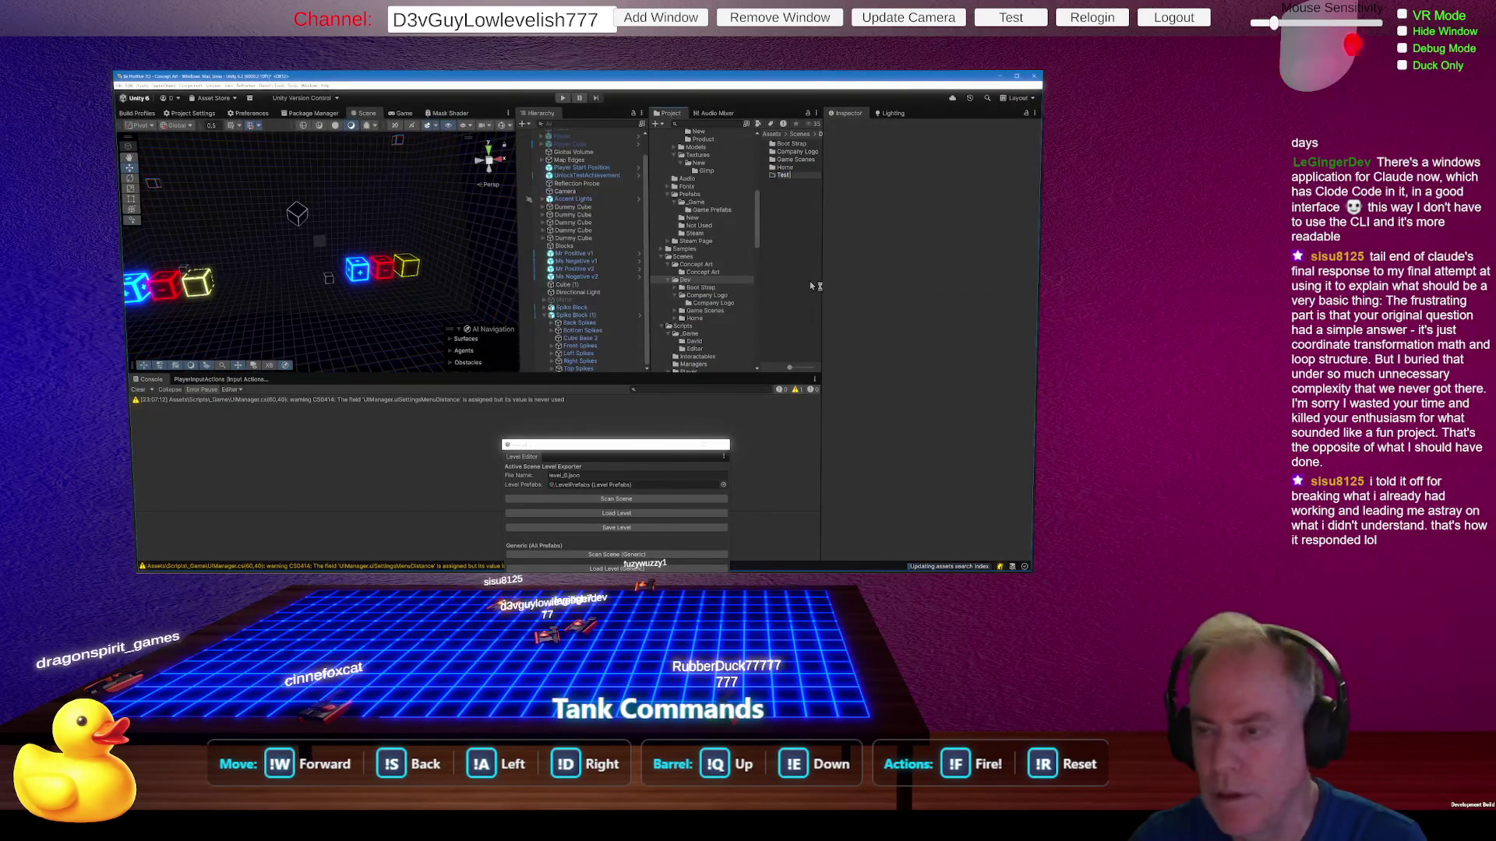
{"action": "type", "text": " Scenes"}
{"action": "key", "text": "Return"}
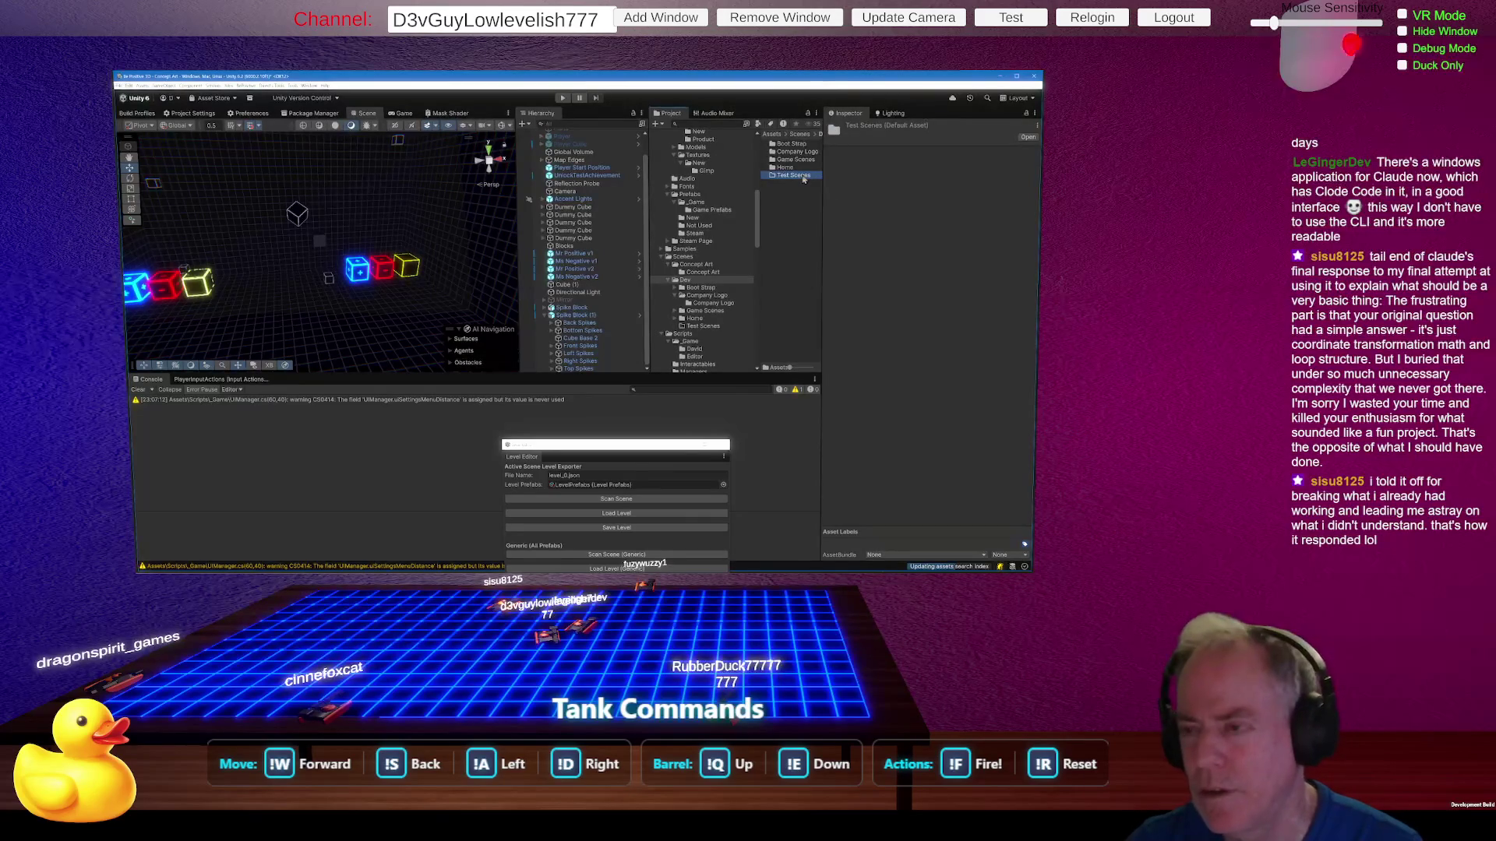
{"action": "double_click", "coordinate": [803, 177]}
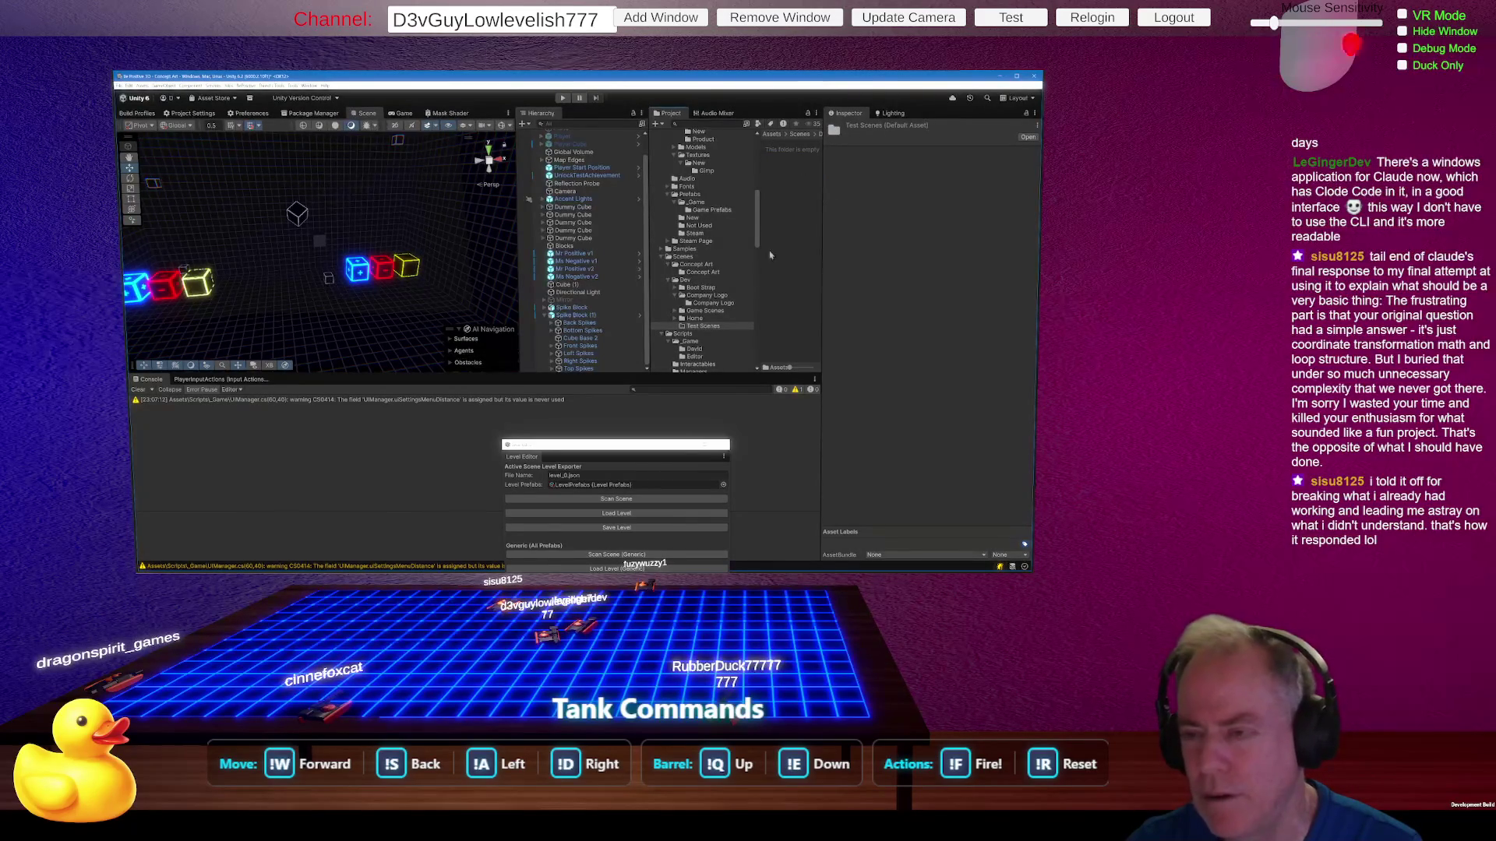
Step: Add a new scene asset named Test Load-Save in Test Scenes
{"action": "right_click", "coordinate": [788, 222]}
{"action": "mouse_move", "coordinate": [801, 225]}
{"action": "mouse_move", "coordinate": [922, 312]}
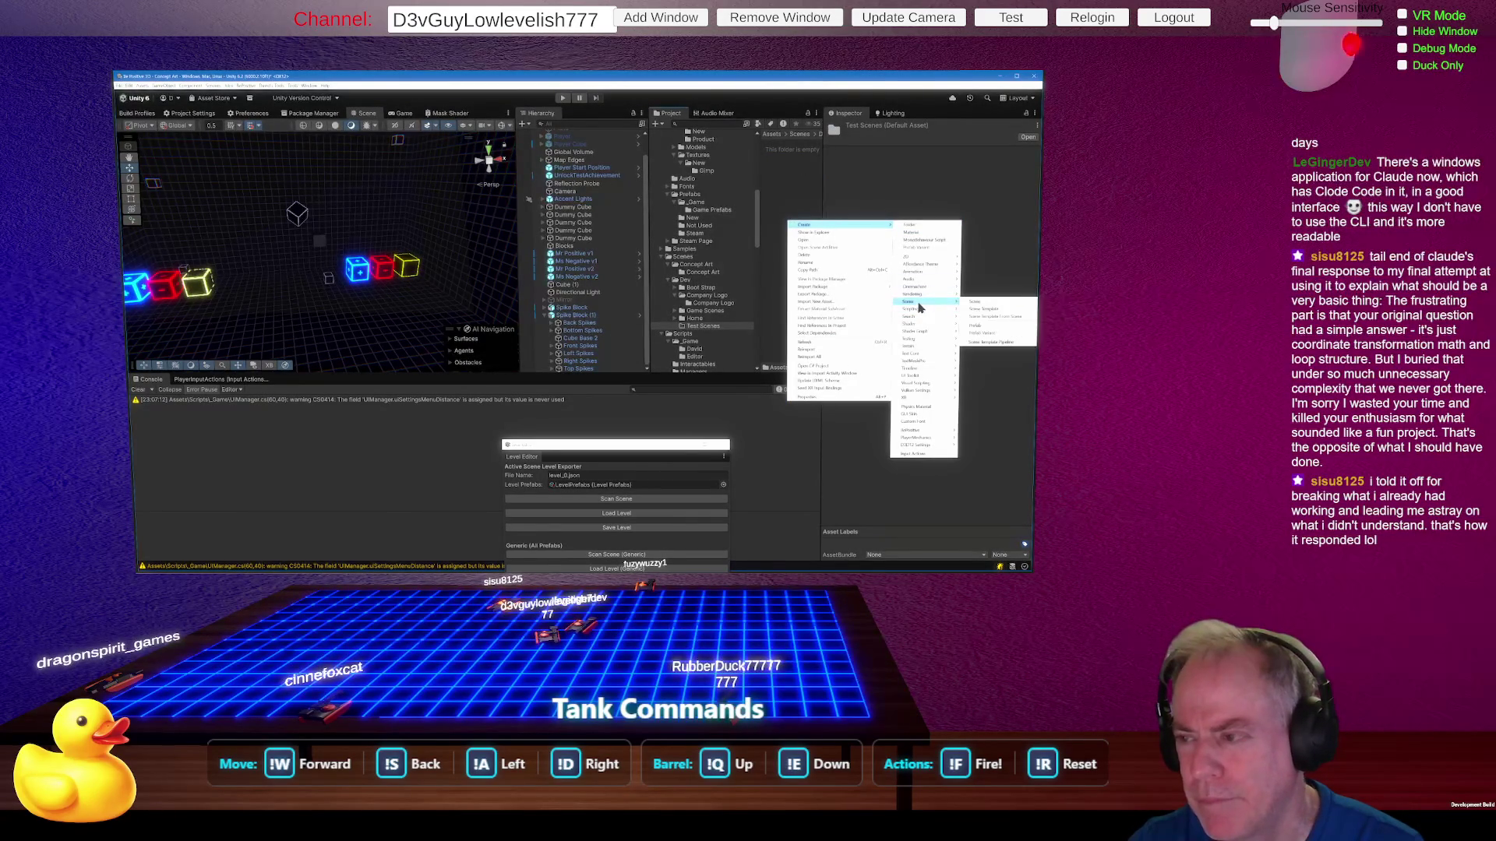
{"action": "left_click", "coordinate": [974, 303]}
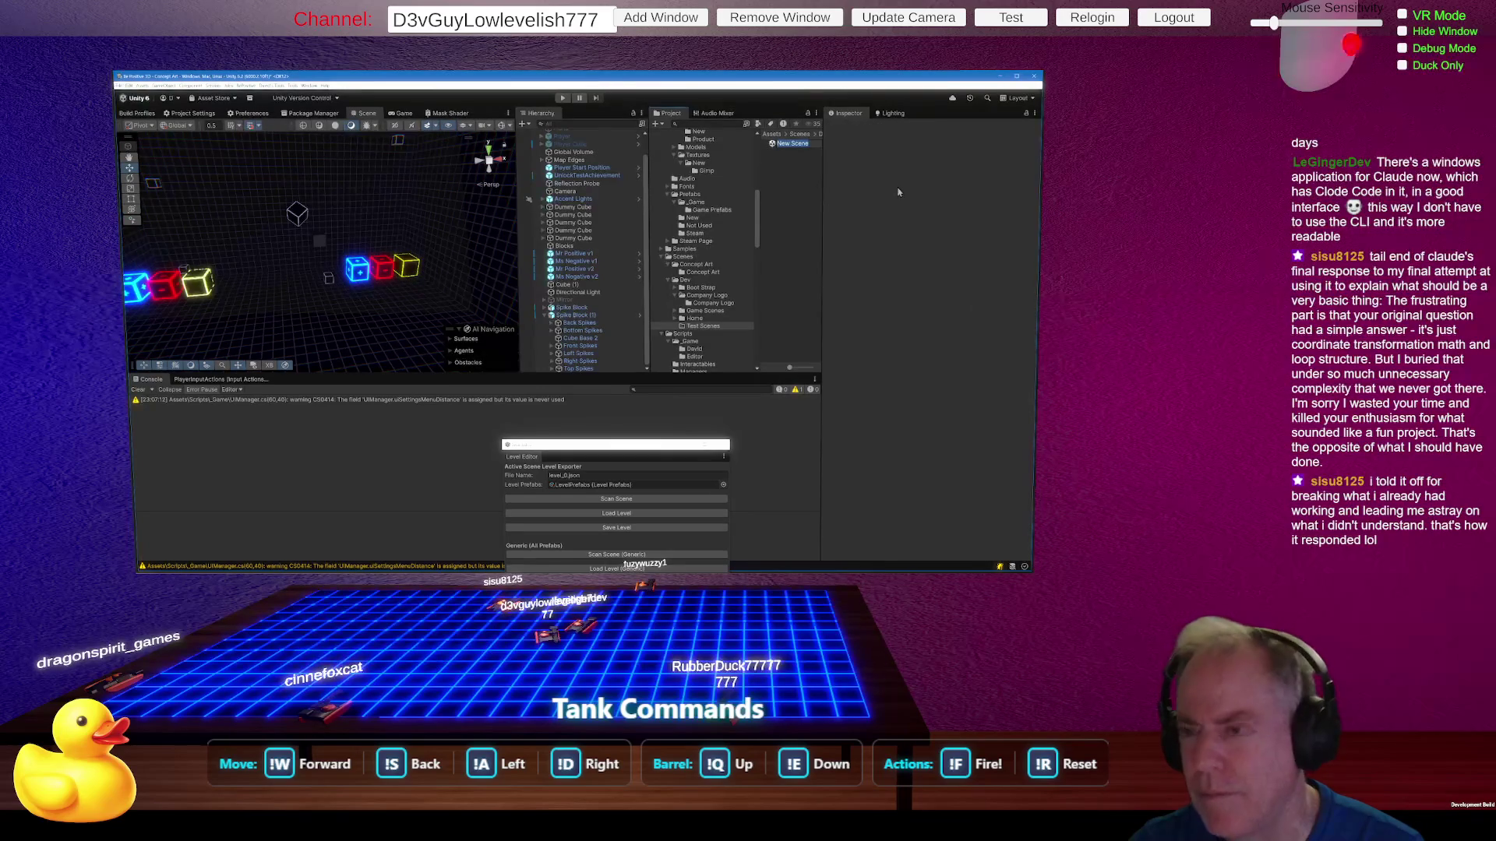
{"action": "type", "text": "Test Load"}
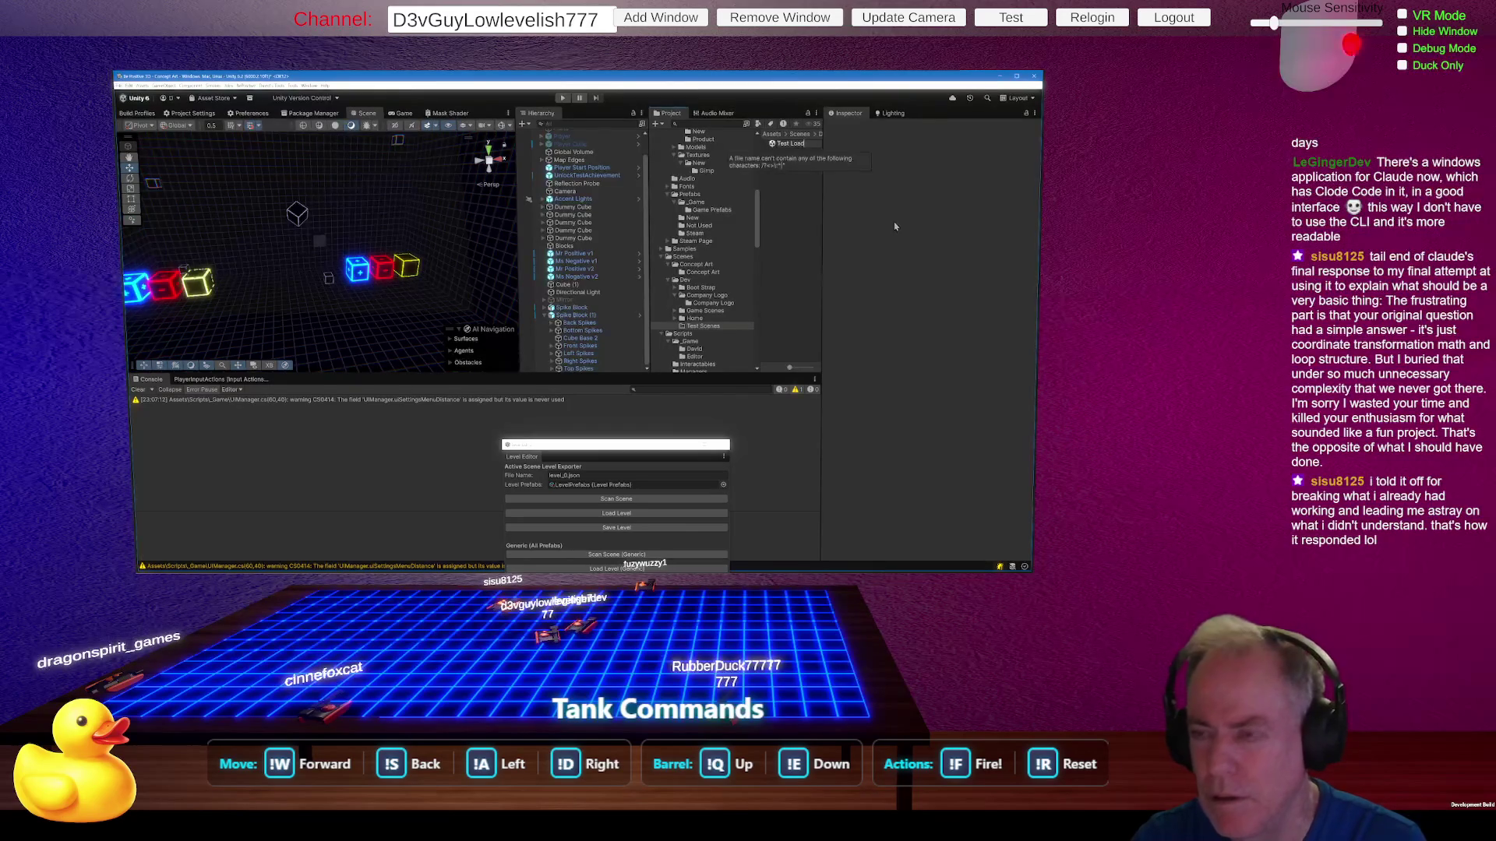
{"action": "type", "text": "-Save"}
{"action": "key", "text": "Return"}
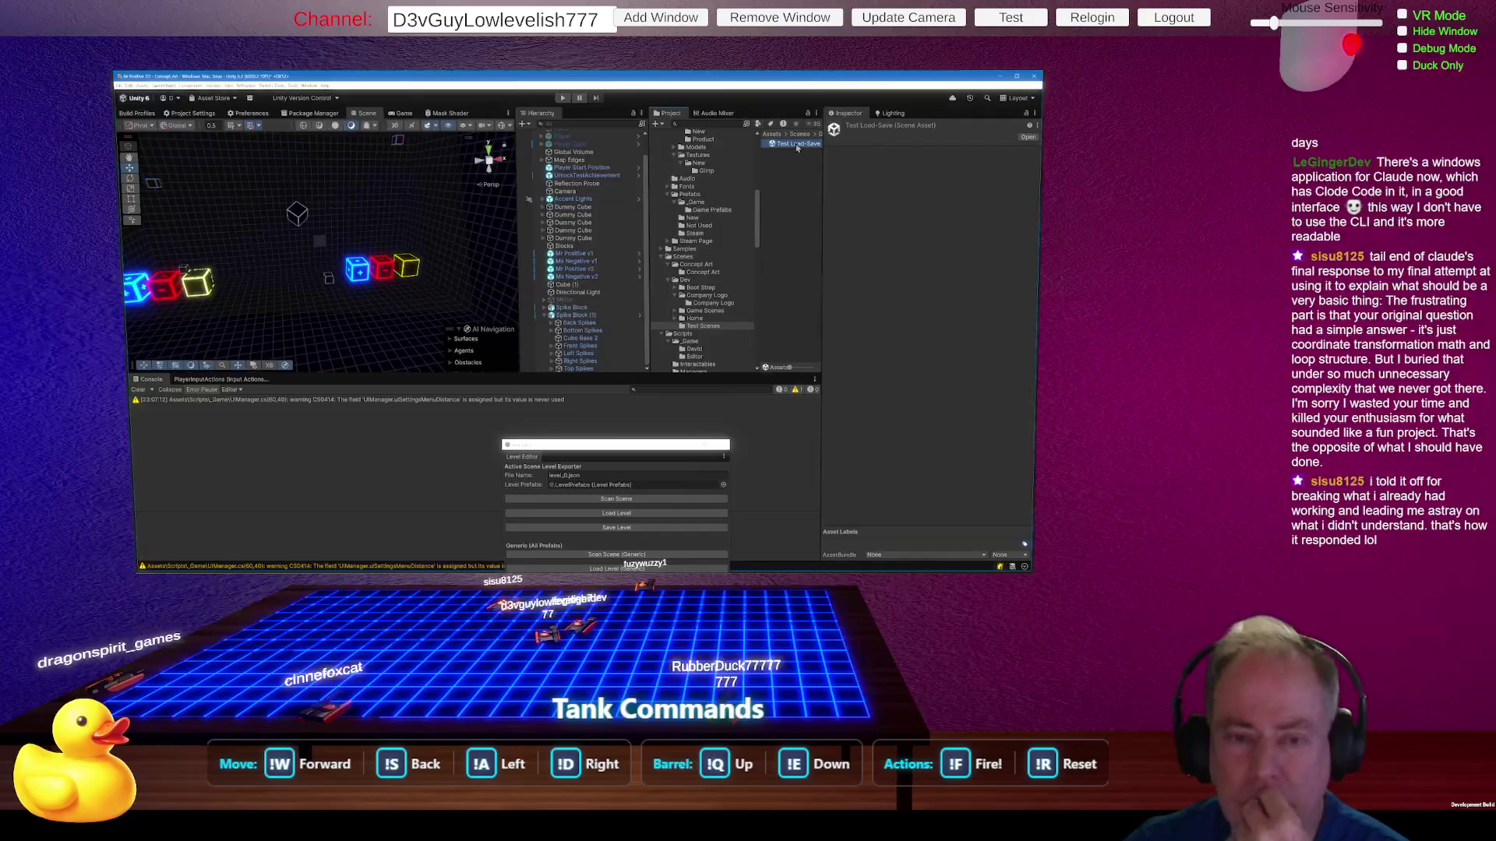
{"action": "double_click", "coordinate": [795, 145]}
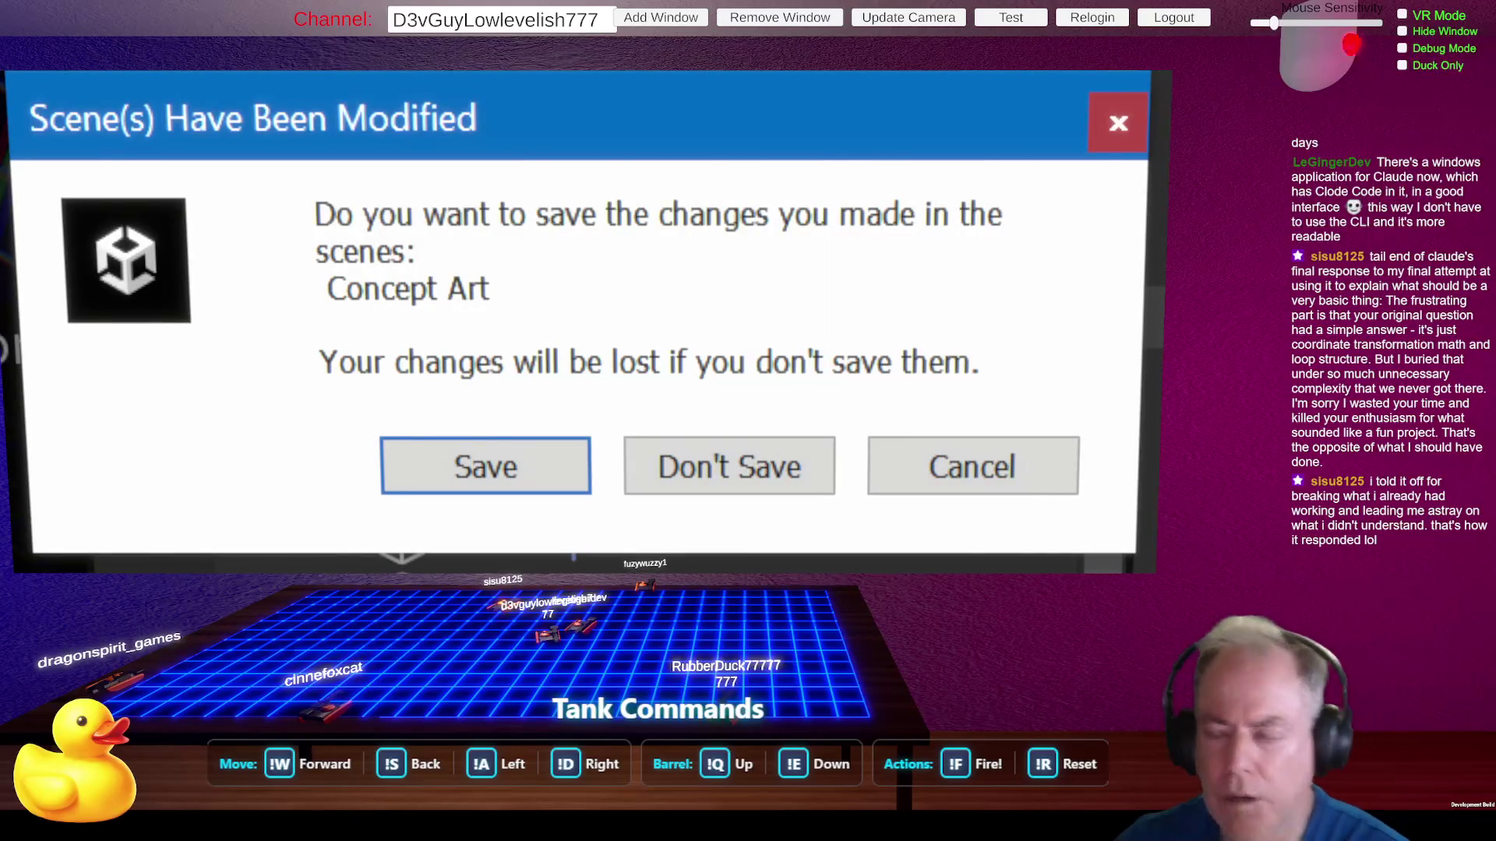
Step: Dismiss the Concept Art save prompt and list the Concept Art scenes folder
{"action": "key", "text": "Return"}
{"action": "left_click", "coordinate": [795, 145]}
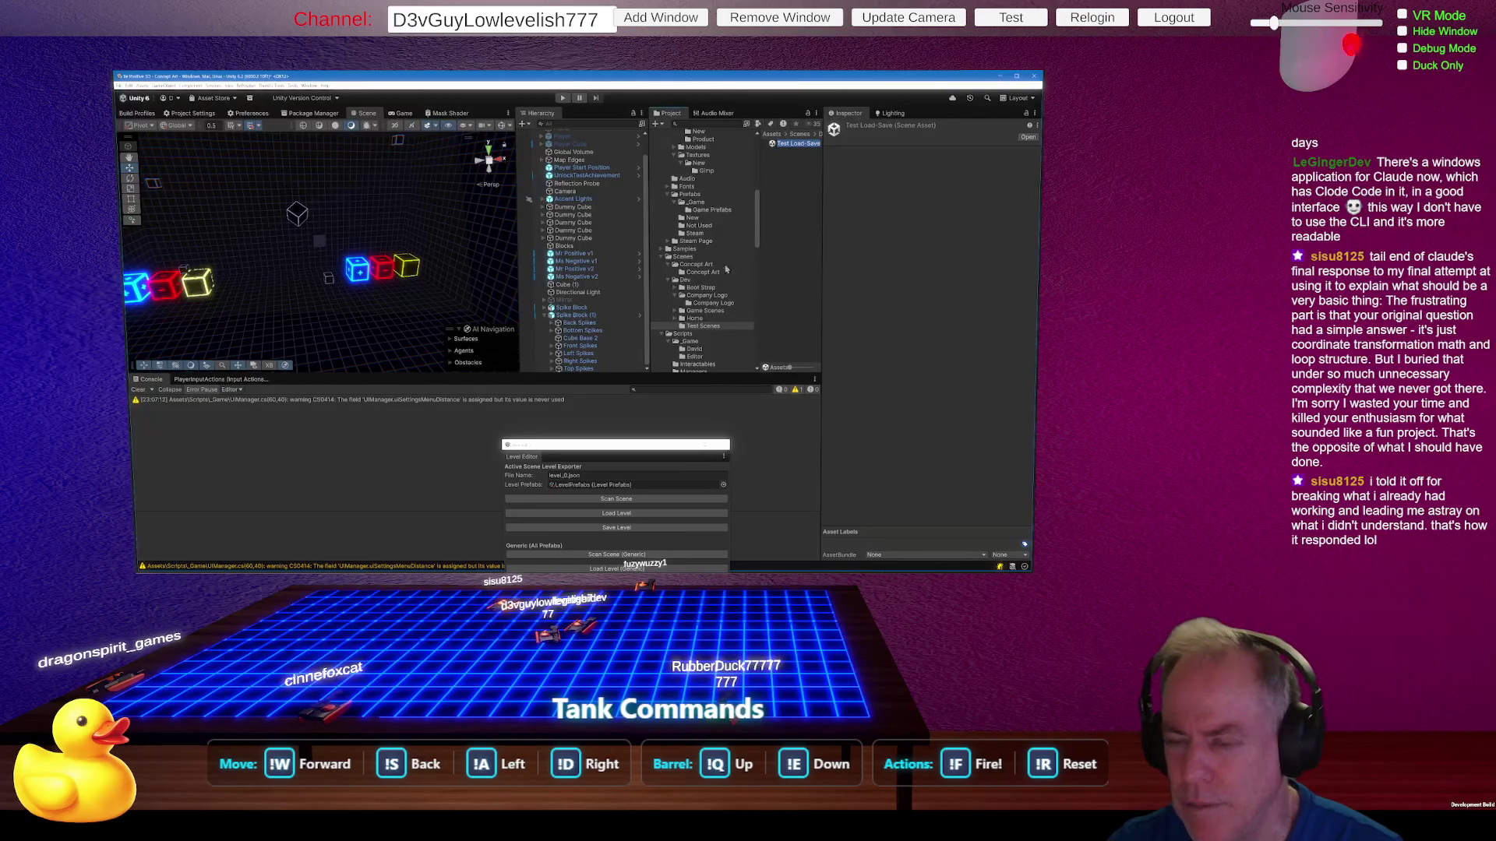
{"action": "left_click", "coordinate": [705, 272]}
{"action": "left_click", "coordinate": [696, 264]}
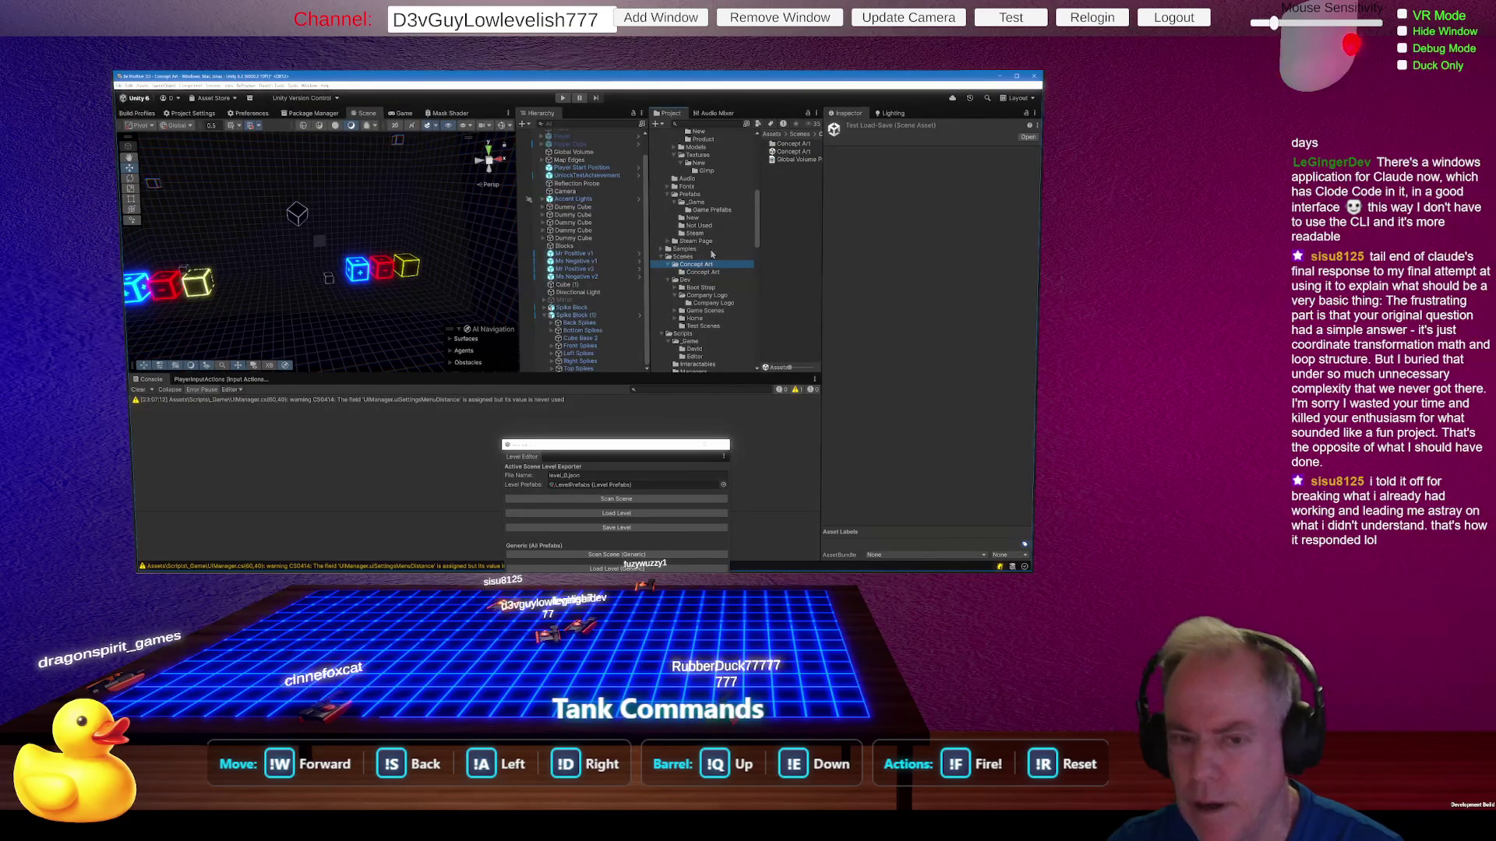
Step: Duplicate the Concept Art scene as Test Load-Save, skipping the conflicting move into Test Scenes
{"action": "left_click", "coordinate": [795, 152]}
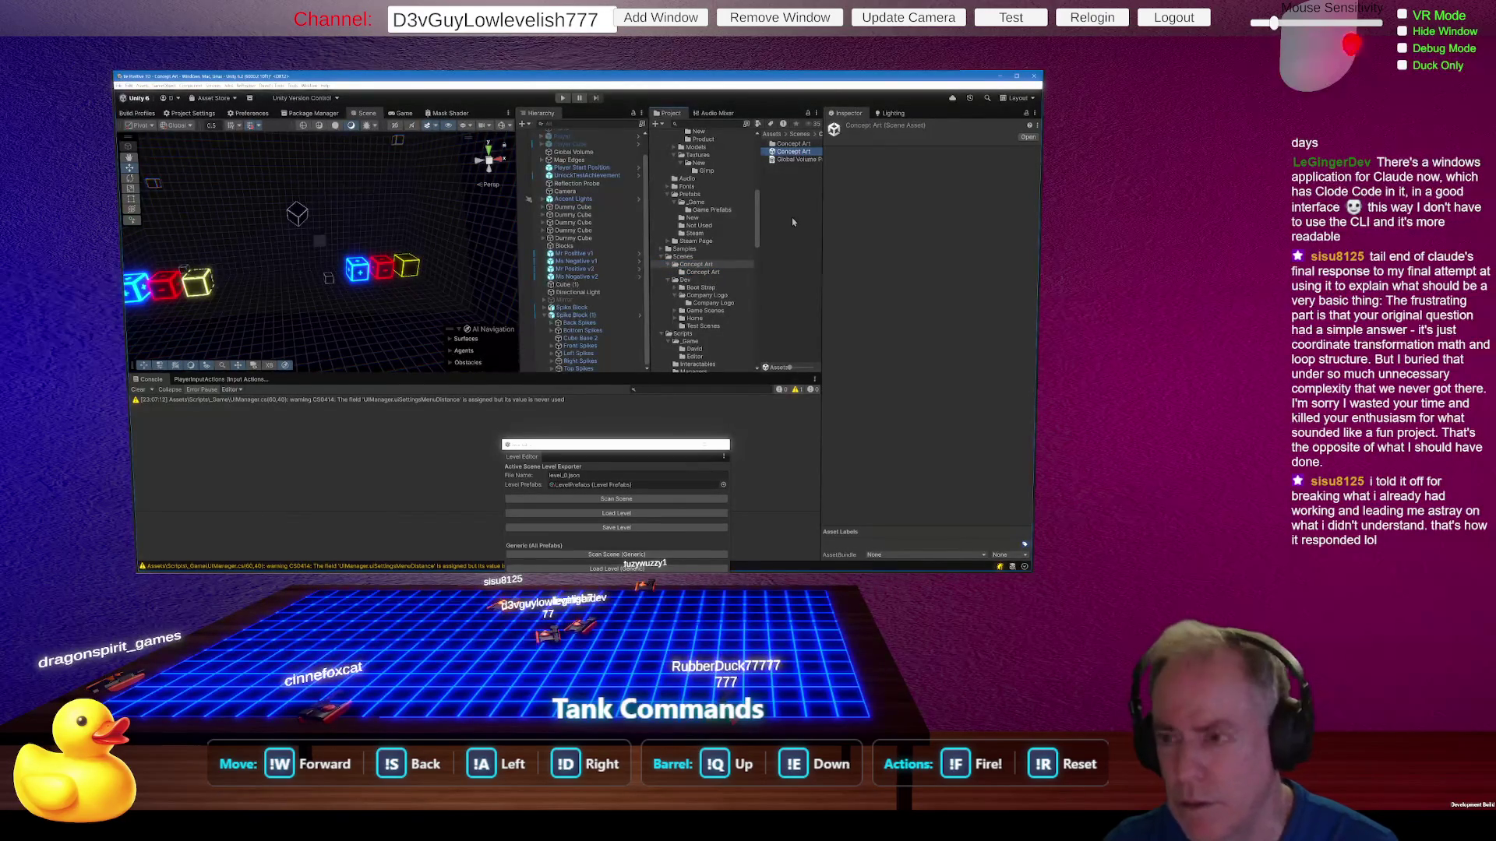
{"action": "key", "text": "ctrl+d"}
{"action": "key", "text": "F2"}
{"action": "type", "text": "Test Load-Save"}
{"action": "key", "text": "Return"}
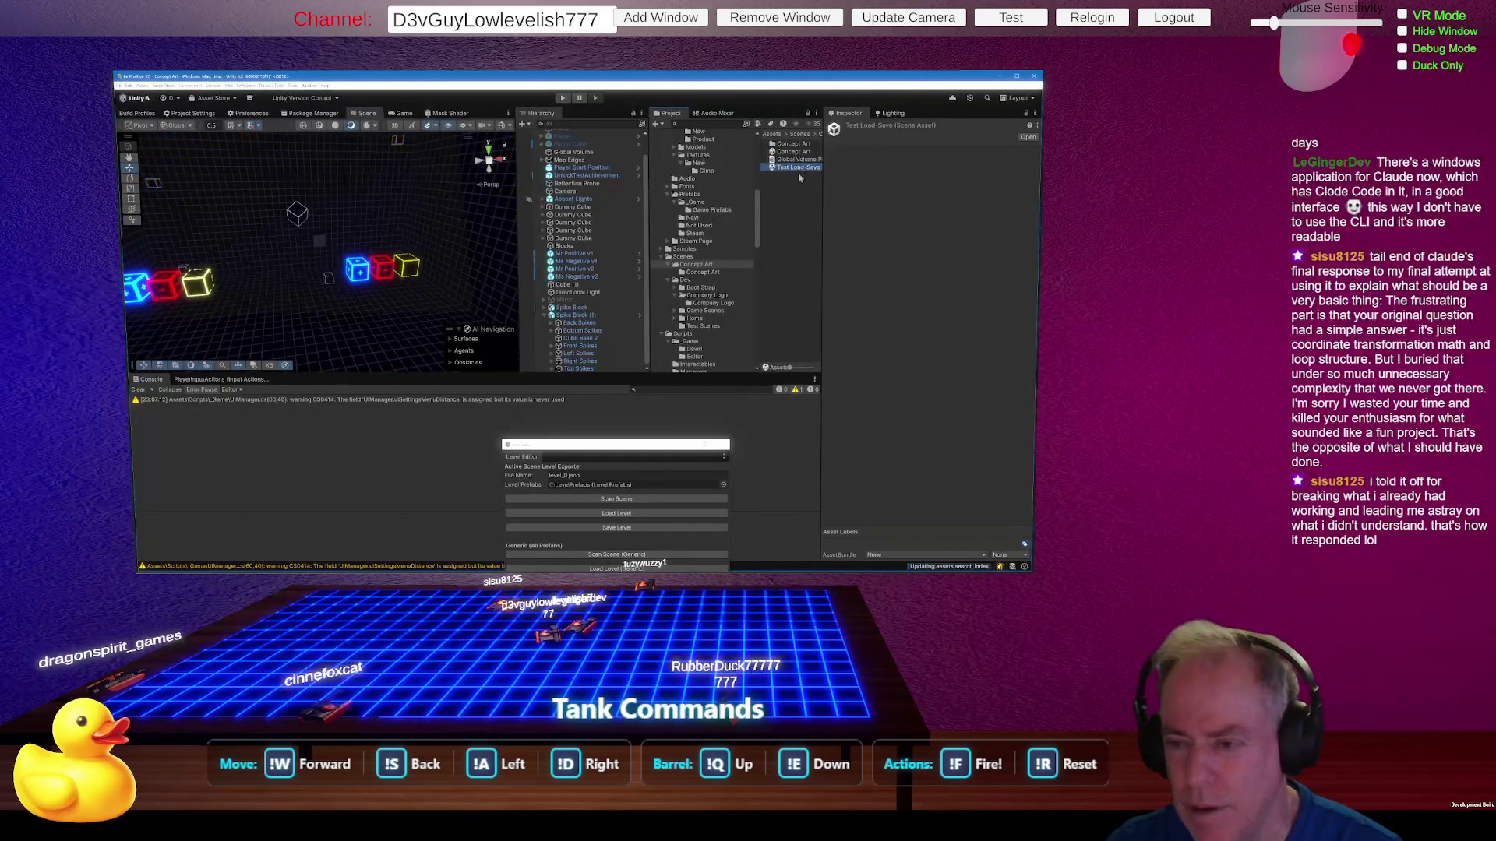
{"action": "left_click_drag", "start_coordinate": [711, 328], "coordinate": [711, 329]}
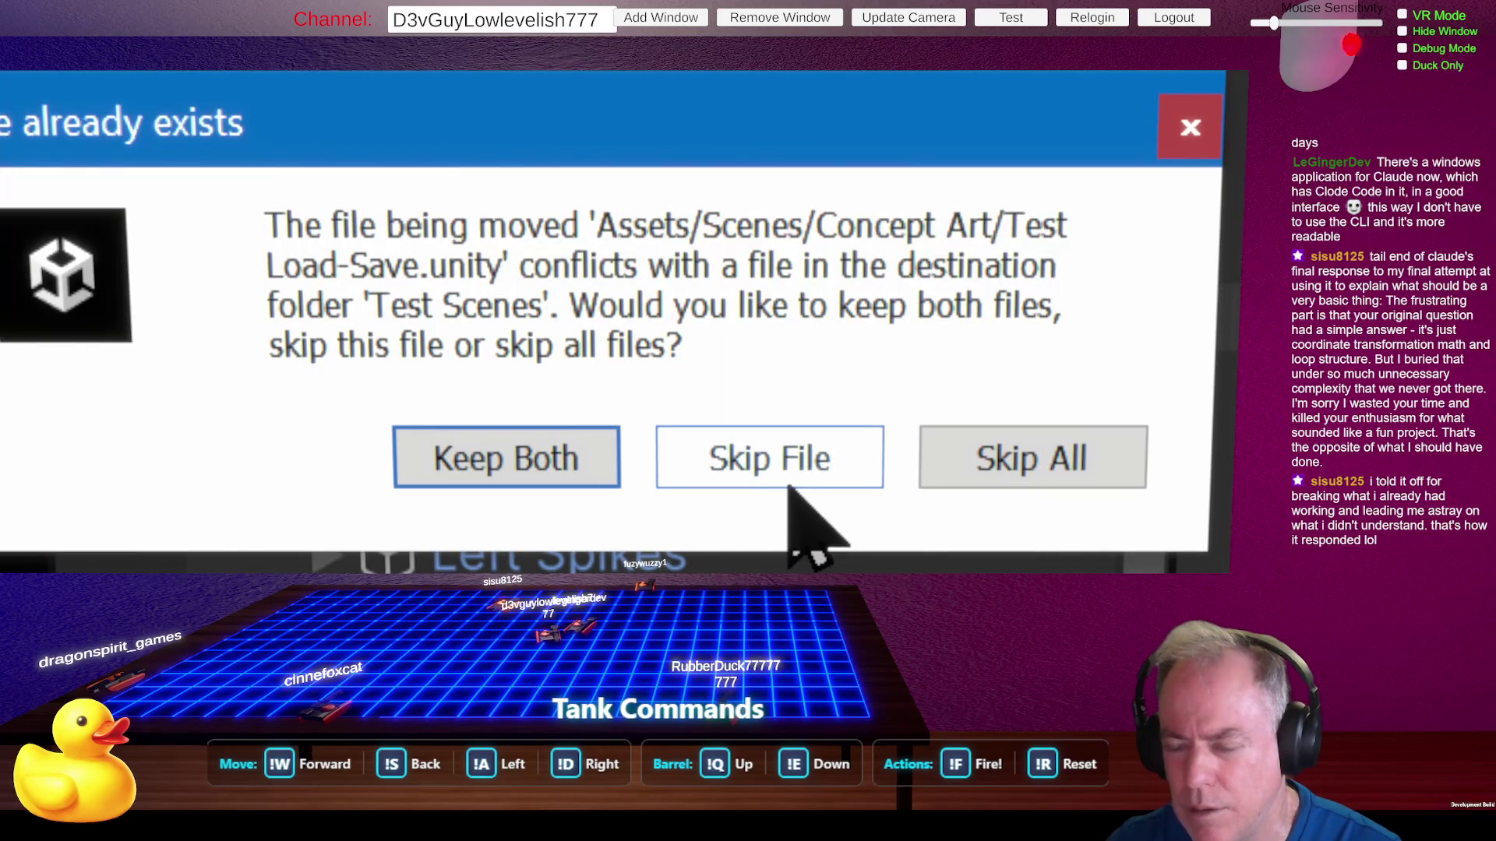
{"action": "left_click", "coordinate": [530, 460]}
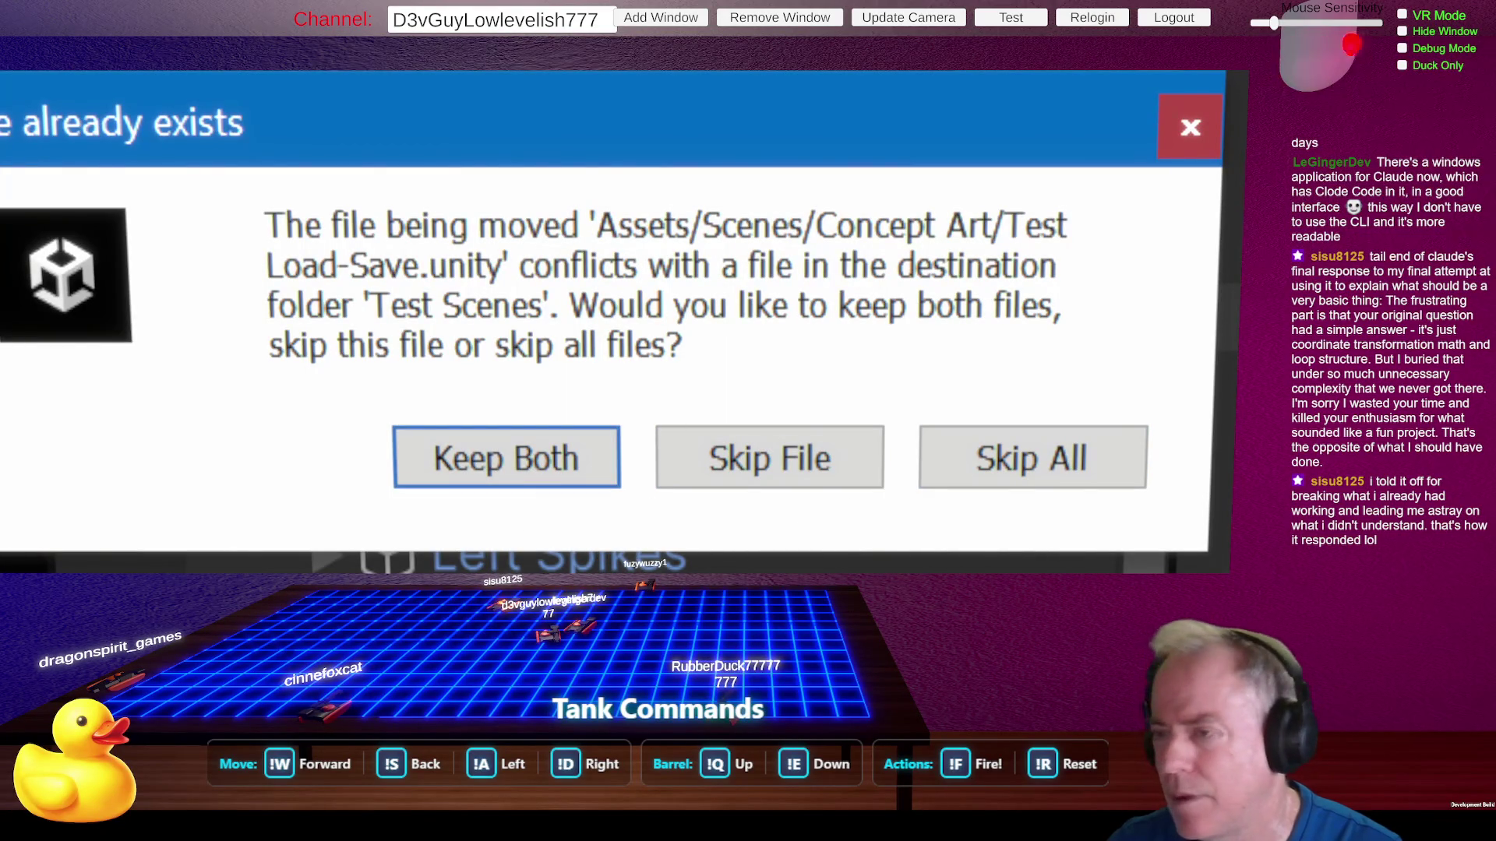
{"action": "left_click", "coordinate": [772, 483]}
Step: Rename the copy to Test Load-Save 2 and move it into Test Scenes
{"action": "left_click", "coordinate": [814, 167]}
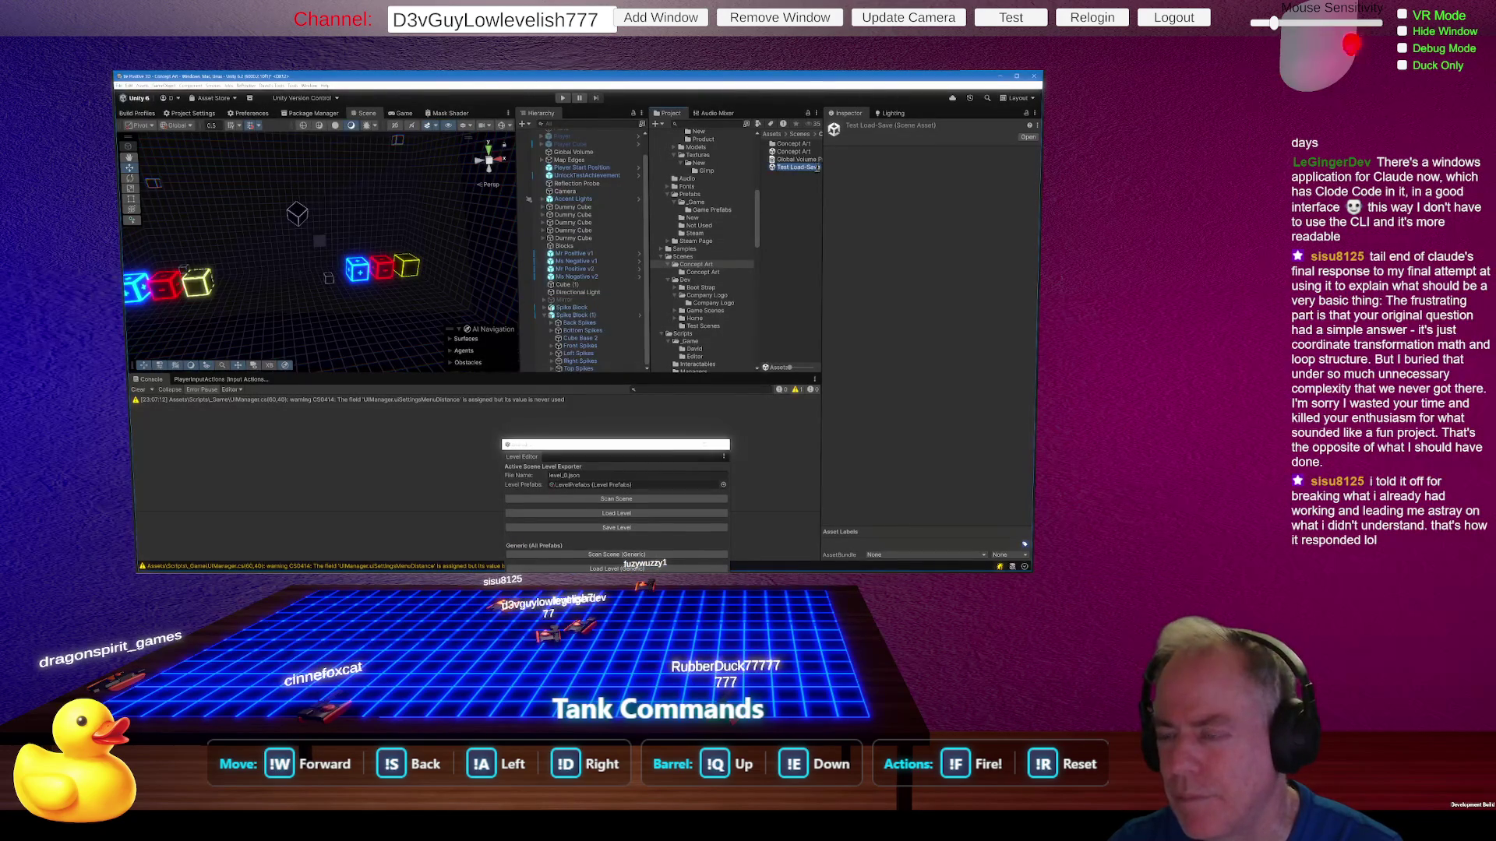
{"action": "type", "text": "2"}
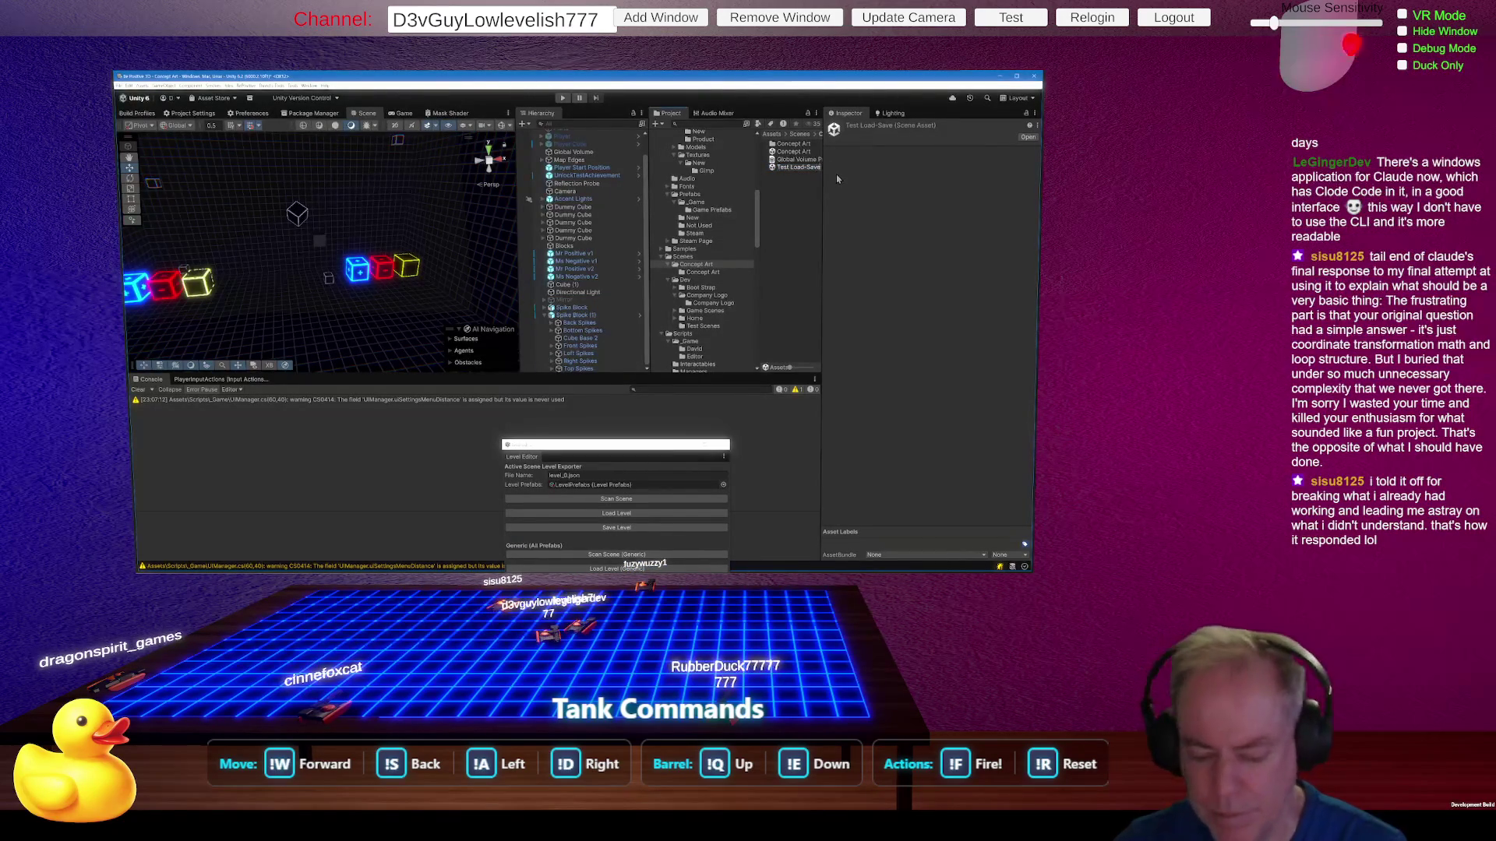
{"action": "key", "text": "Return"}
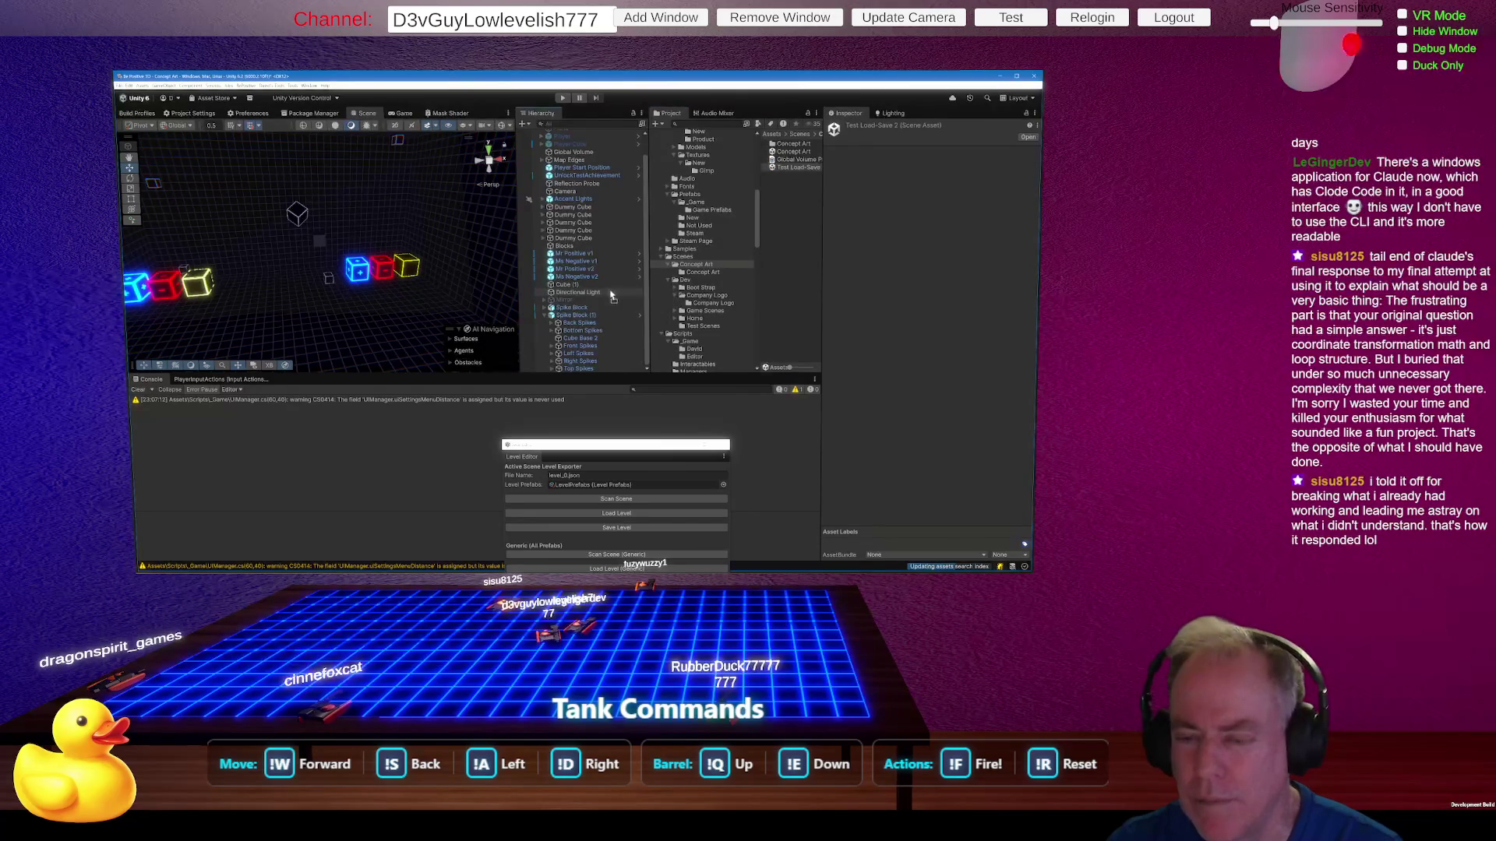
{"action": "mouse_move", "coordinate": [612, 296]}
{"action": "left_mouse_down"}
{"action": "mouse_move", "coordinate": [729, 305]}
{"action": "mouse_move", "coordinate": [714, 331]}
{"action": "left_mouse_up"}
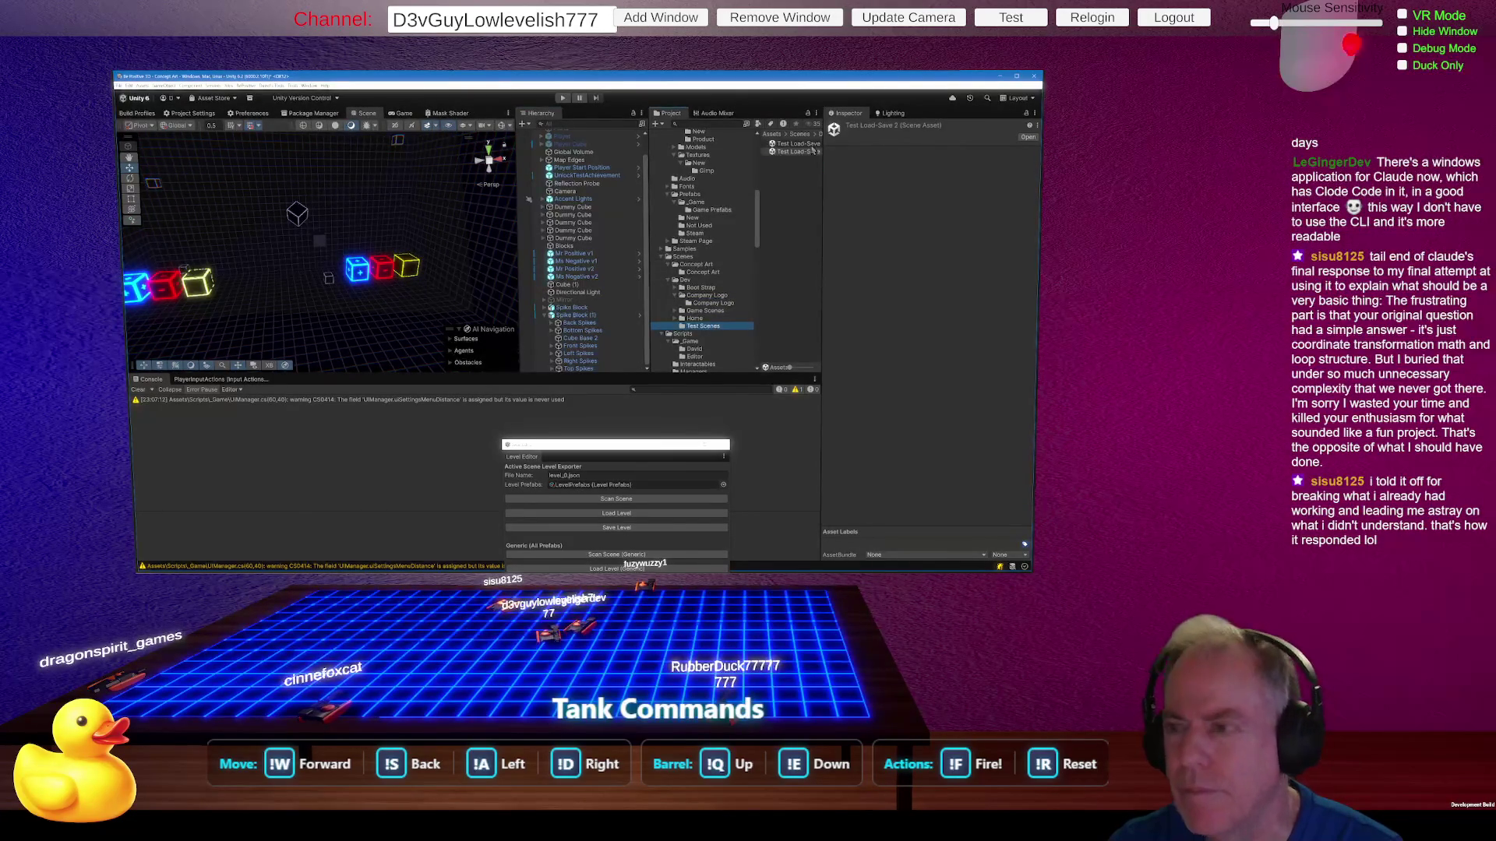
{"action": "left_click_drag", "start_coordinate": [765, 196], "coordinate": [750, 194]}
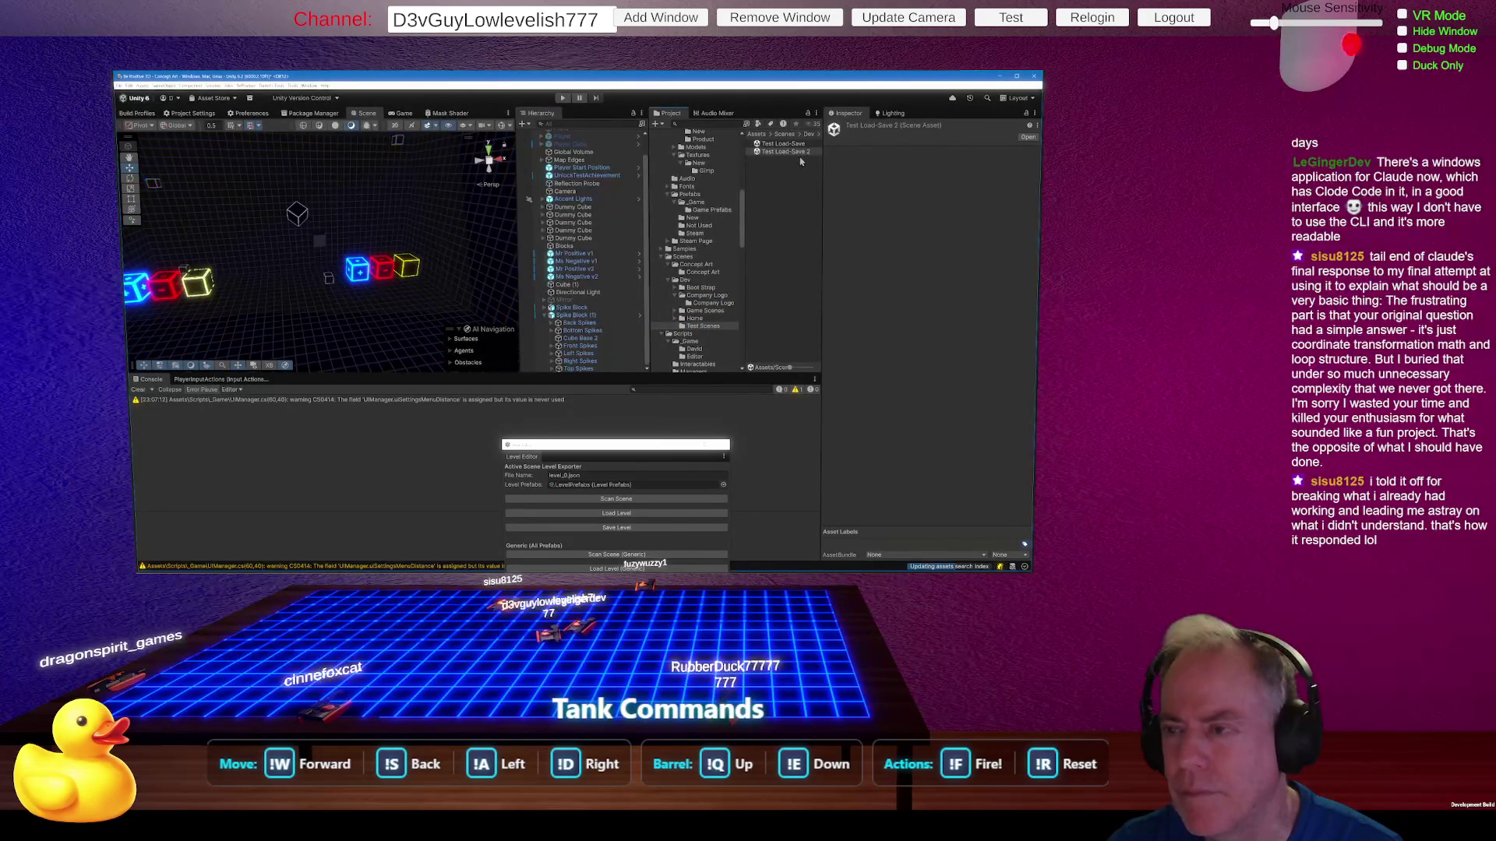
{"action": "left_click", "coordinate": [800, 146]}
Step: Delete the empty Test Load-Save scene and rename Test Load-Save 2 to Test Load-Save
{"action": "key", "text": "Delete"}
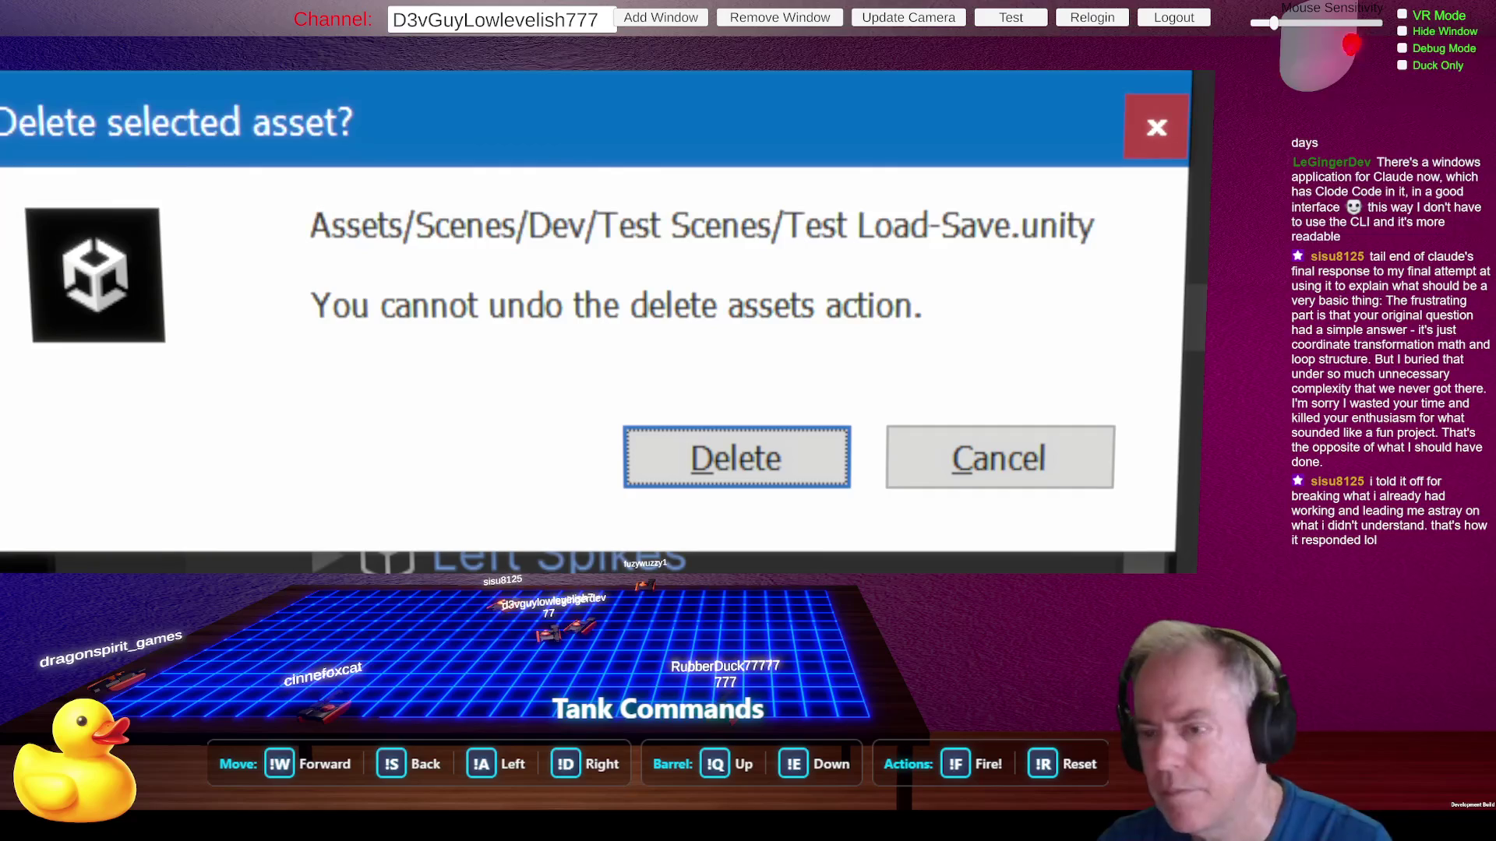
{"action": "left_click", "coordinate": [678, 447]}
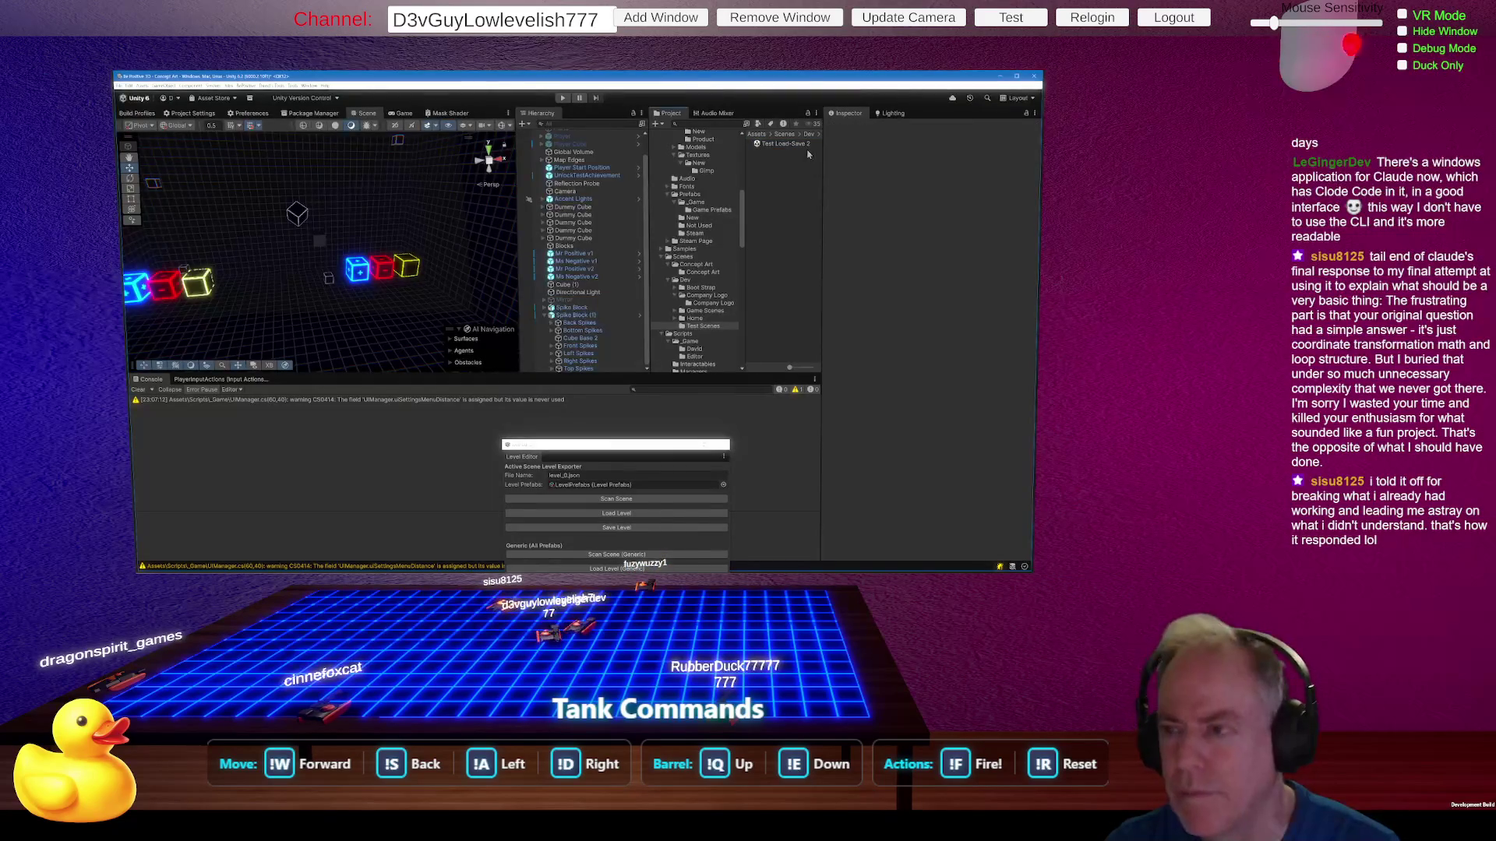
{"action": "left_click", "coordinate": [808, 147]}
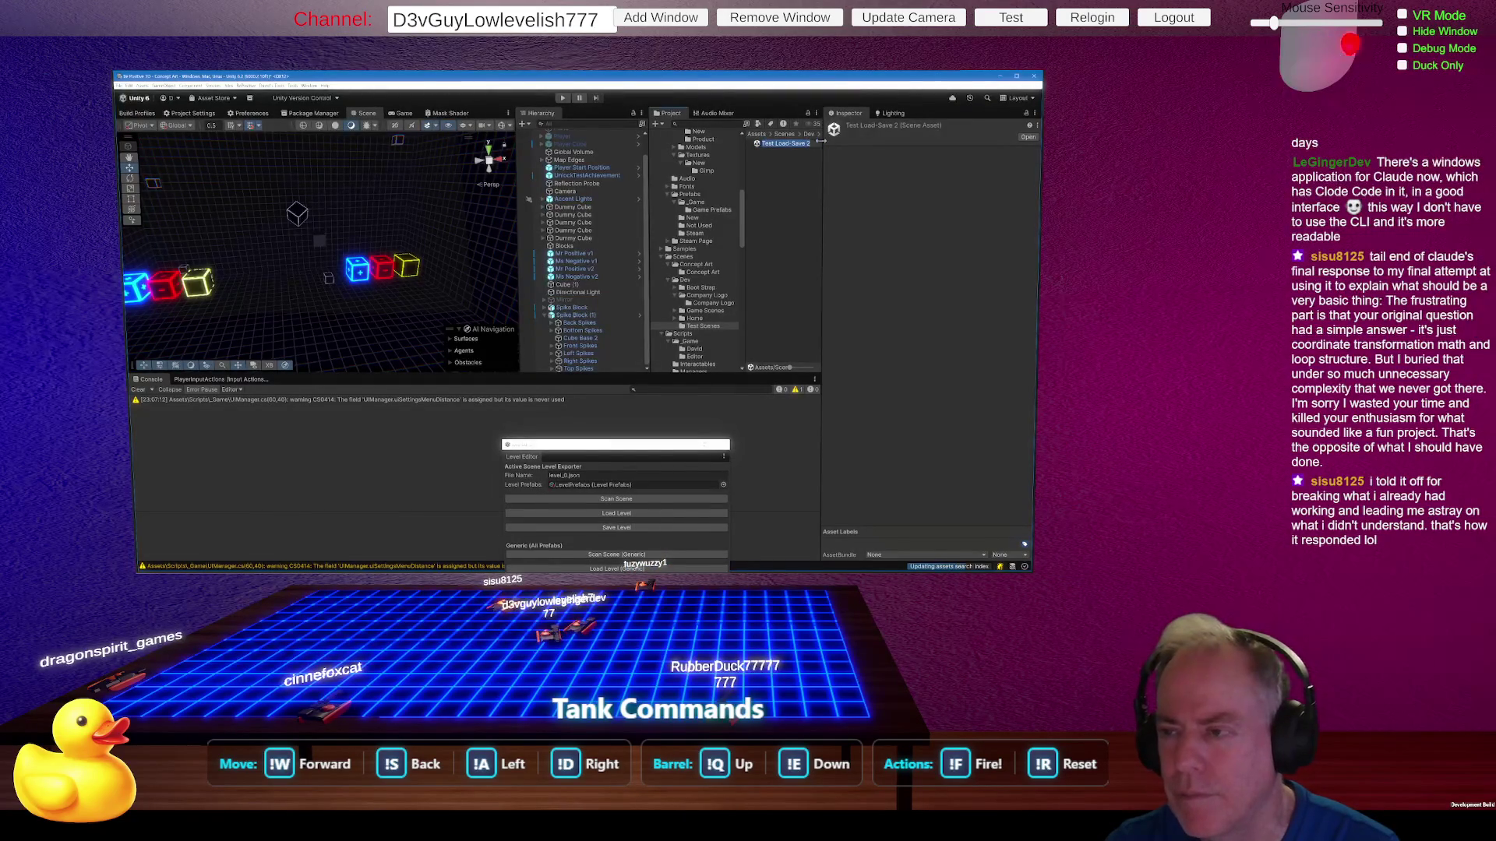
{"action": "key", "text": "BackSpace"}
{"action": "key", "text": "BackSpace"}
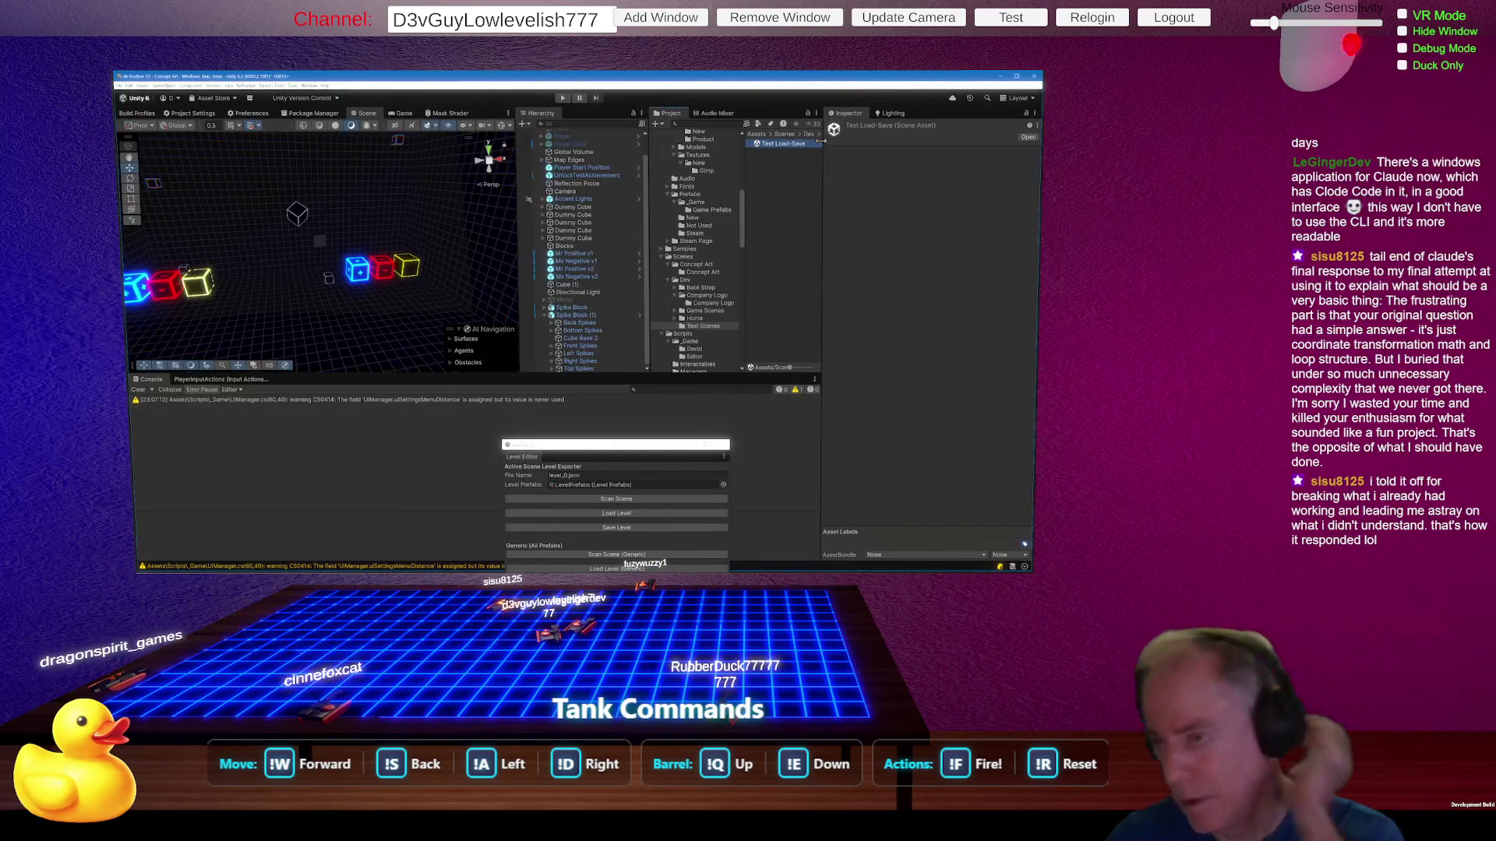
{"action": "key", "text": "Return"}
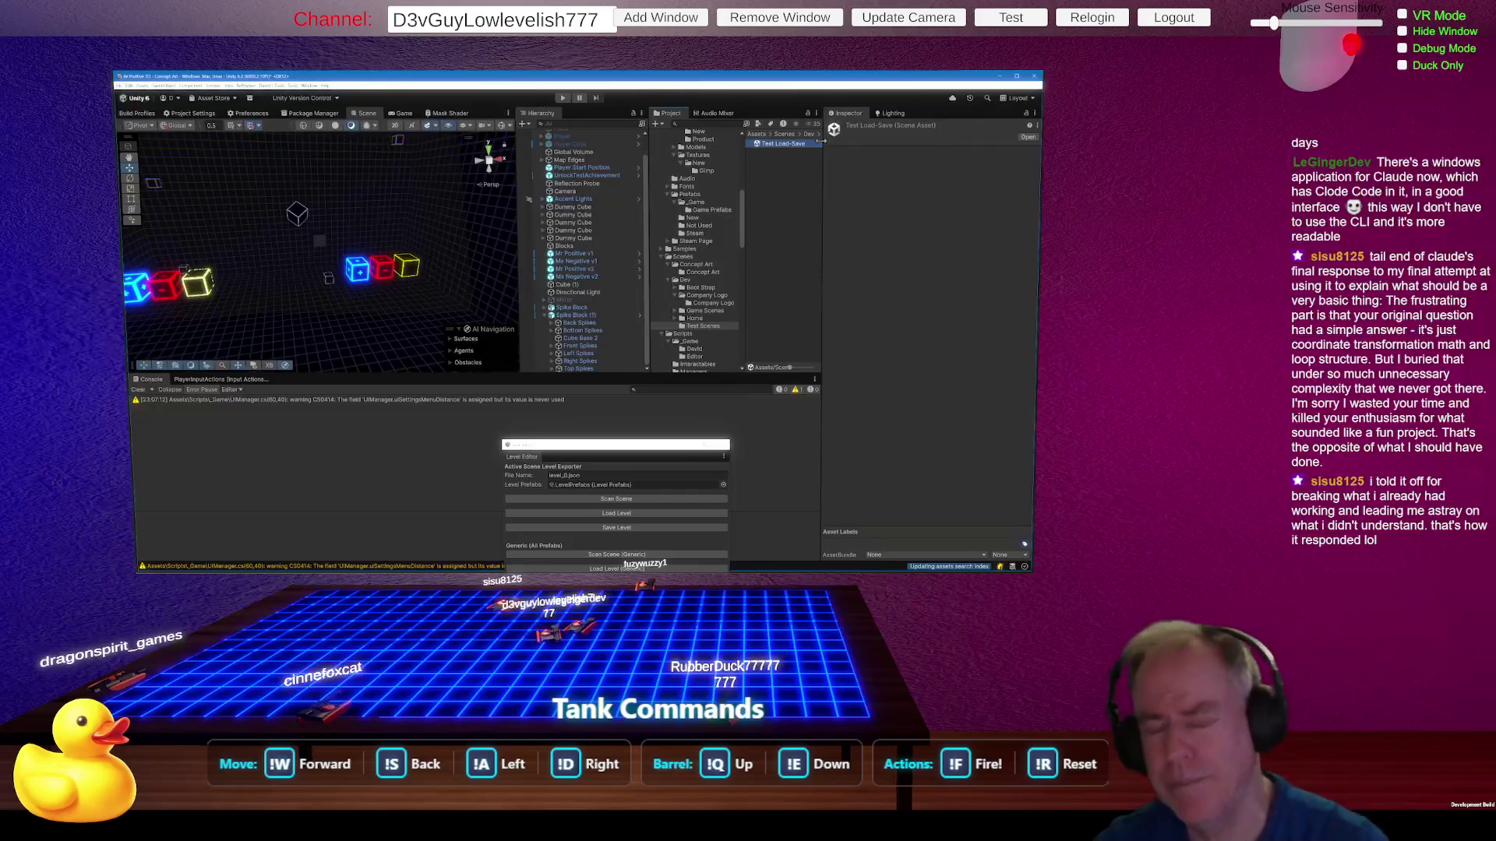
Step: Open Test Load-Save after saving Concept Art, then delete that scene too
{"action": "double_click", "coordinate": [776, 145]}
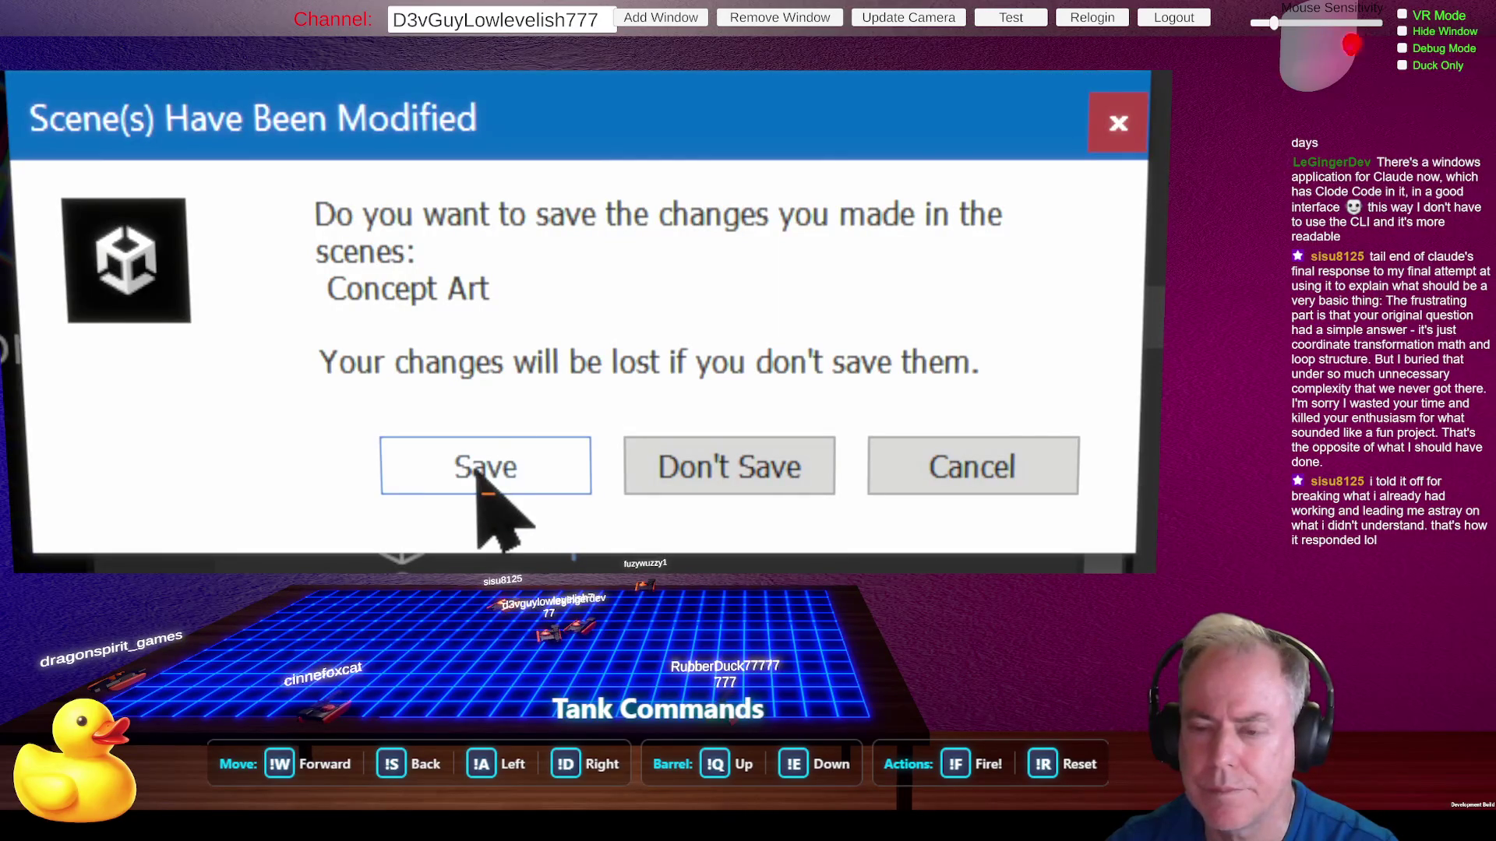
{"action": "left_click", "coordinate": [477, 468]}
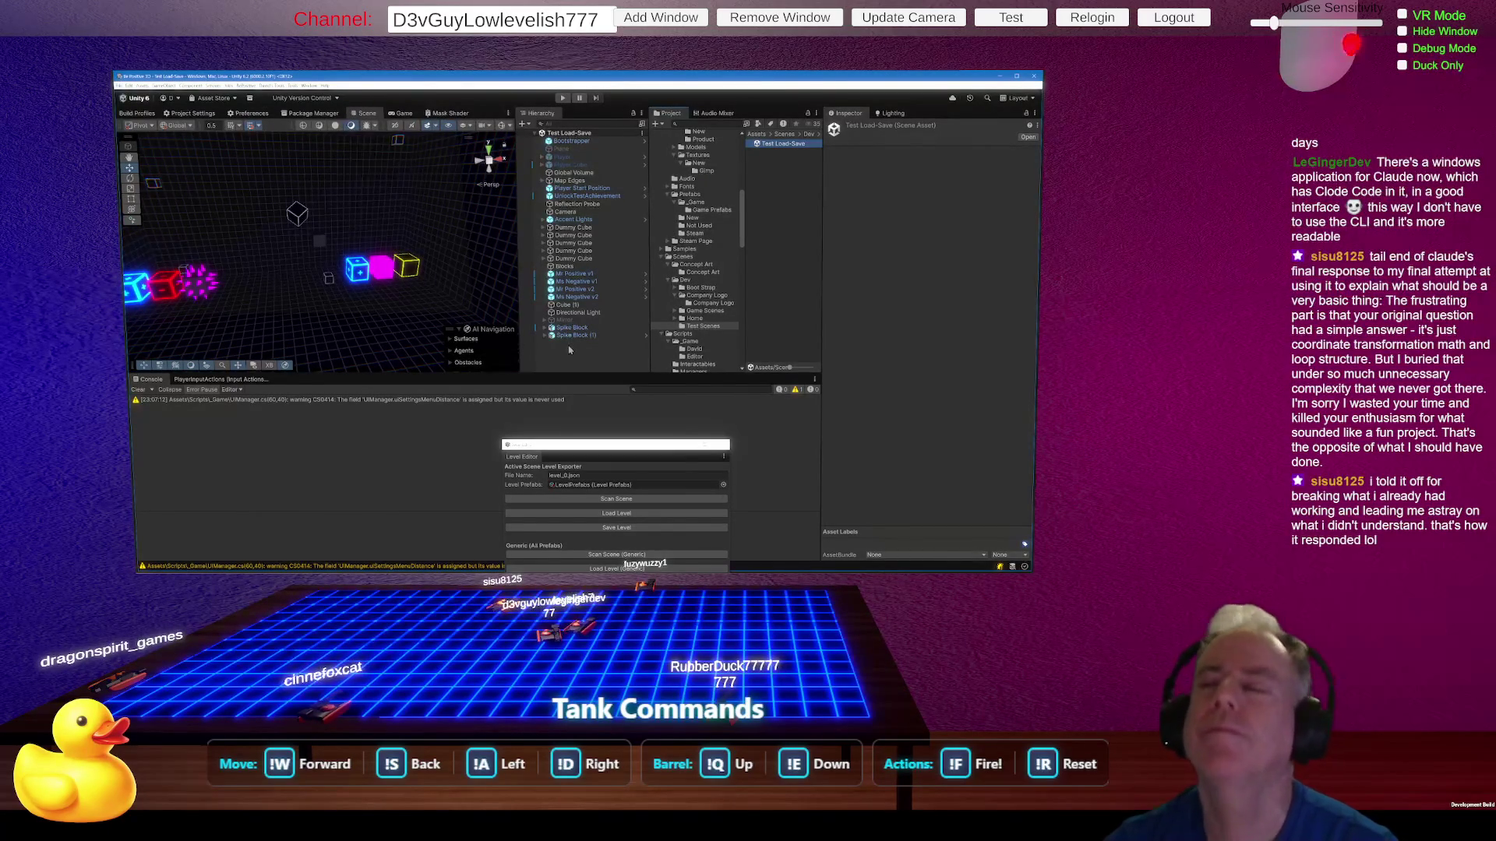
{"action": "left_click", "coordinate": [791, 148]}
{"action": "key", "text": "BackSpace"}
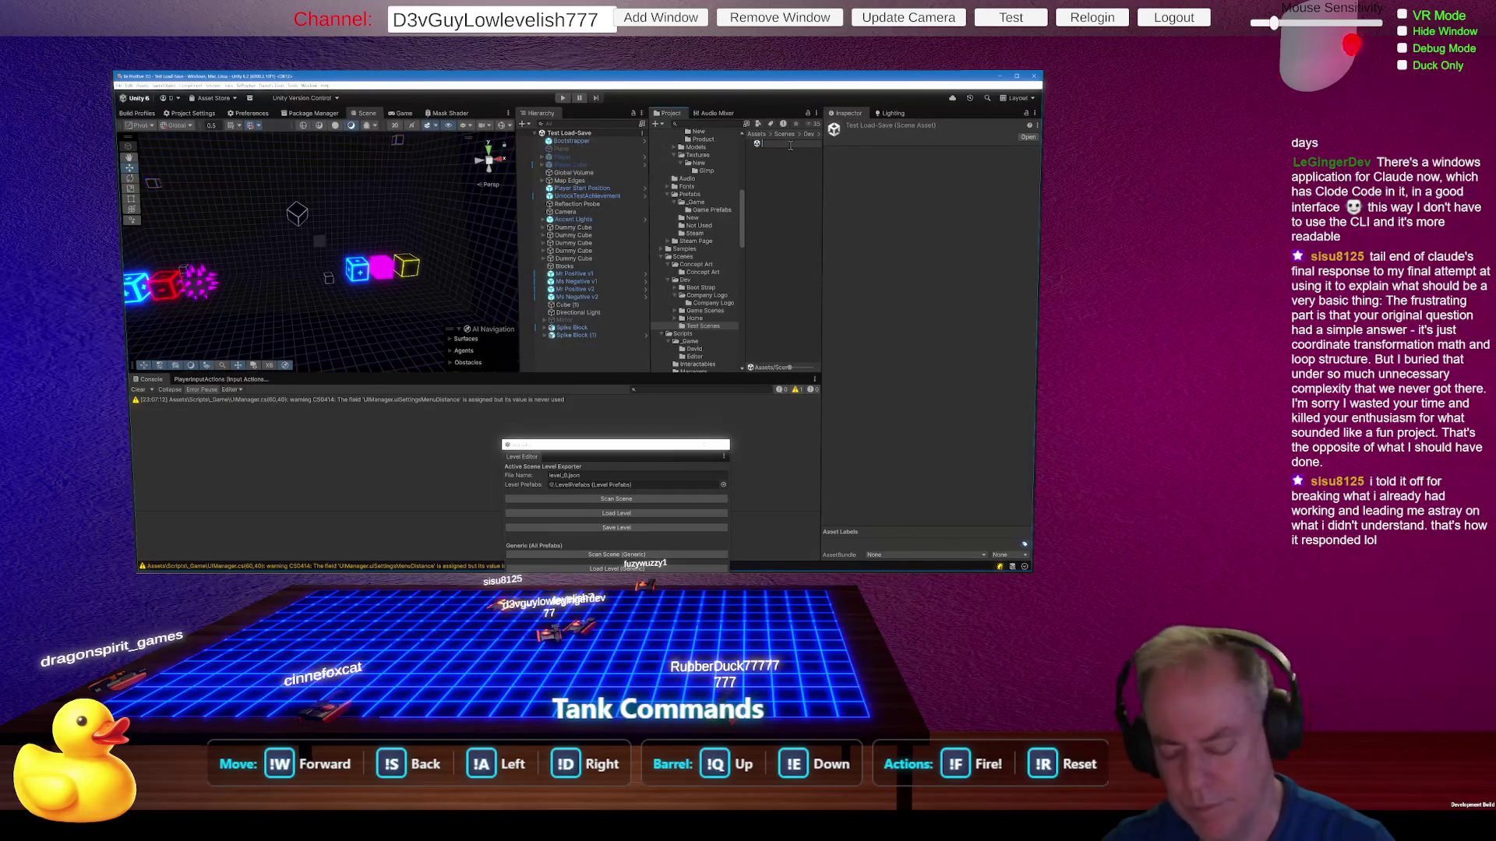
{"action": "key", "text": "Escape"}
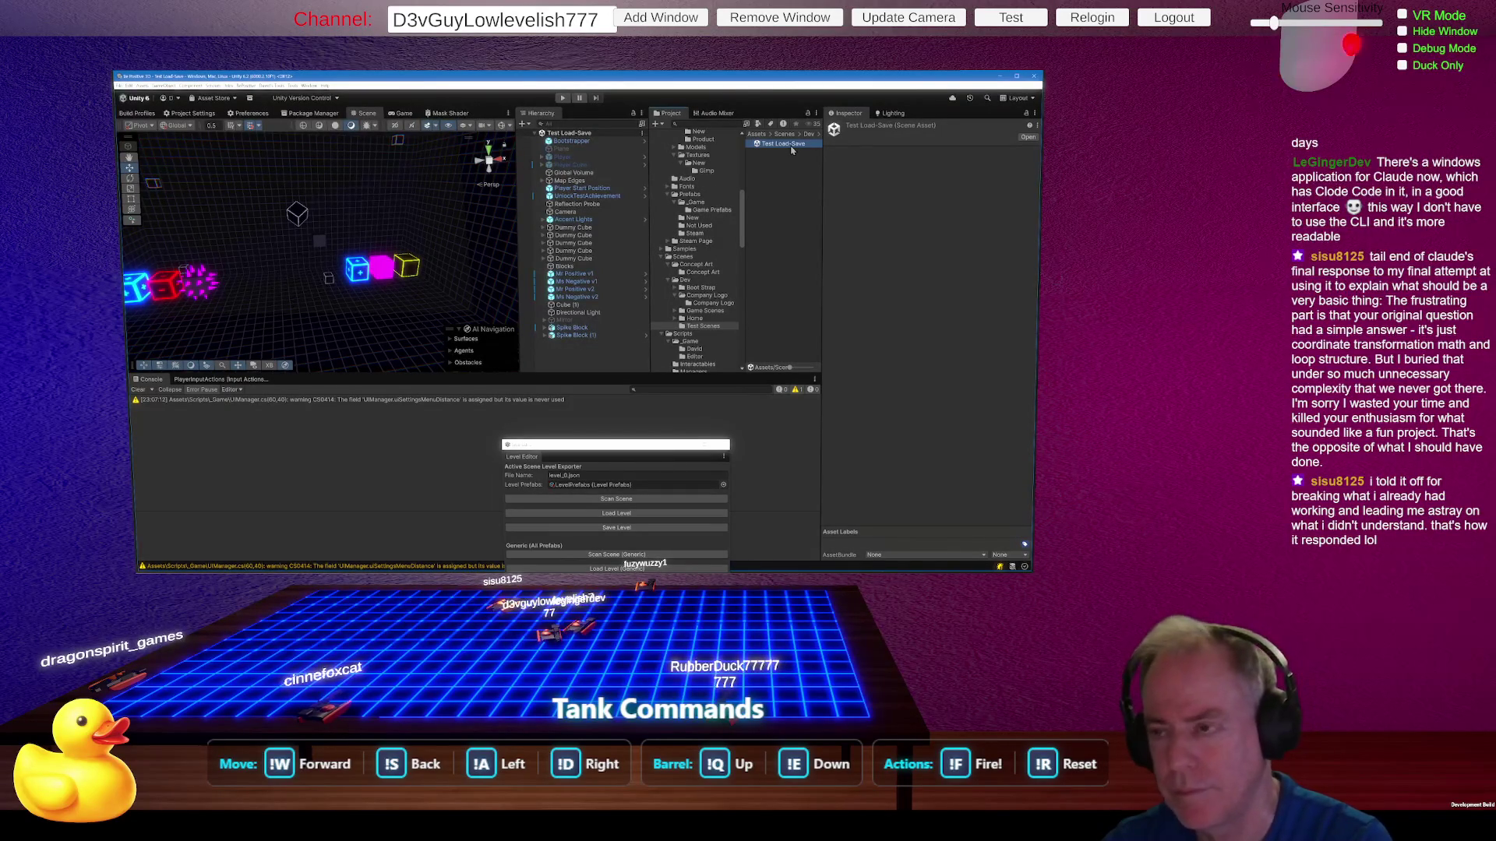
{"action": "key", "text": "Delete"}
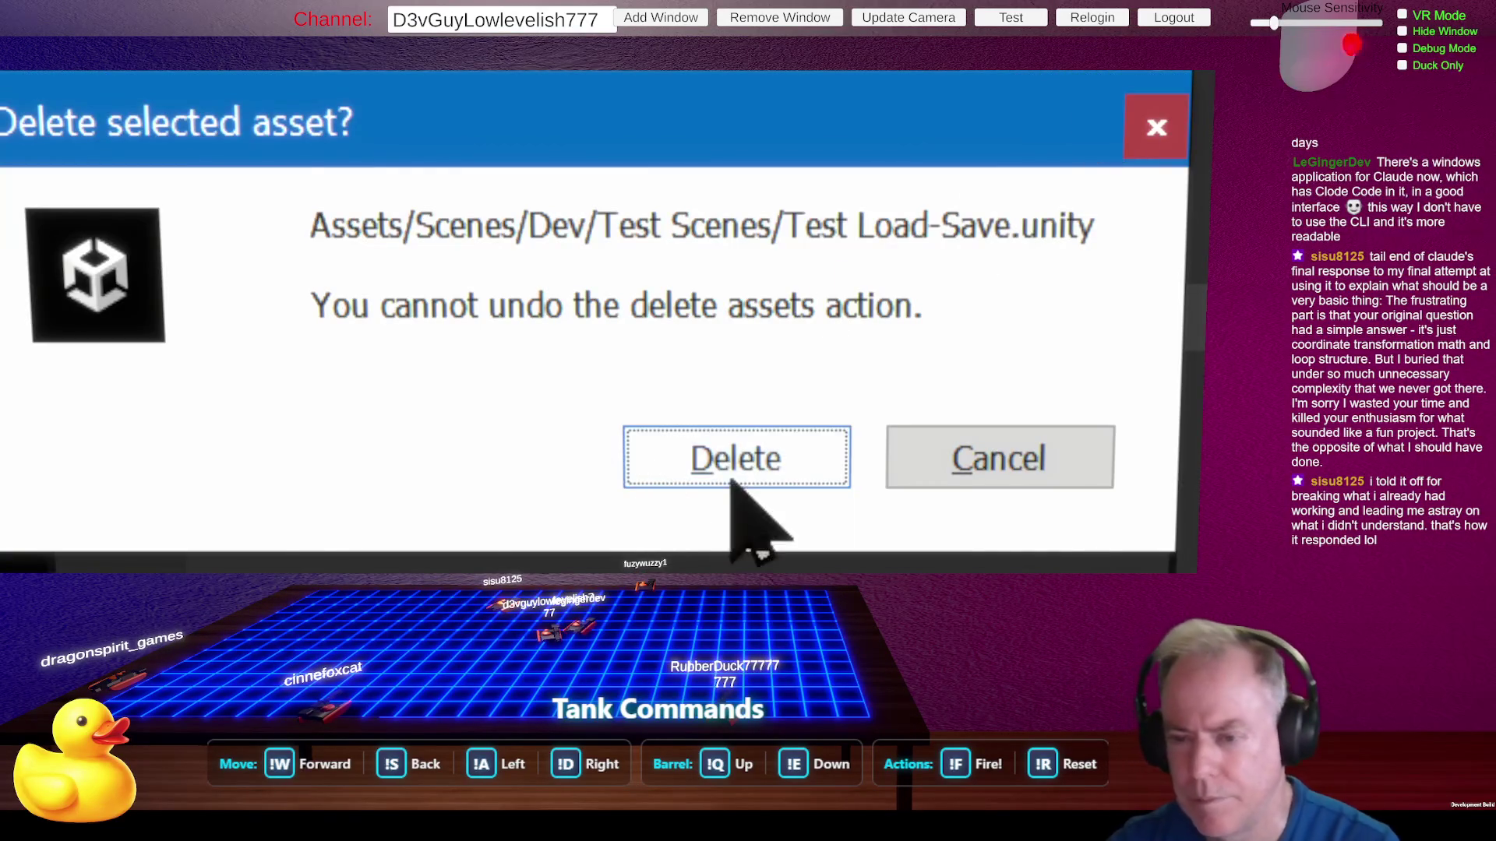
{"action": "left_click", "coordinate": [733, 462]}
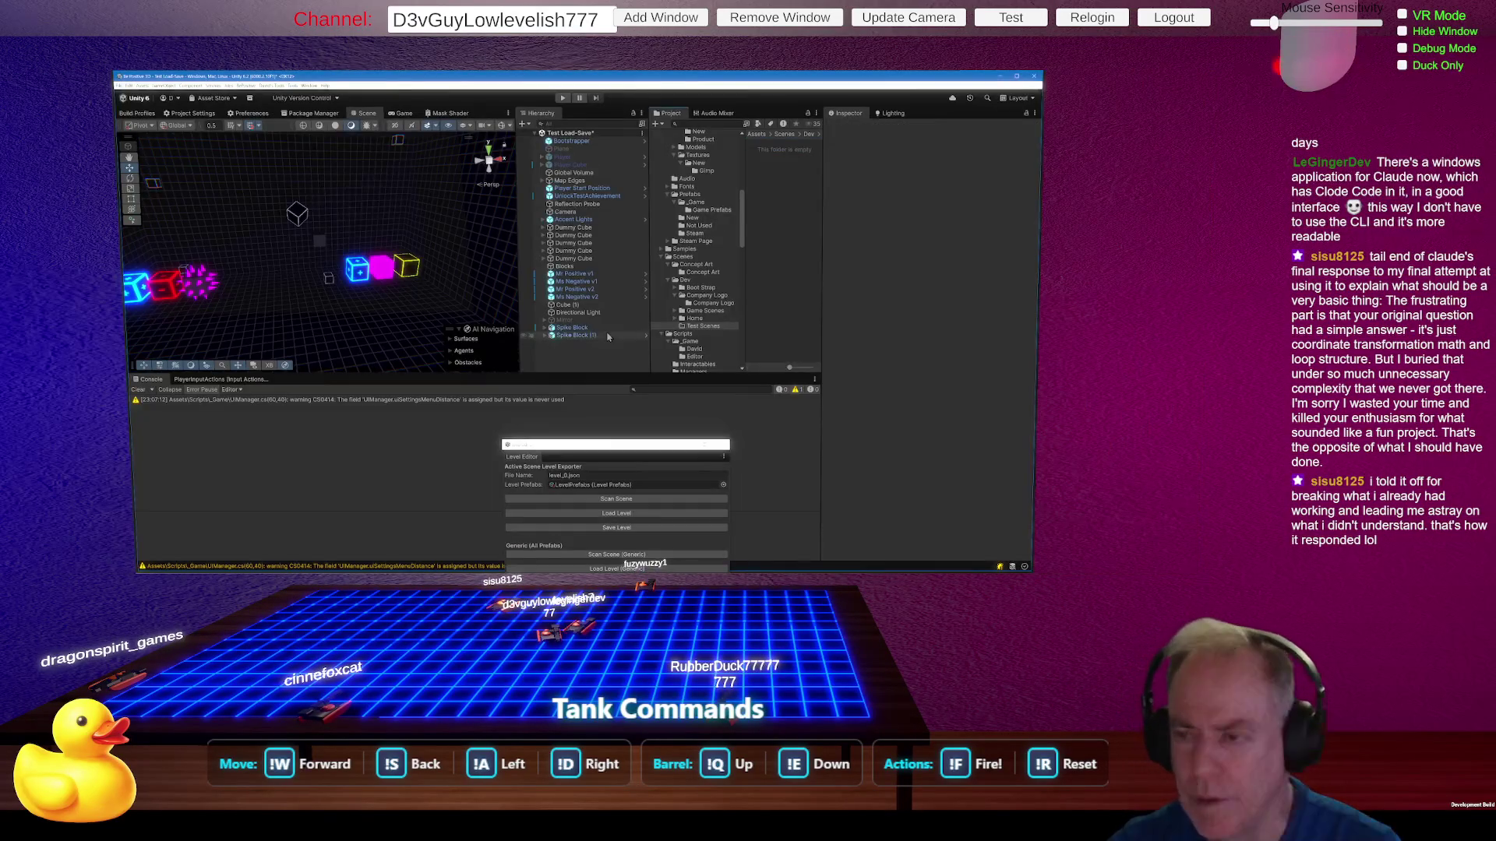
{"action": "left_click", "coordinate": [705, 311]}
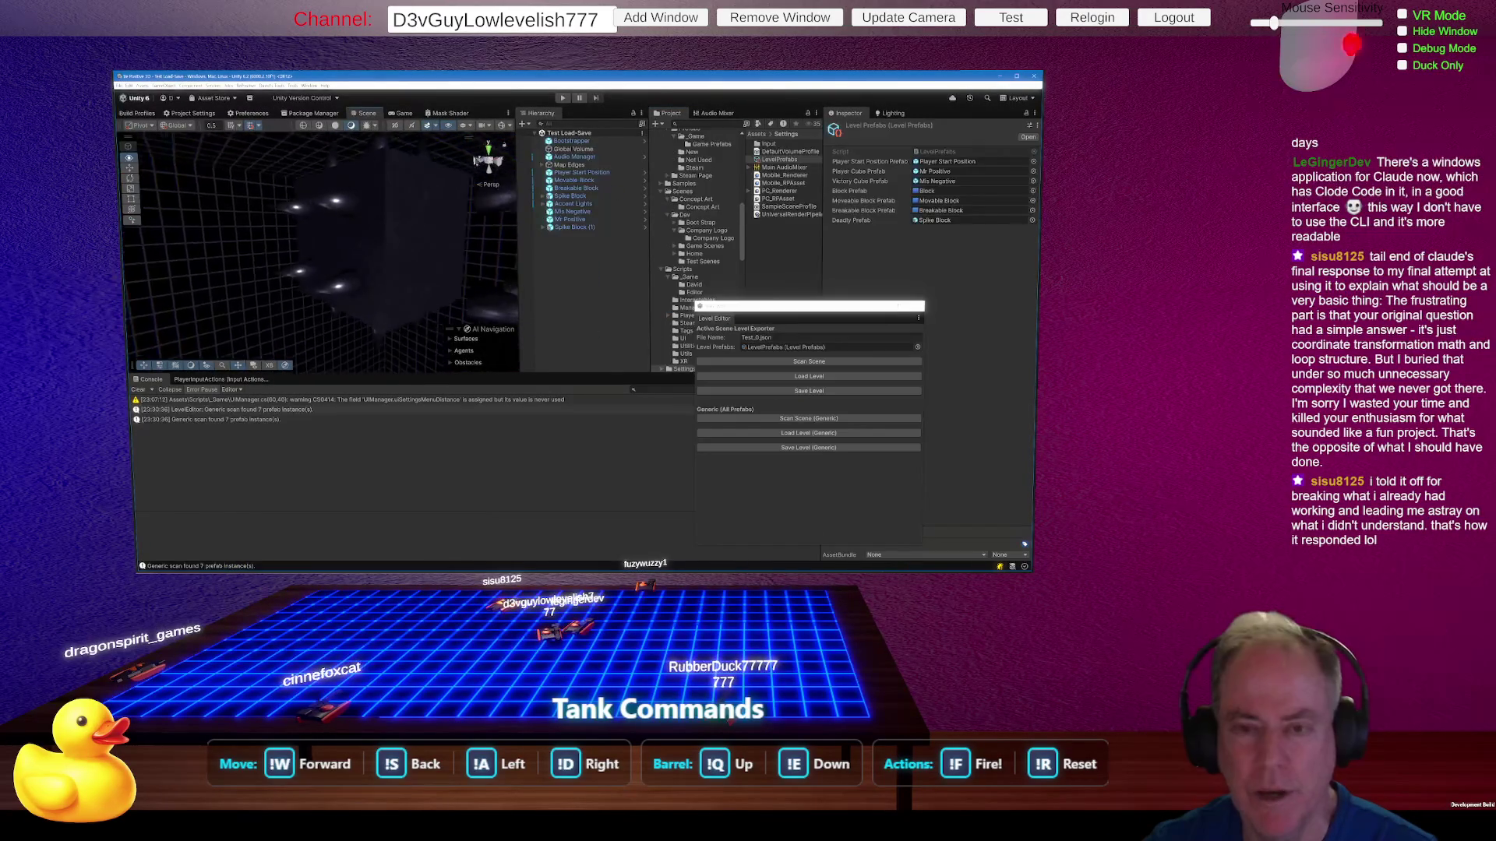
Step: Orbit the Scene view to show the coloured cubes, then return to Rider
{"action": "left_click_drag", "start_coordinate": [256, 171], "coordinate": [194, 222]}
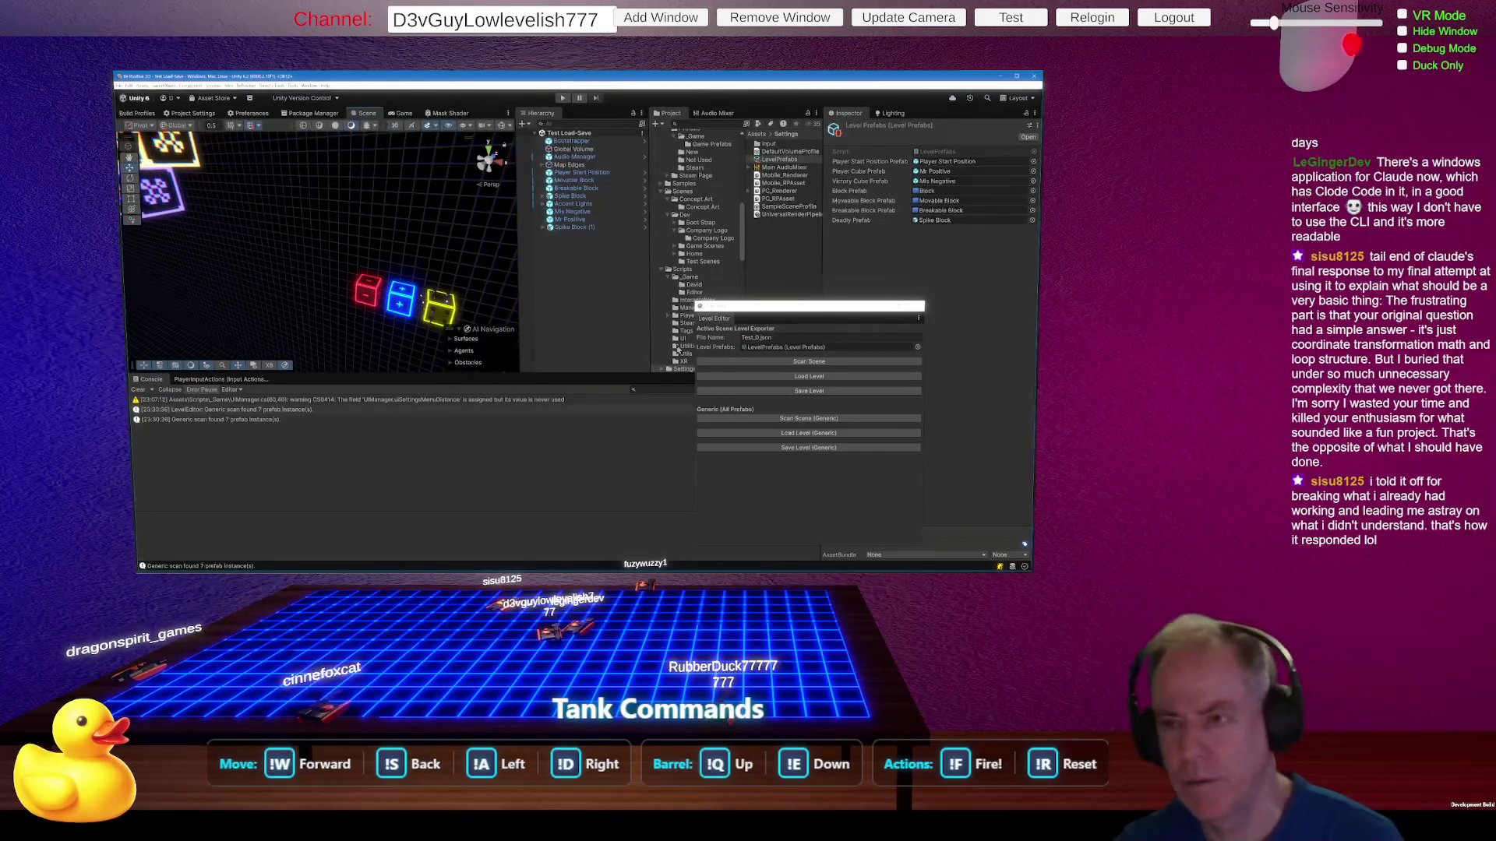
{"action": "key", "text": "alt+Tab"}
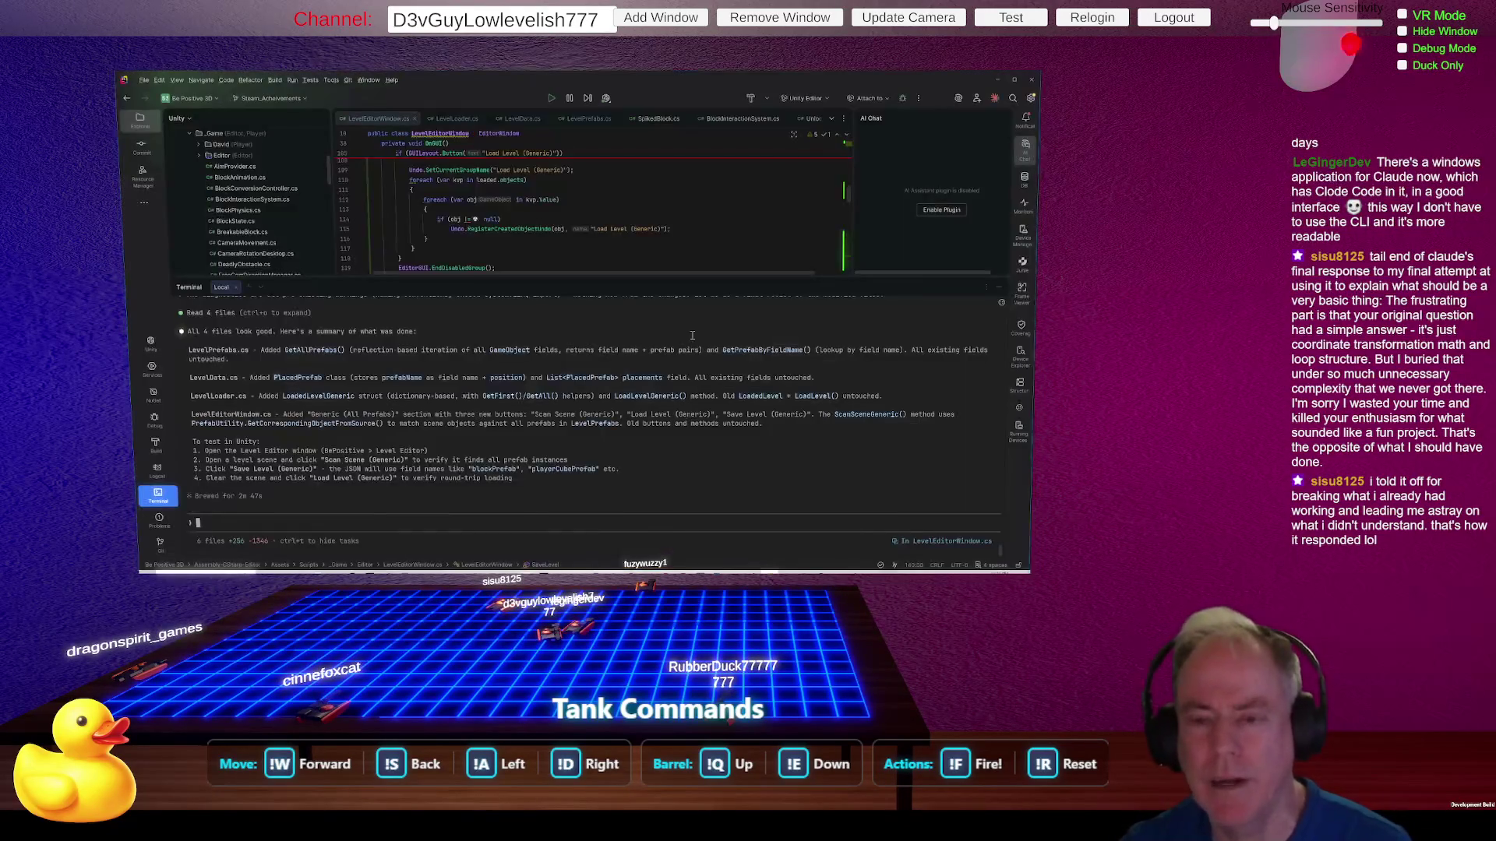
Step: Send the assistant the request 'Please output the name of Objects found in Scan'
{"action": "type", "text": "Please out"}
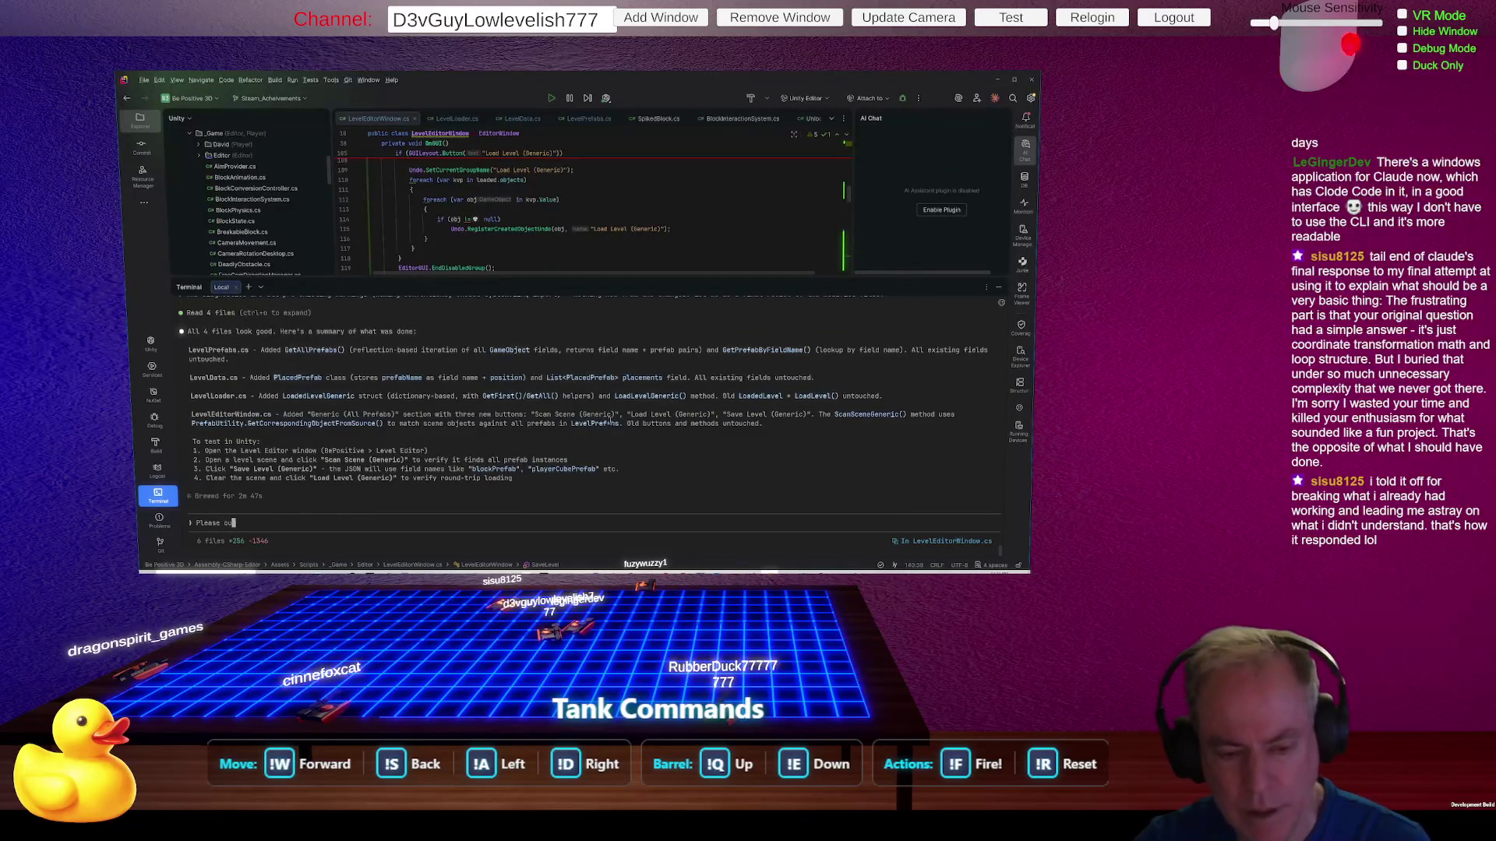
{"action": "type", "text": "put the name of "}
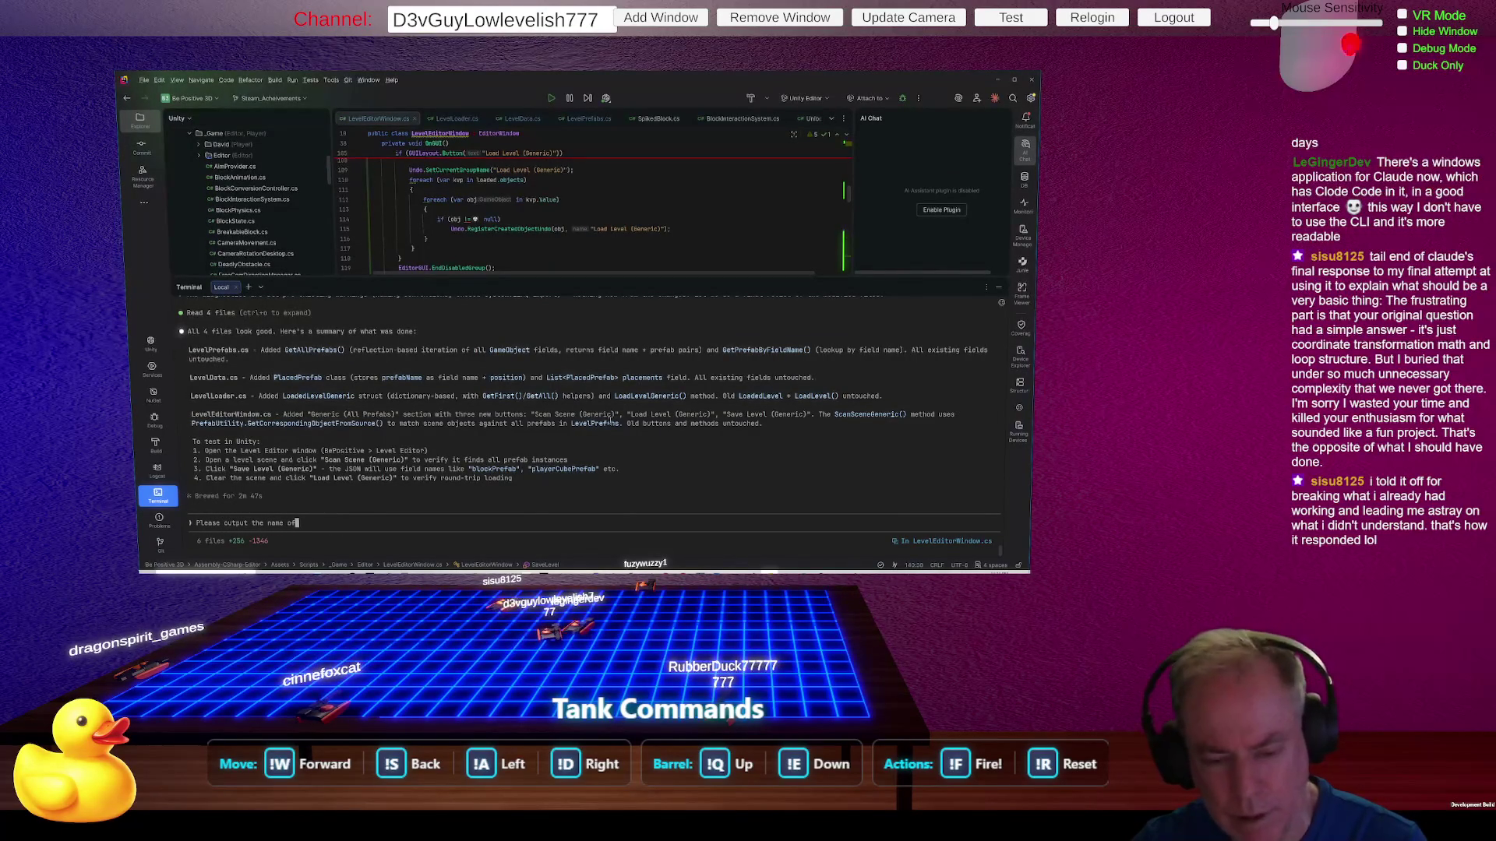
{"action": "type", "text": "Objects found "}
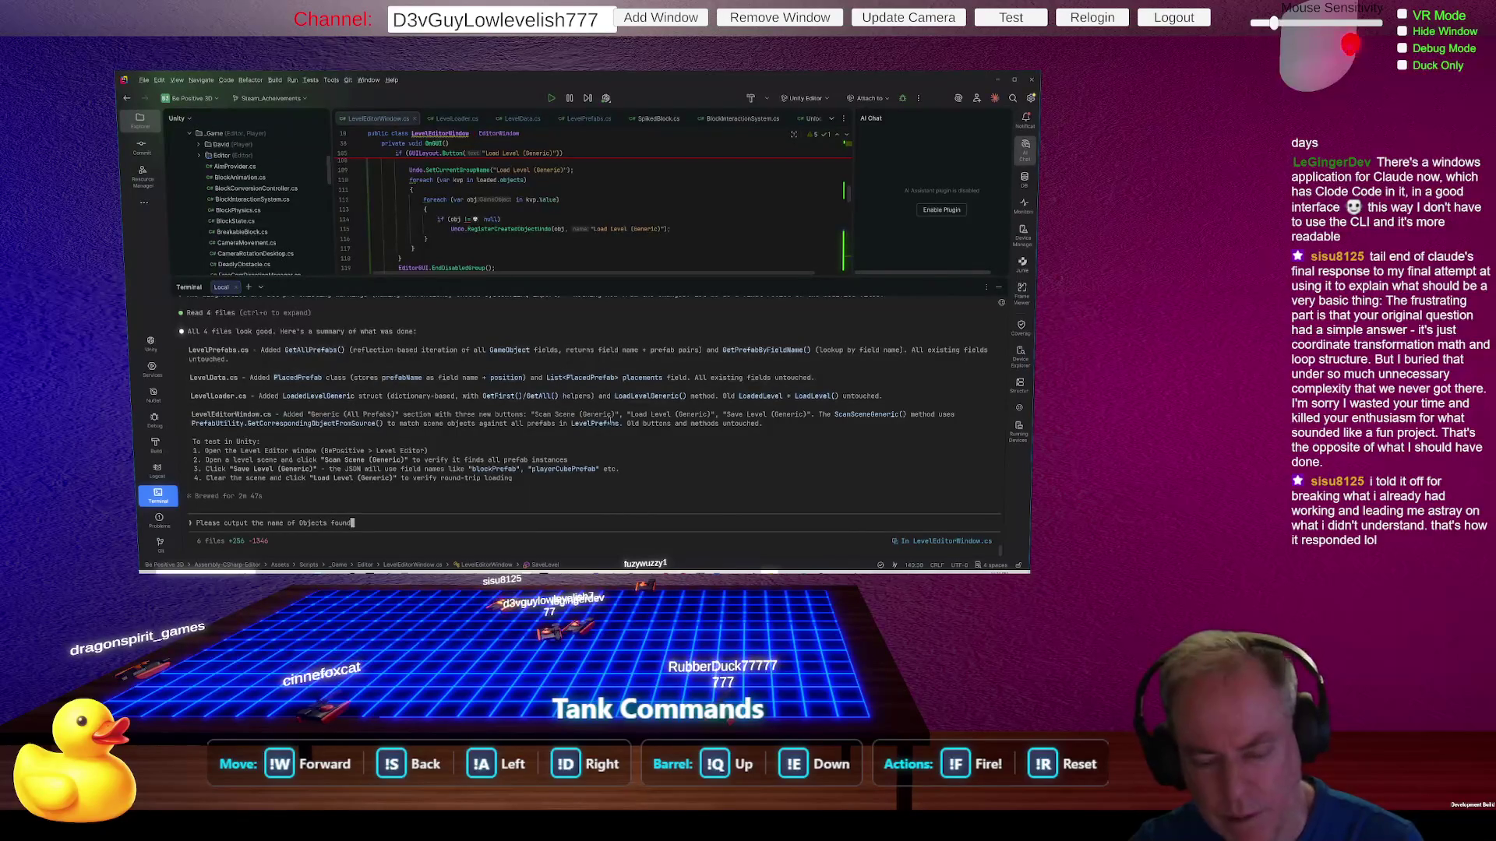
{"action": "type", "text": "in Scan"}
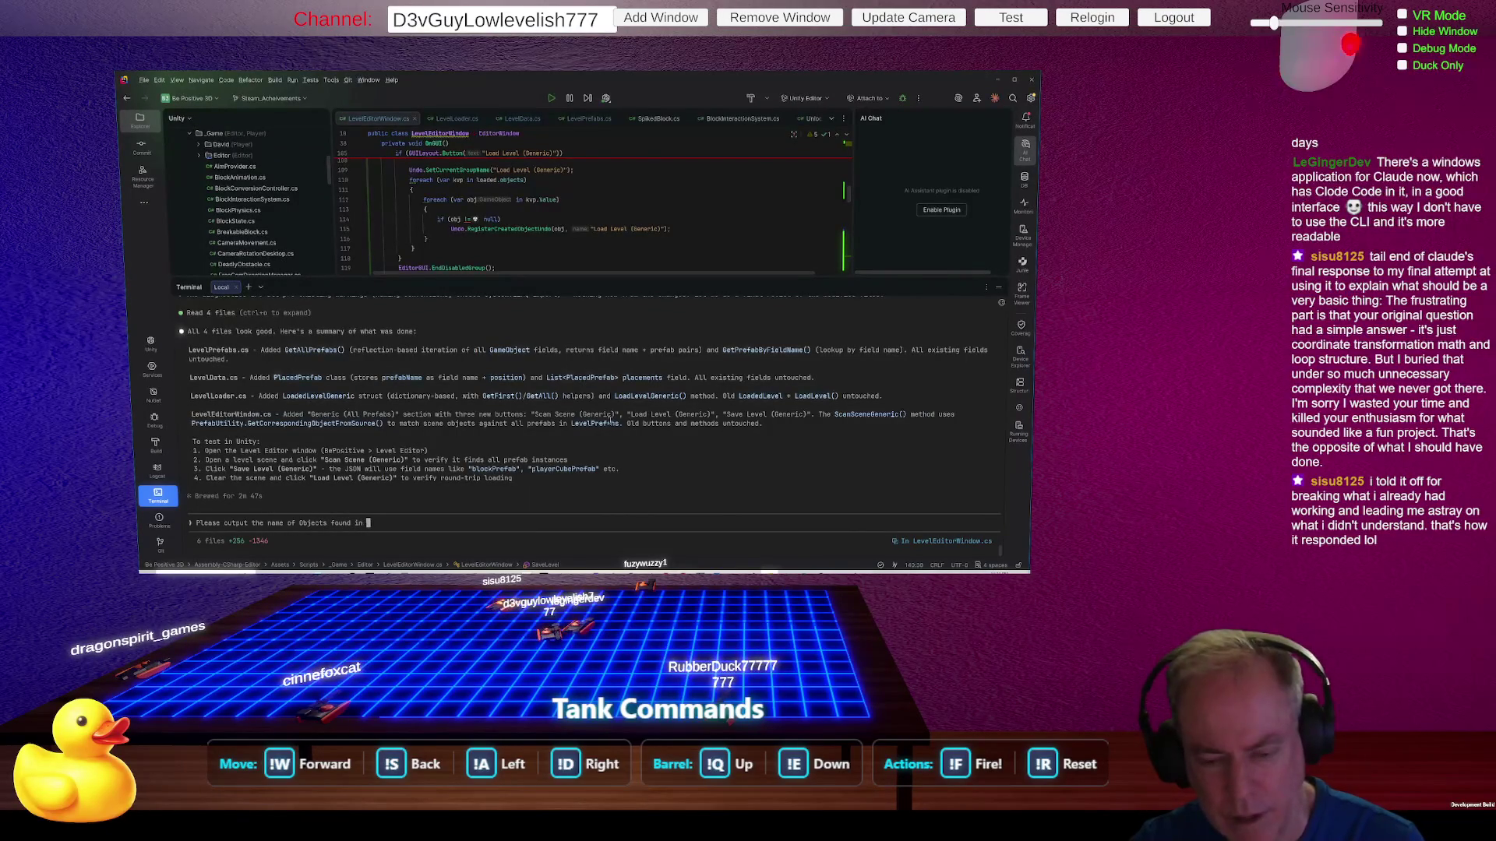
{"action": "key", "text": "Return"}
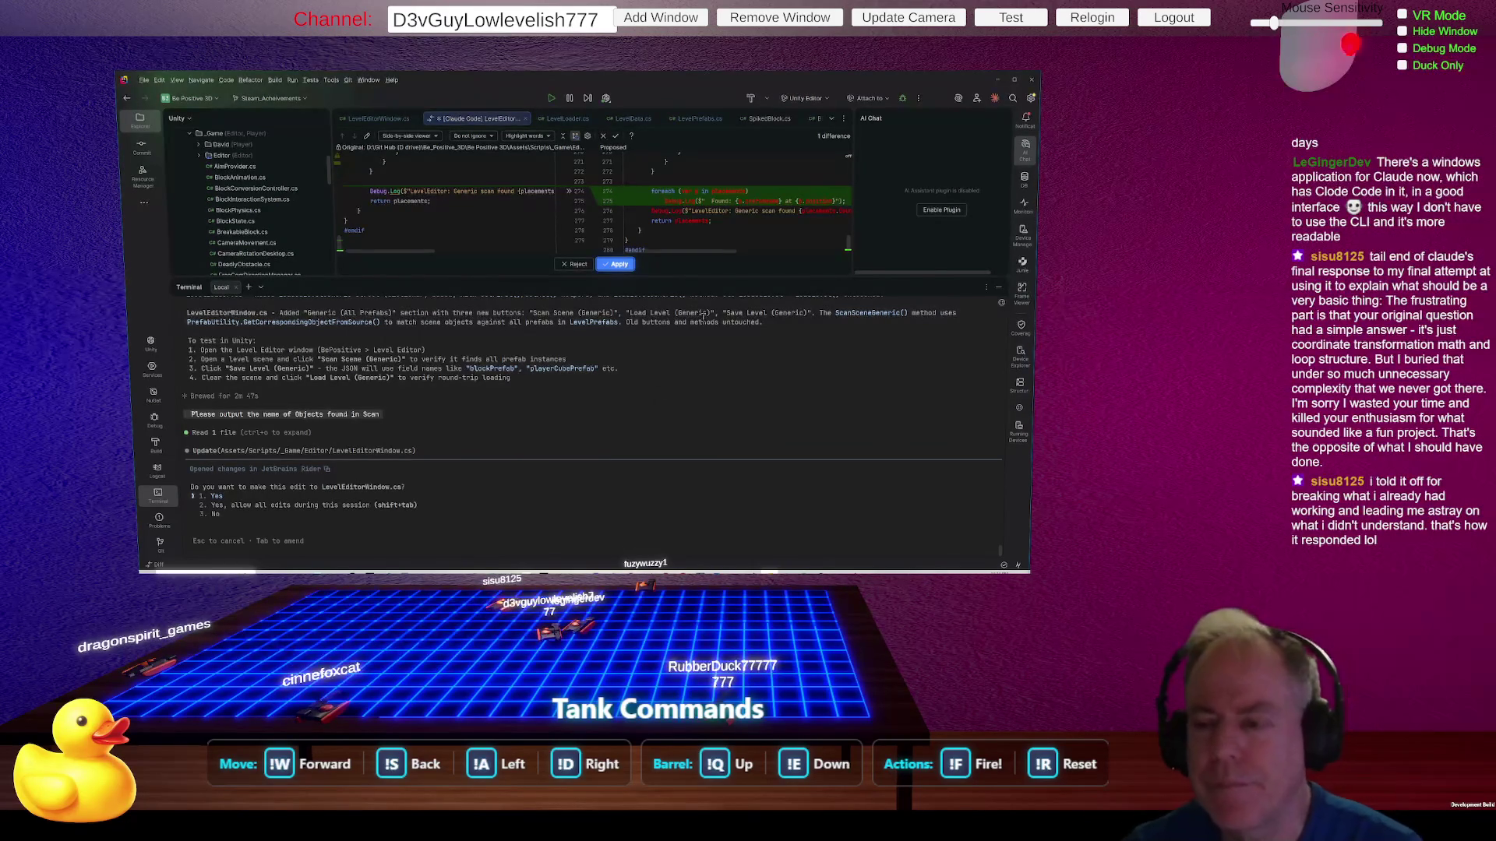
Step: Enlarge the diff view and apply the LevelEditorWindow.cs name-and-position logging change
{"action": "left_click_drag", "start_coordinate": [696, 279], "coordinate": [696, 397]}
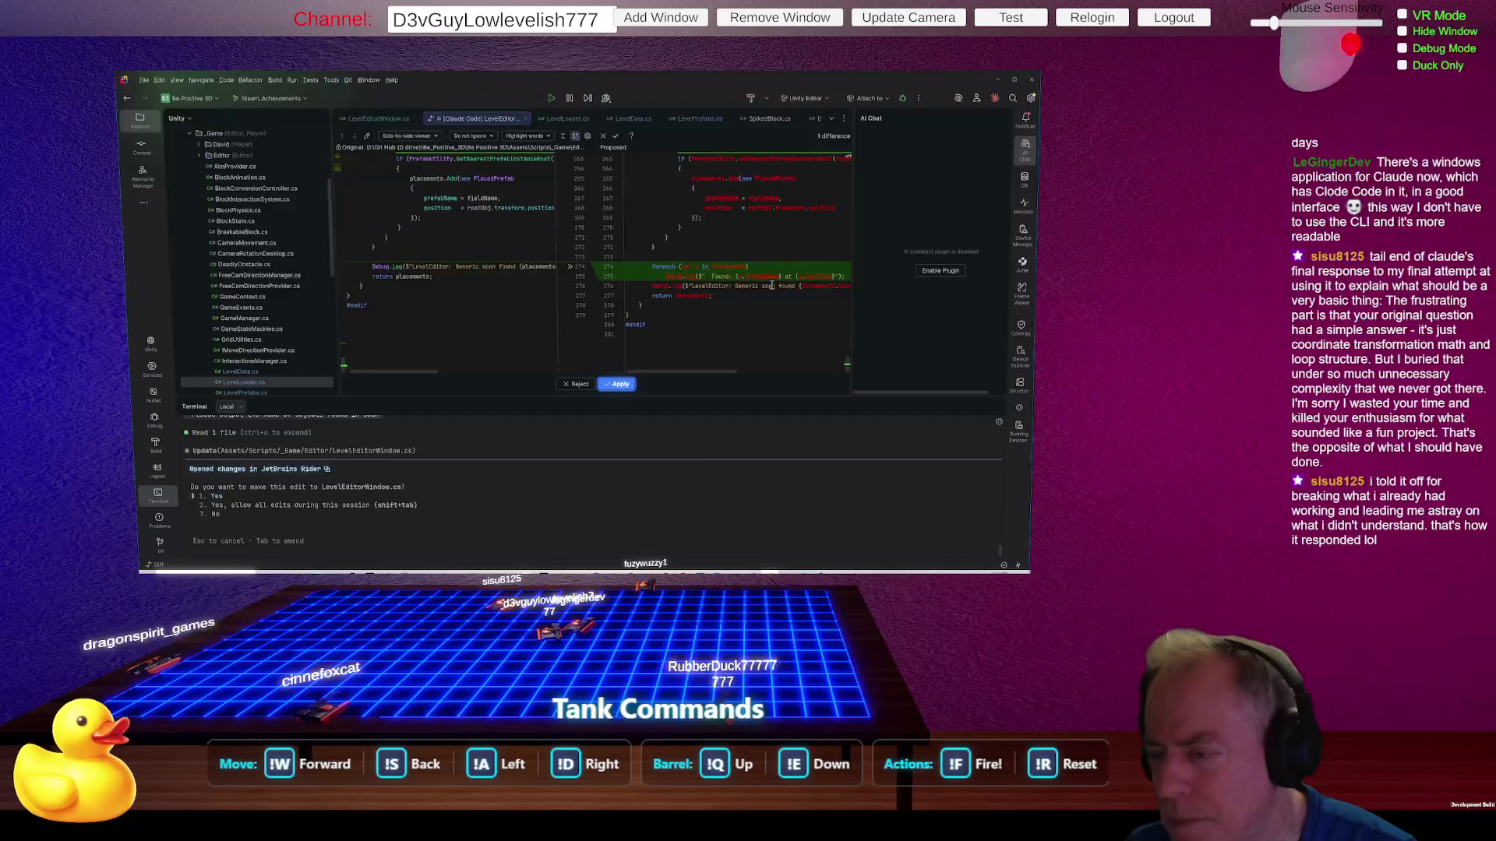
{"action": "left_click", "coordinate": [623, 385]}
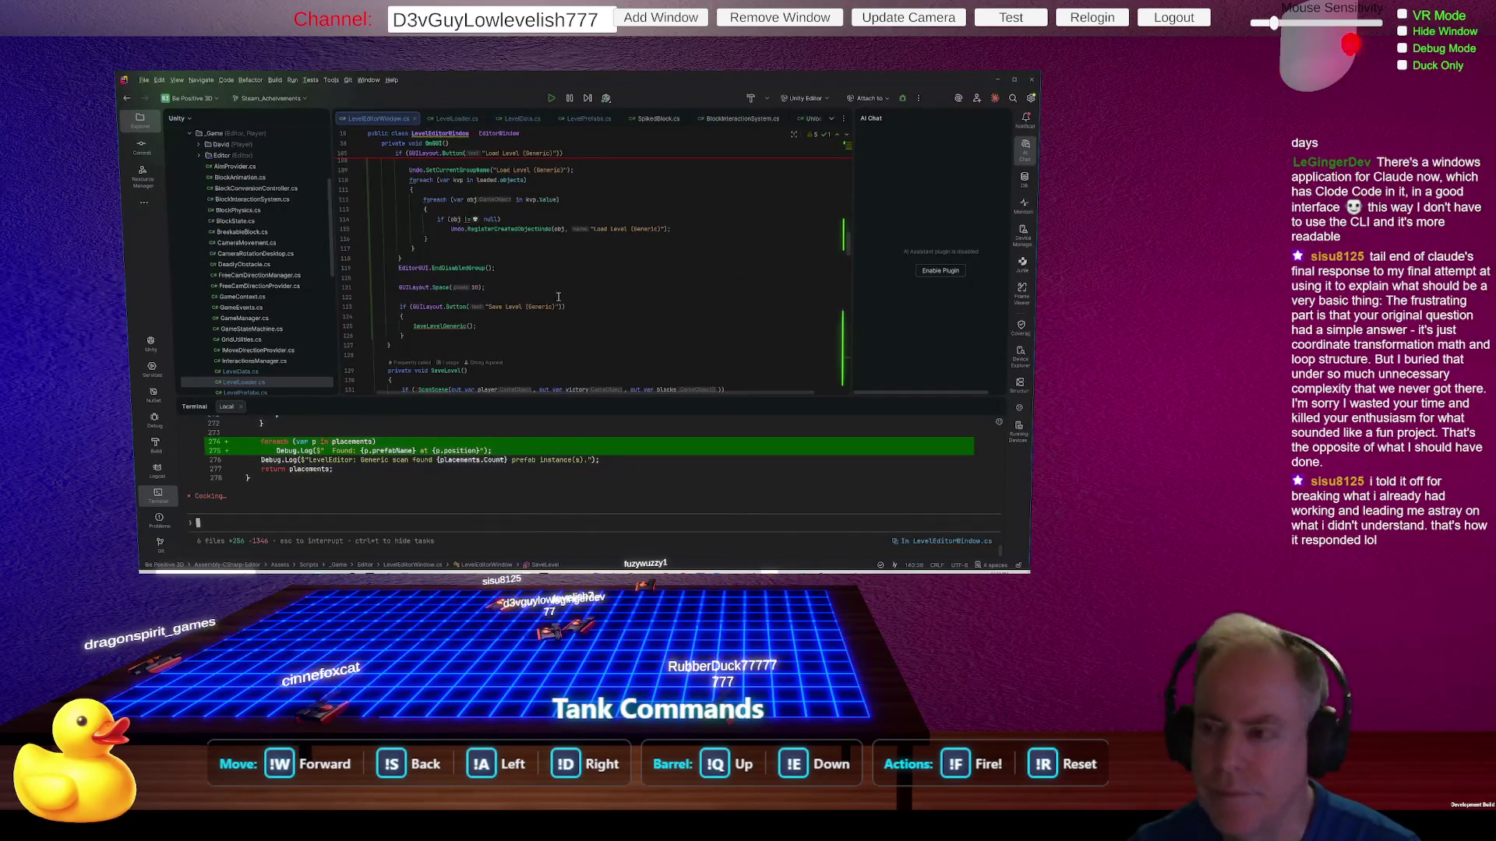
Step: Review the end of the scan method in LevelEditorWindow.cs, where a stray 'x' slips in, then return to Unity
{"action": "scroll", "coordinate": [722, 285], "scroll_direction": "down", "scroll_amount": 3}
{"action": "scroll", "coordinate": [723, 285], "scroll_direction": "down", "scroll_amount": 20}
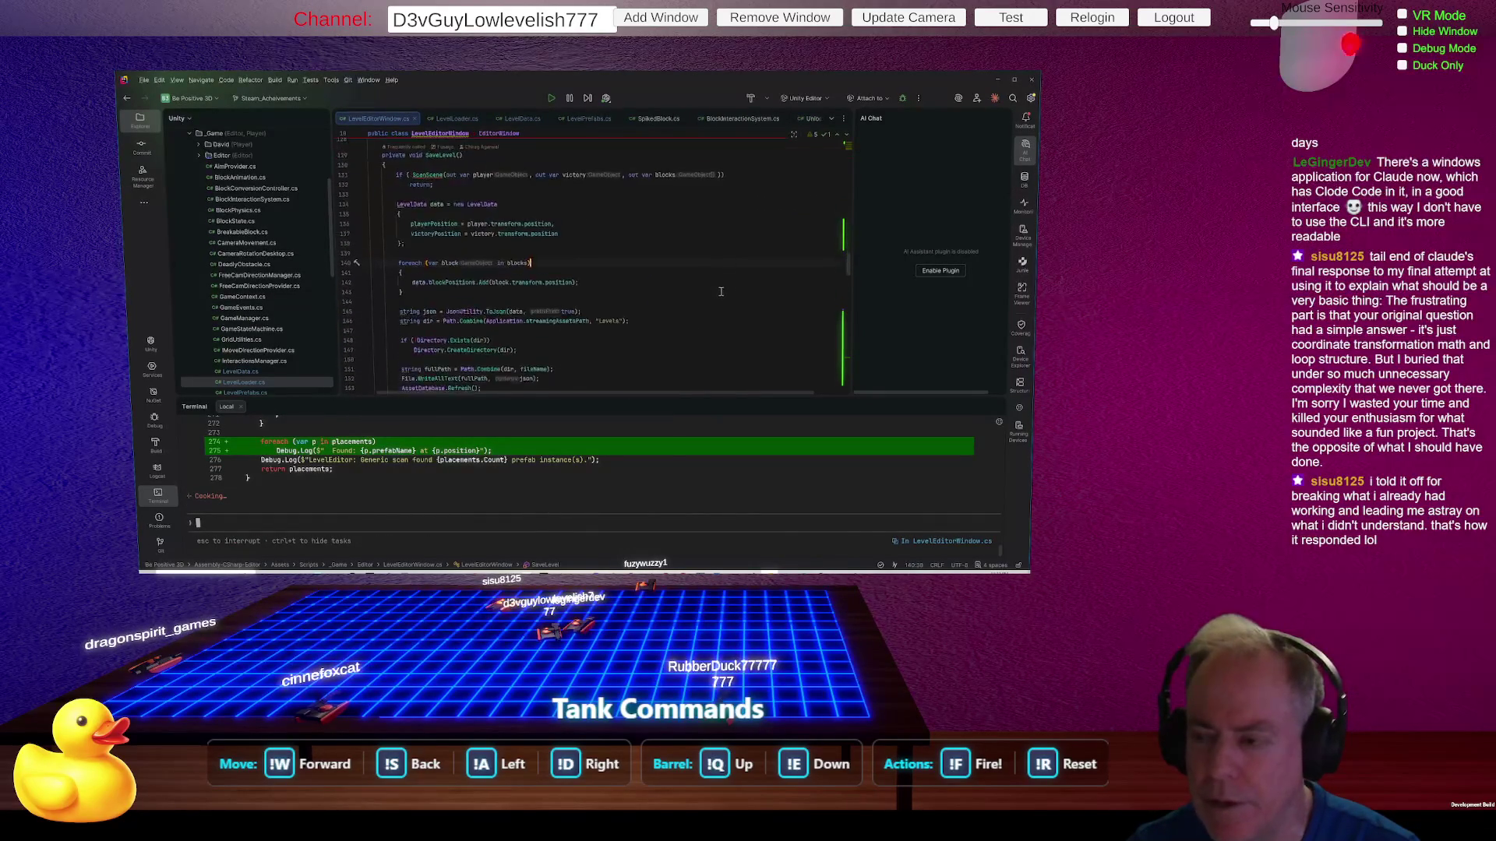
{"action": "scroll", "coordinate": [718, 297], "scroll_direction": "down", "scroll_amount": 8}
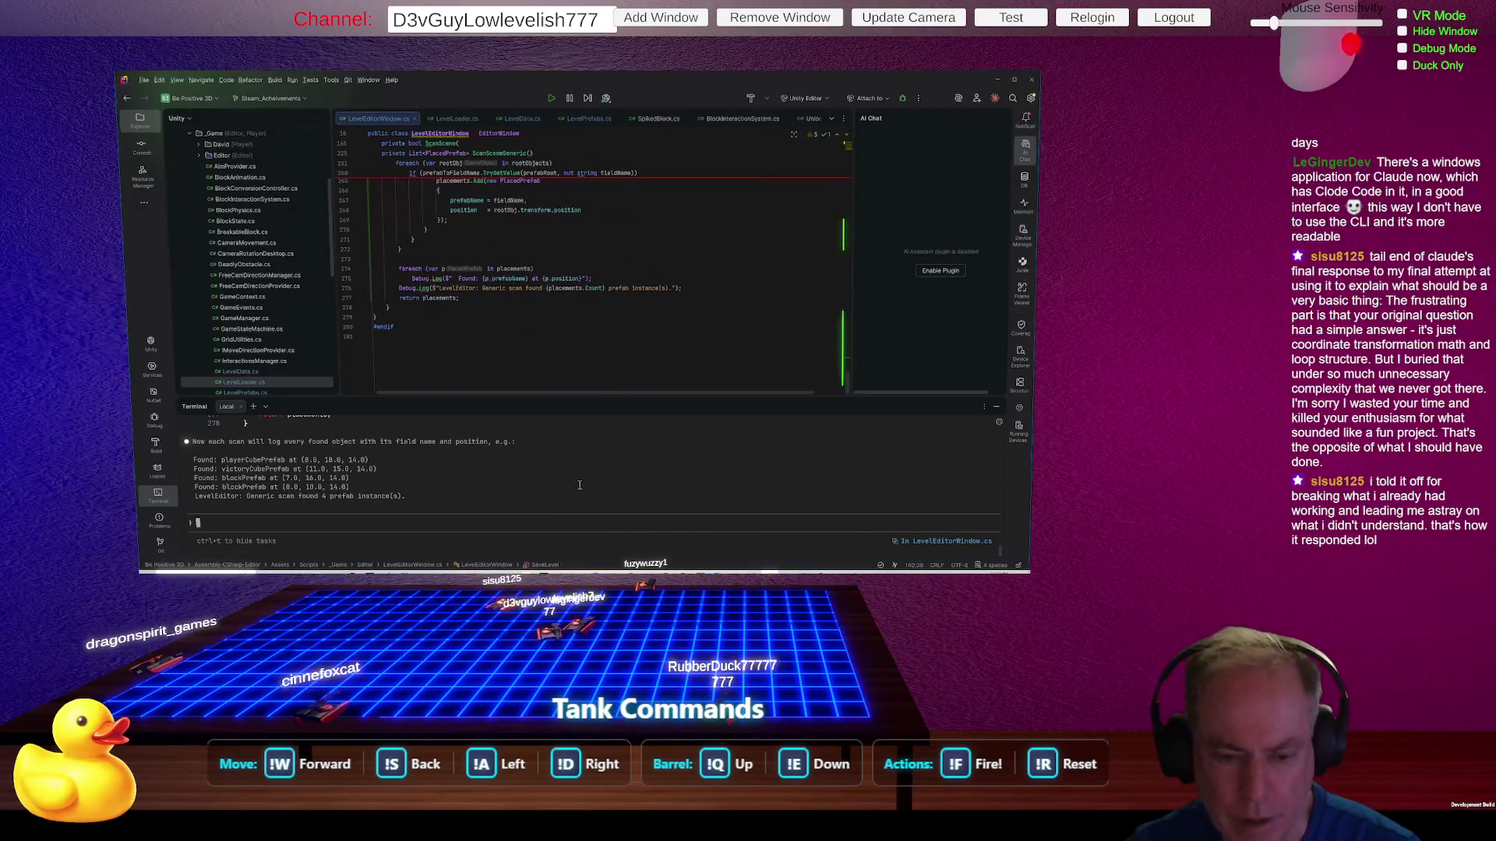
{"action": "type", "text": "x"}
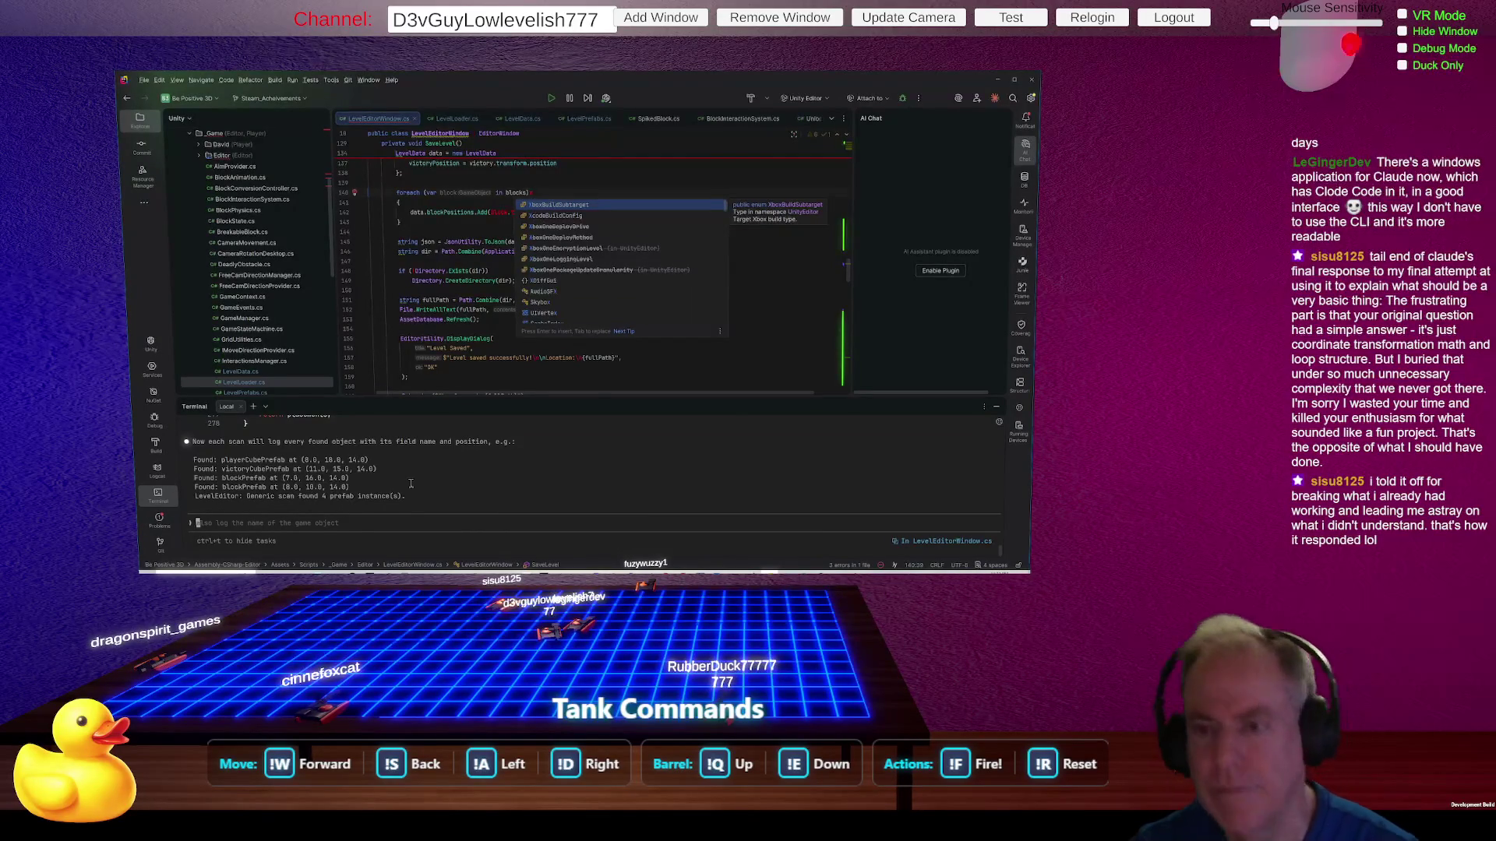
{"action": "key", "text": "alt+Tab"}
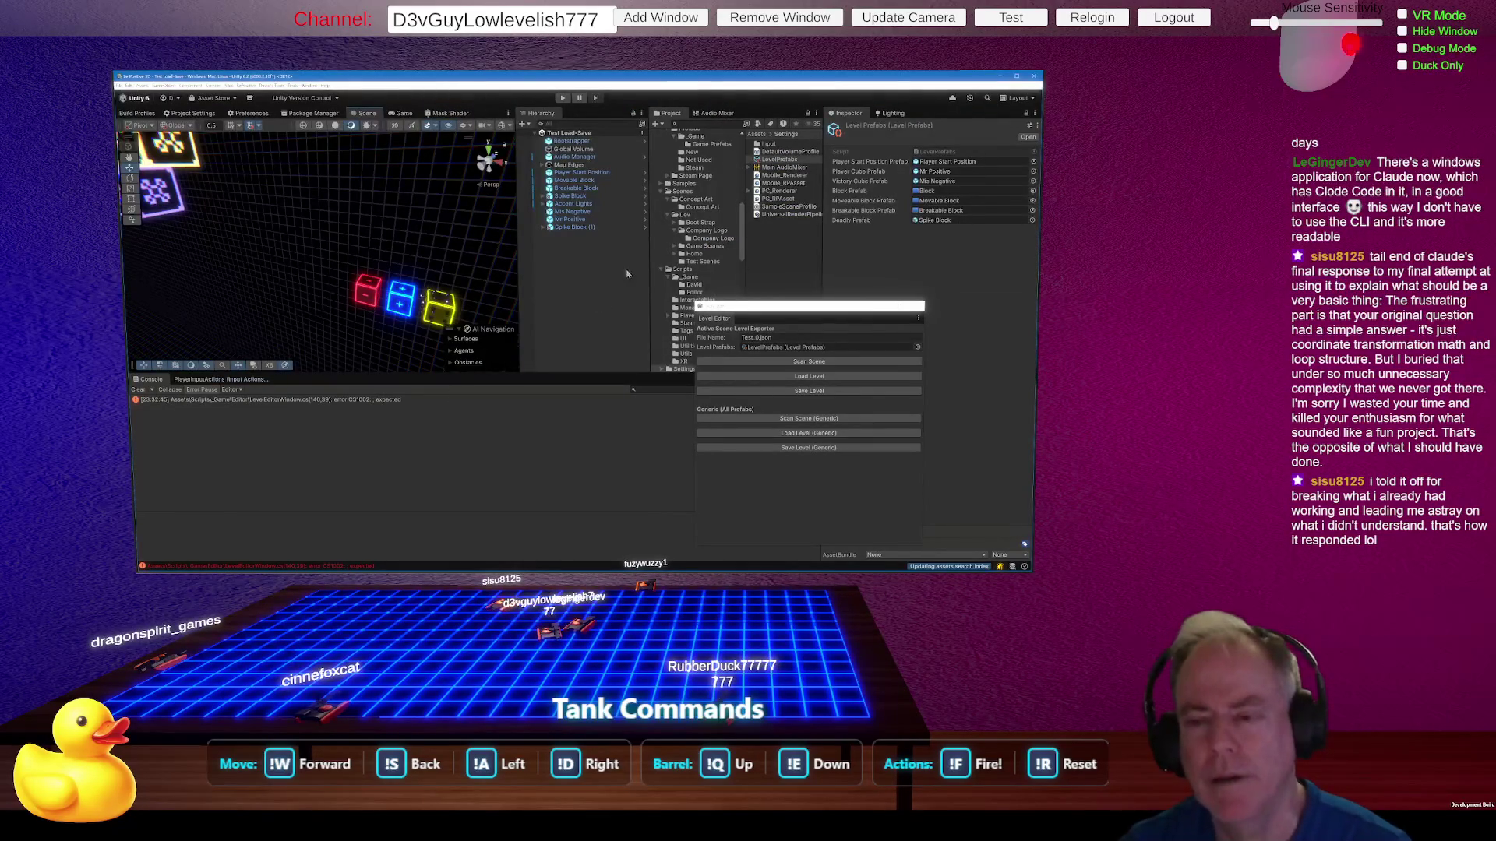
Step: Delete the stray character in SaveLevel, let Unity recompile, and bring up the Level Editor window
{"action": "left_click", "coordinate": [814, 363]}
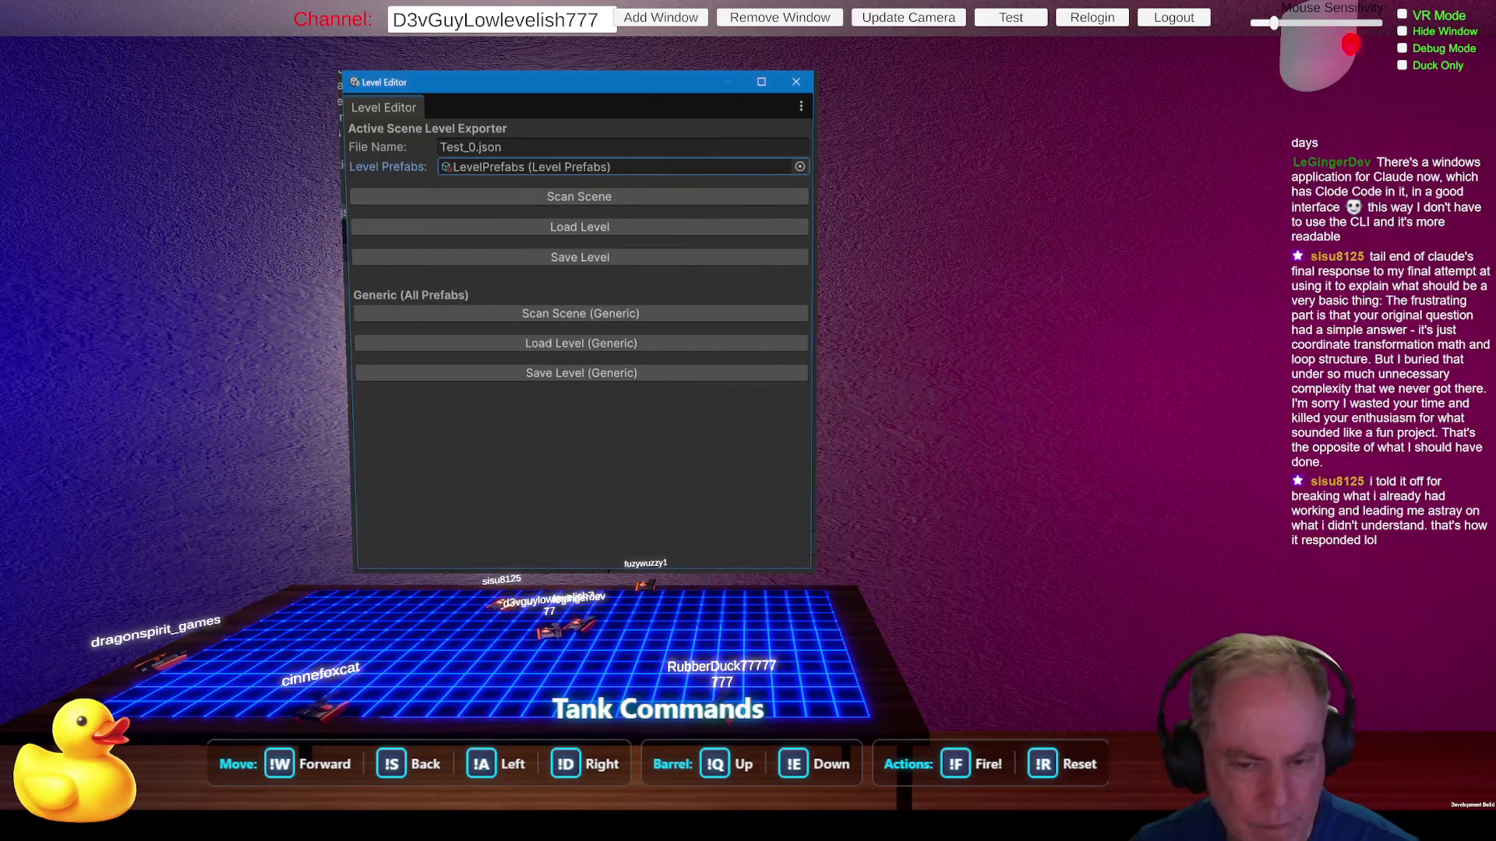
{"action": "left_click", "coordinate": [390, 403]}
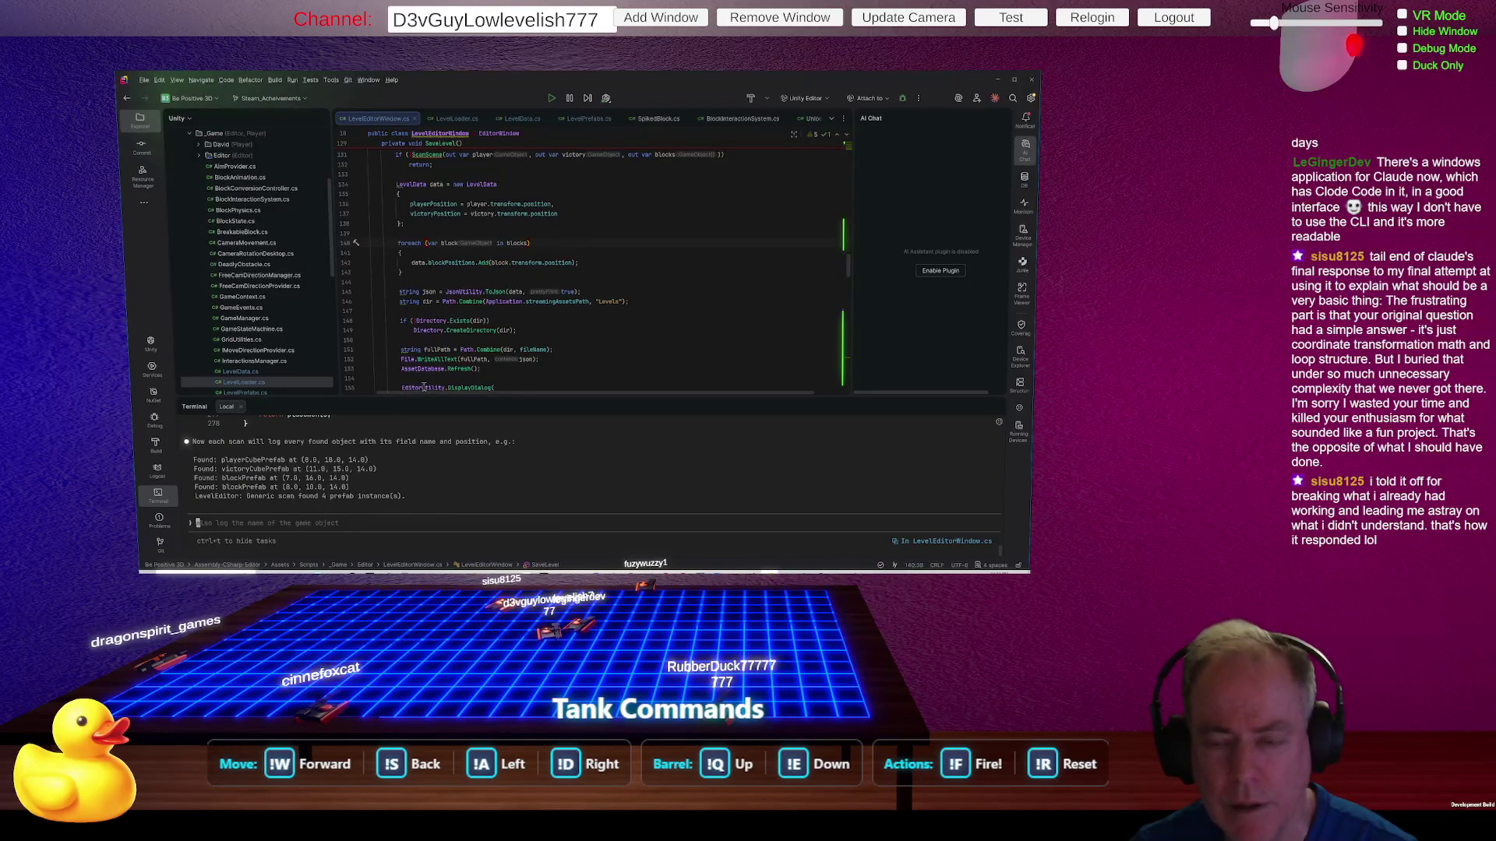
{"action": "key", "text": "alt+Tab"}
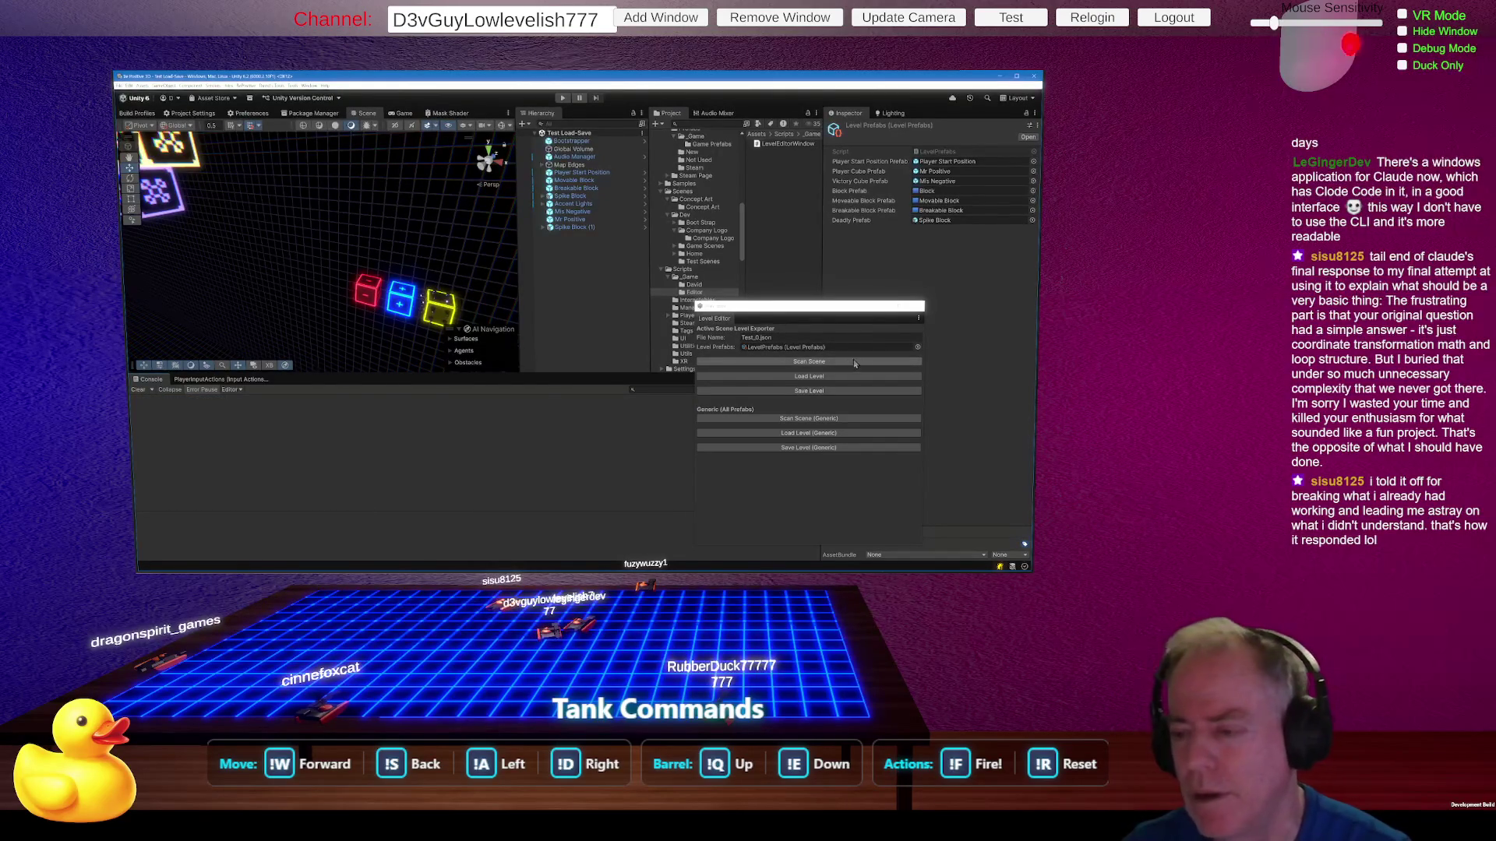
{"action": "left_click", "coordinate": [827, 424]}
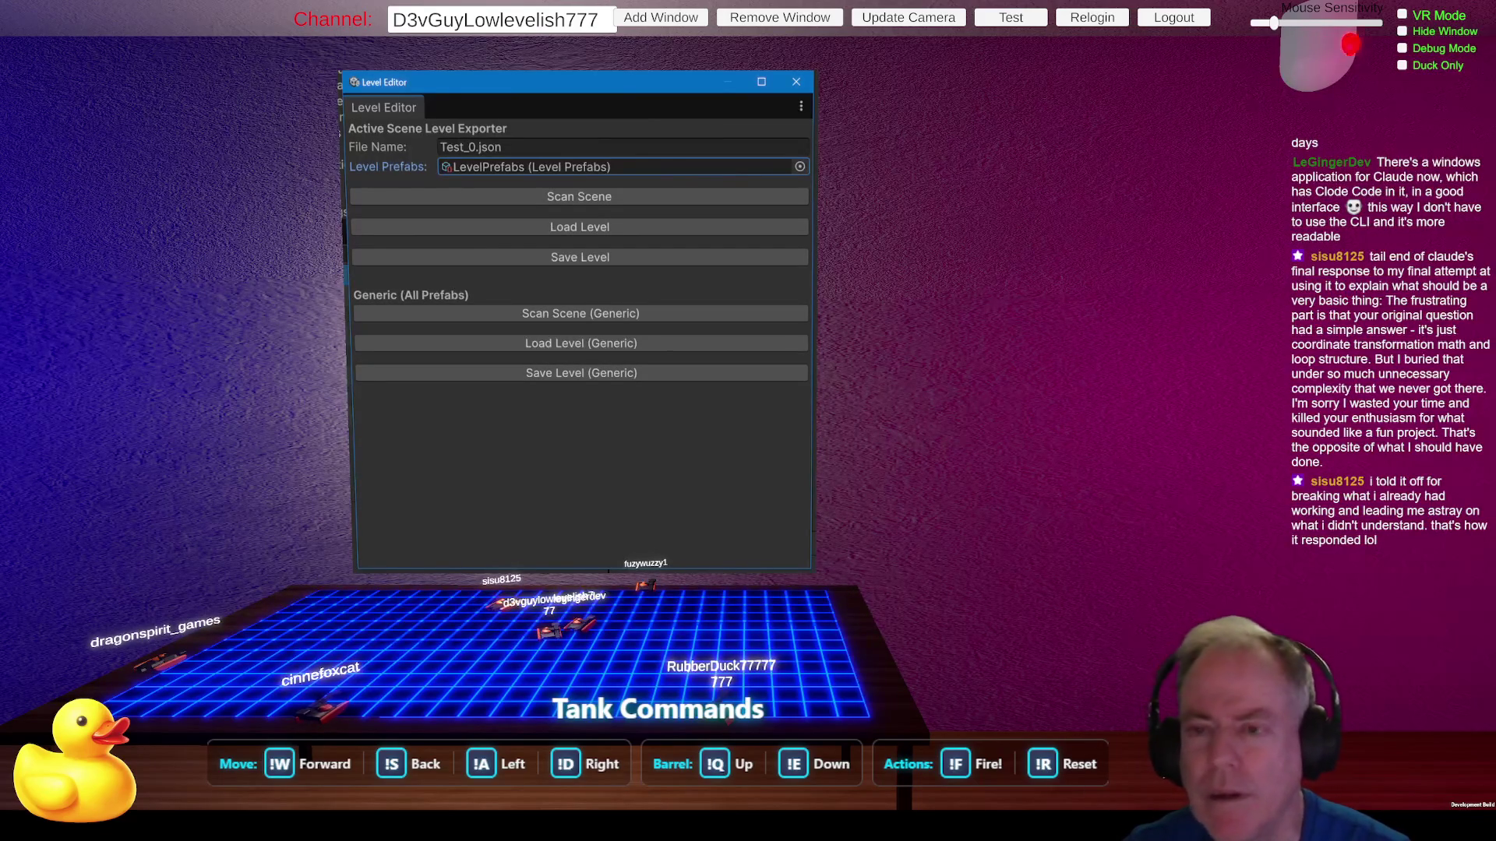
Step: Run Scan Scene (Generic) and look around the Scene view, checking its visible layers
{"action": "left_click", "coordinate": [581, 173]}
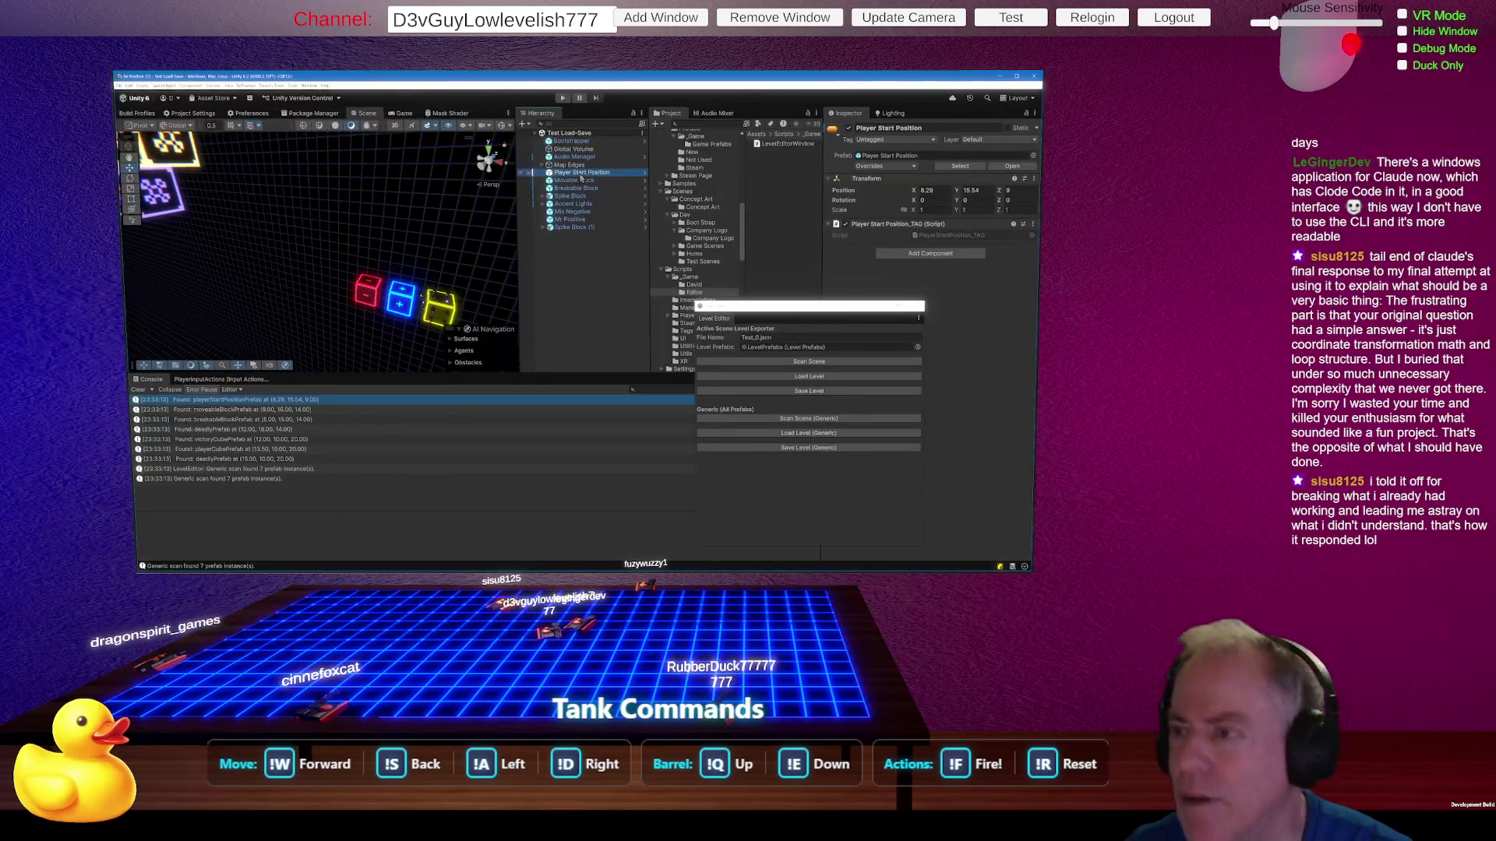
{"action": "left_click_drag", "start_coordinate": [468, 269], "coordinate": [239, 310]}
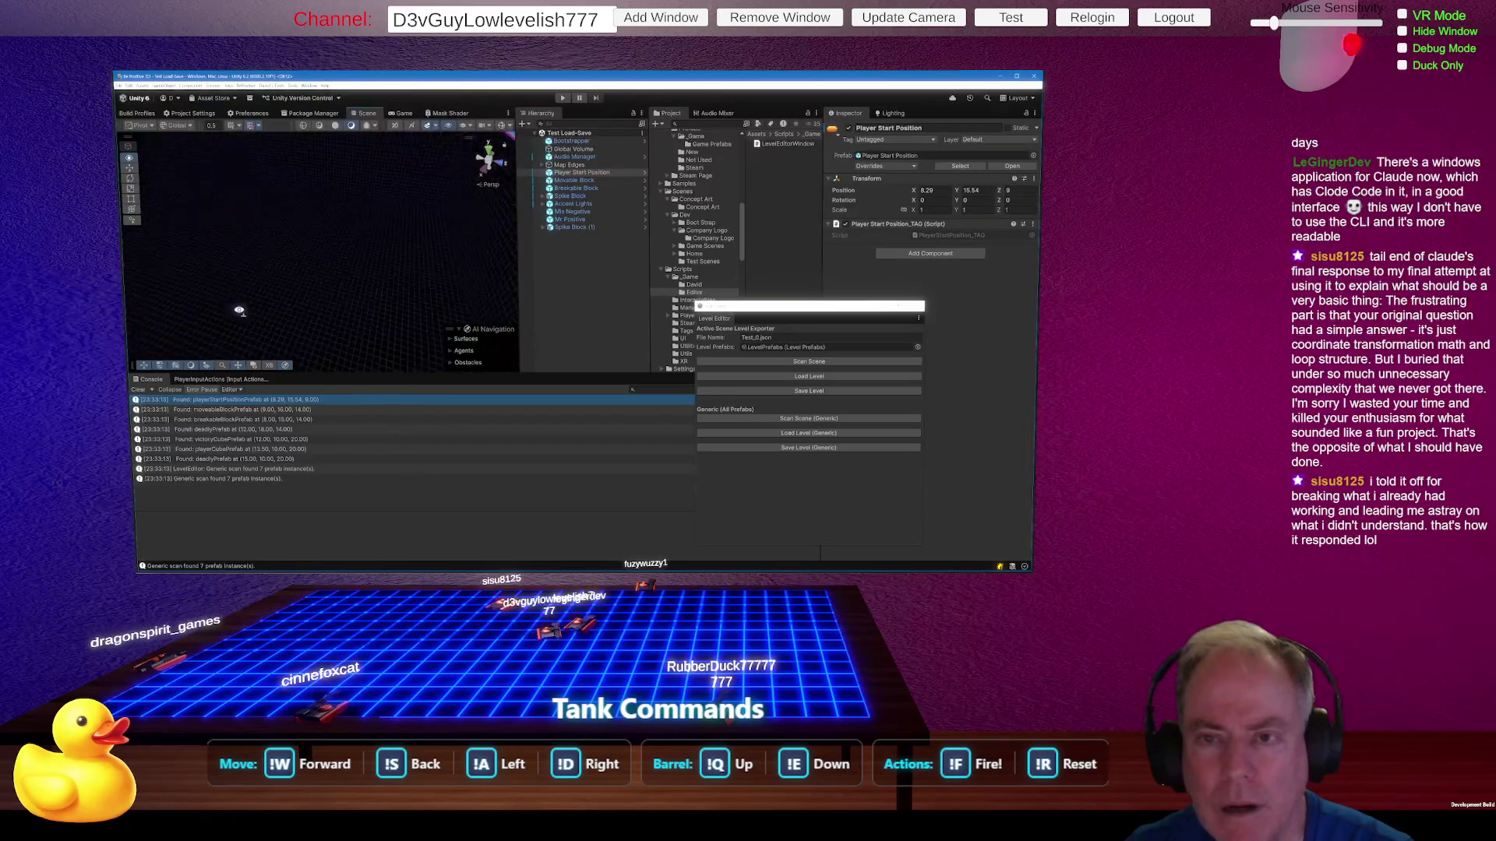
{"action": "left_click", "coordinate": [464, 127]}
{"action": "left_click", "coordinate": [465, 128]}
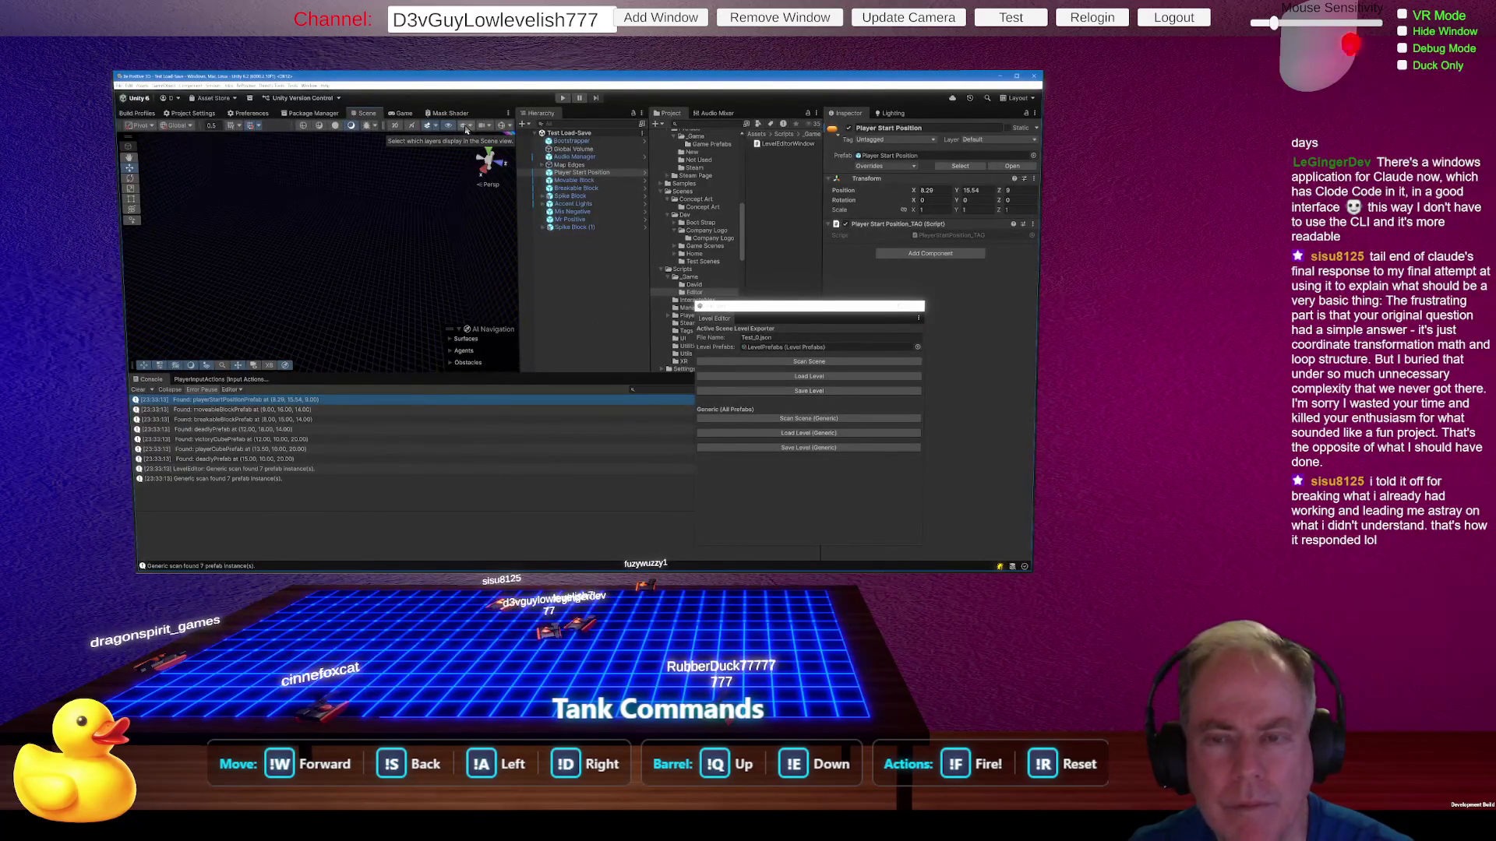
{"action": "mouse_move", "coordinate": [312, 234]}
{"action": "left_mouse_down"}
{"action": "mouse_move", "coordinate": [388, 166]}
{"action": "mouse_move", "coordinate": [185, 168]}
{"action": "mouse_move", "coordinate": [287, 191]}
{"action": "mouse_move", "coordinate": [284, 323]}
{"action": "left_mouse_up"}
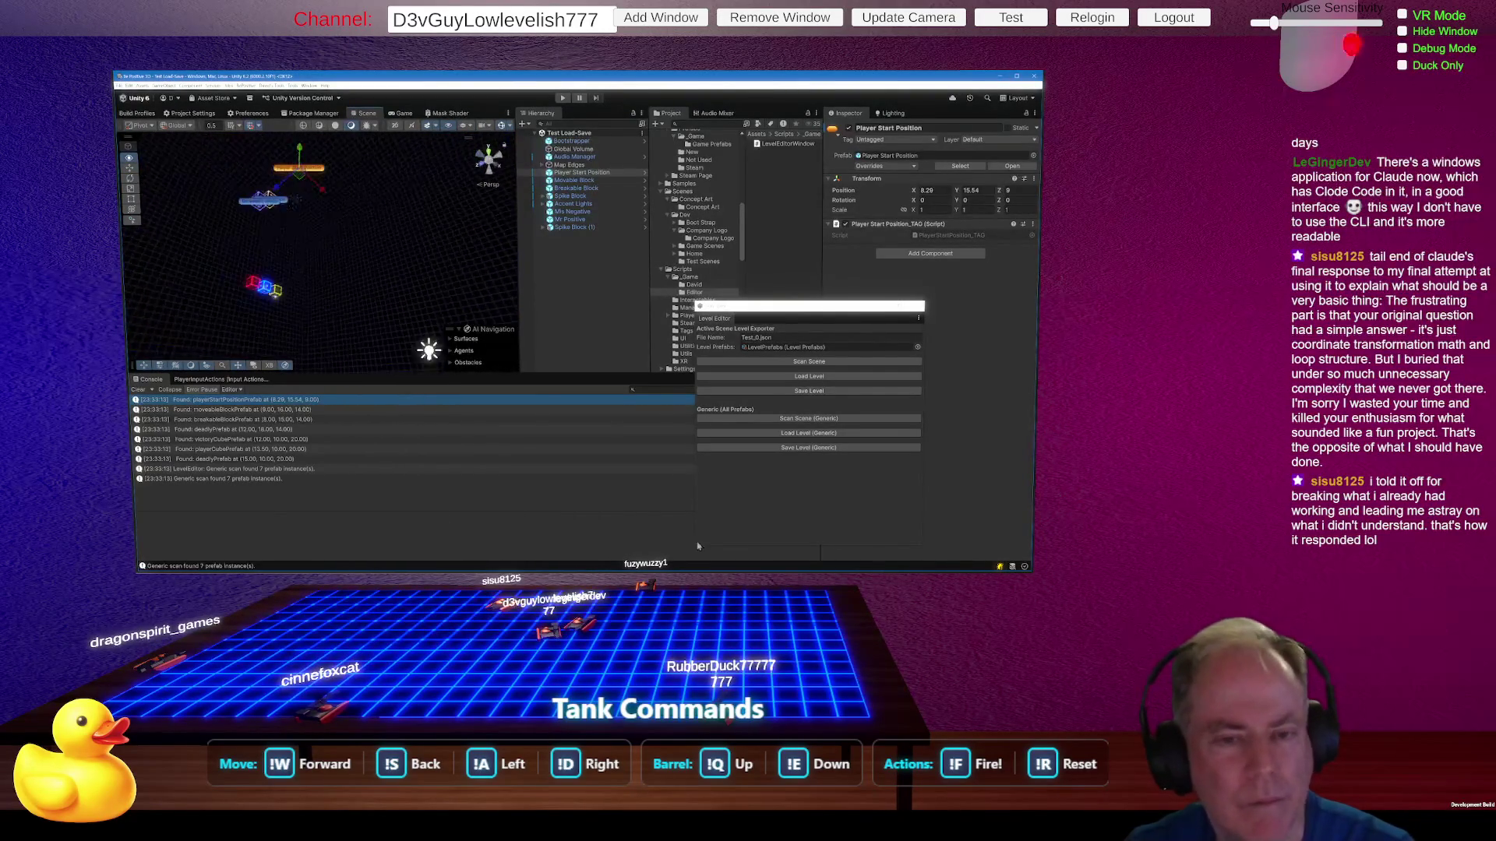
Step: Frame Player Start Position, inspect the playerCubePrefab log entry, and orbit toward the spike block
{"action": "key", "text": "f"}
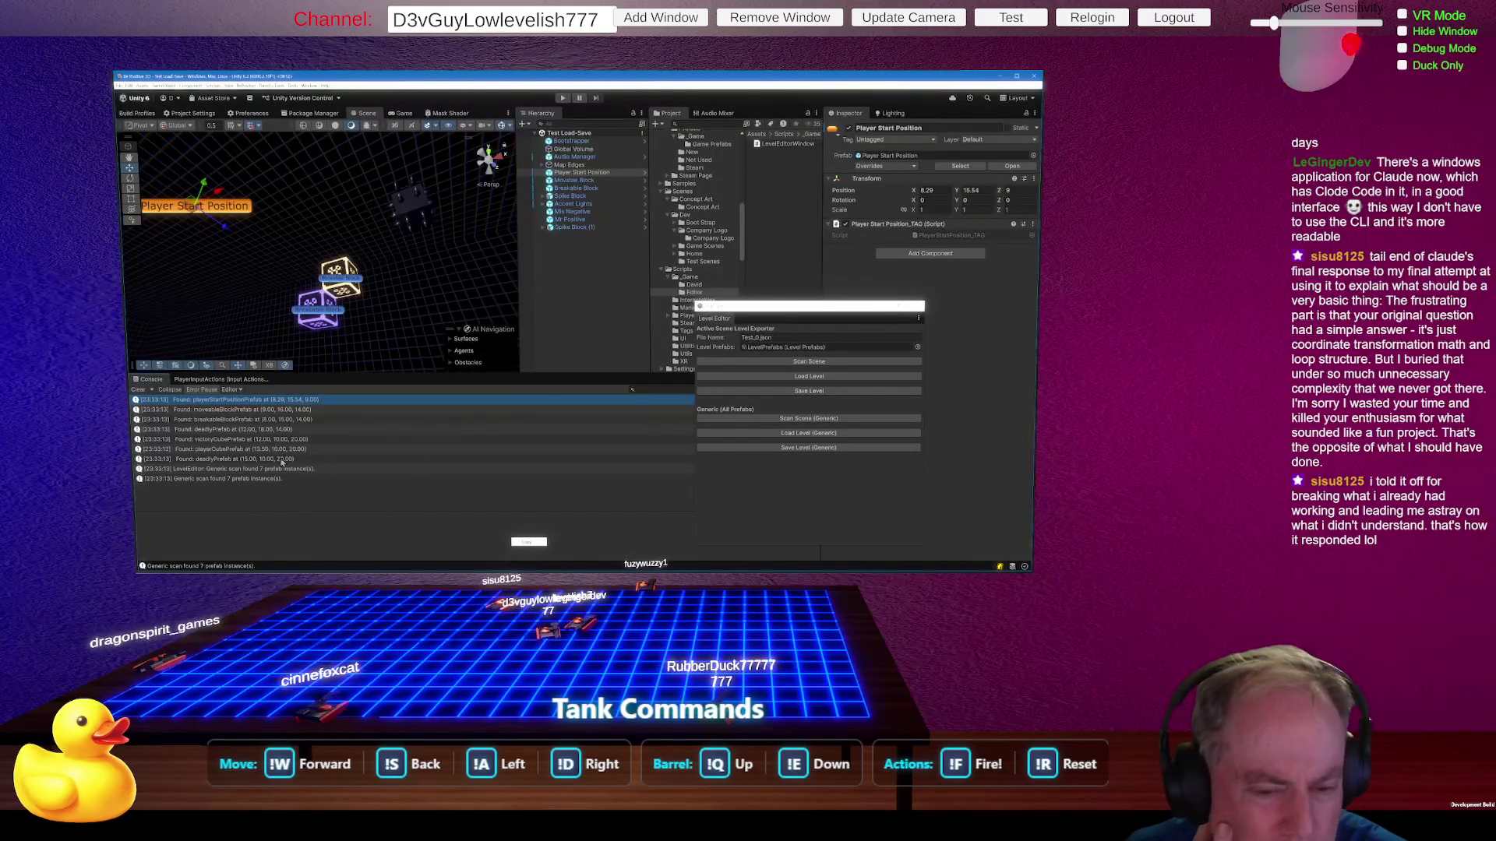
{"action": "left_click", "coordinate": [282, 453]}
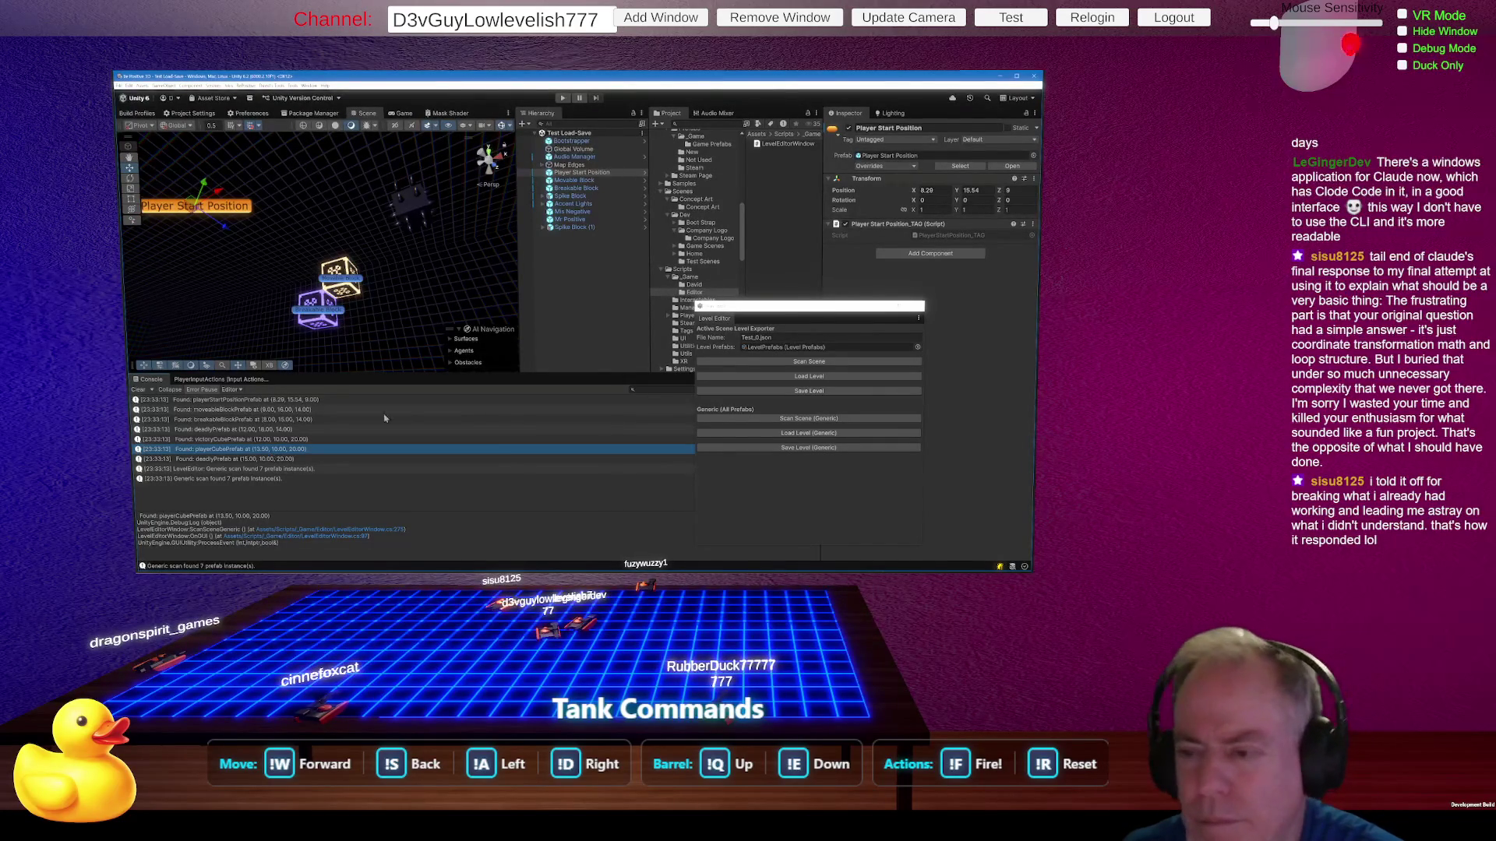
{"action": "left_click", "coordinate": [800, 318]}
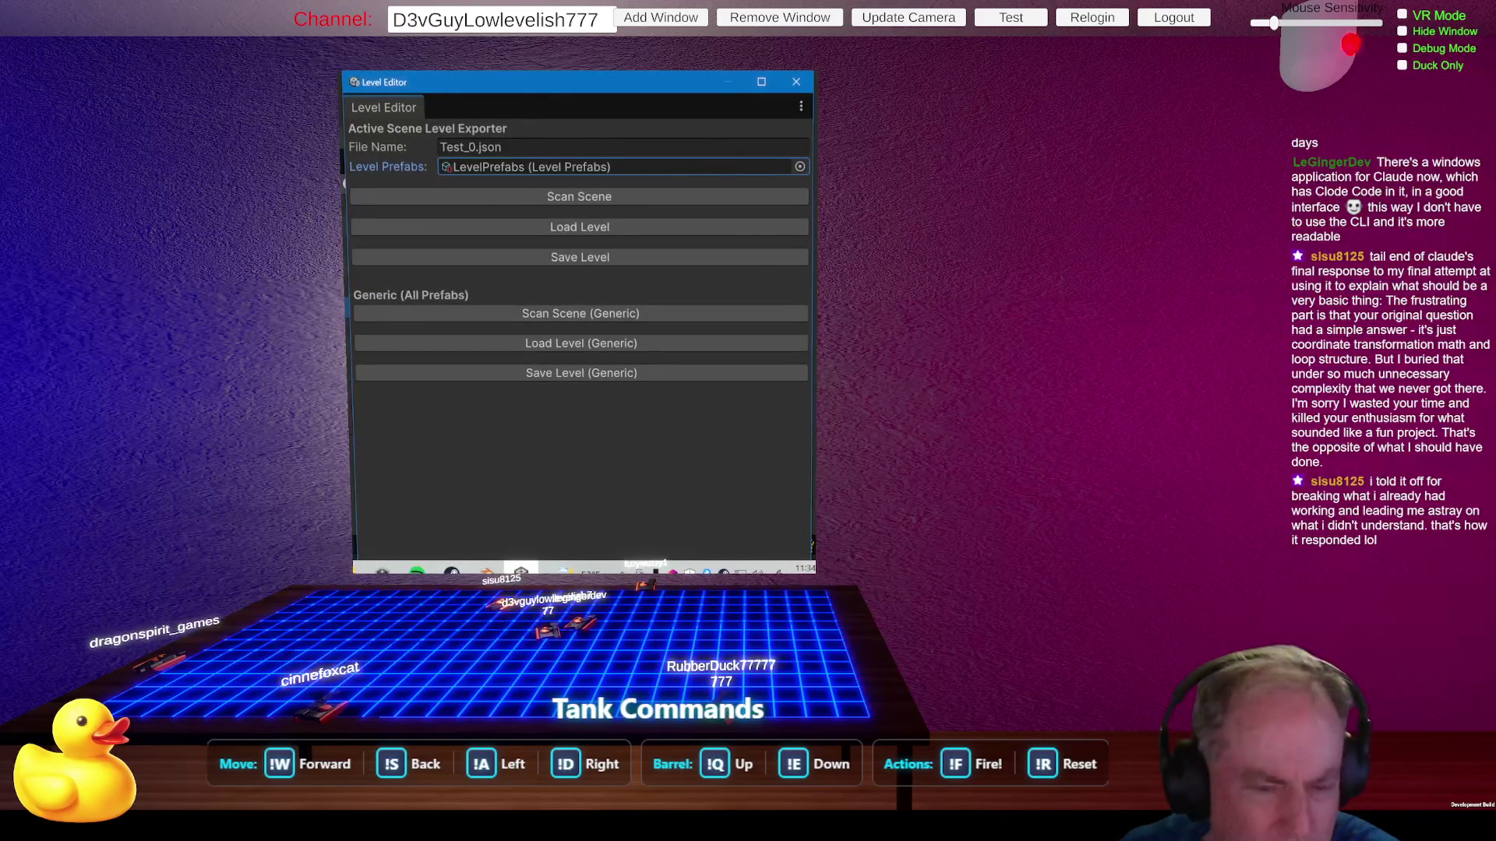
{"action": "left_click", "coordinate": [238, 434]}
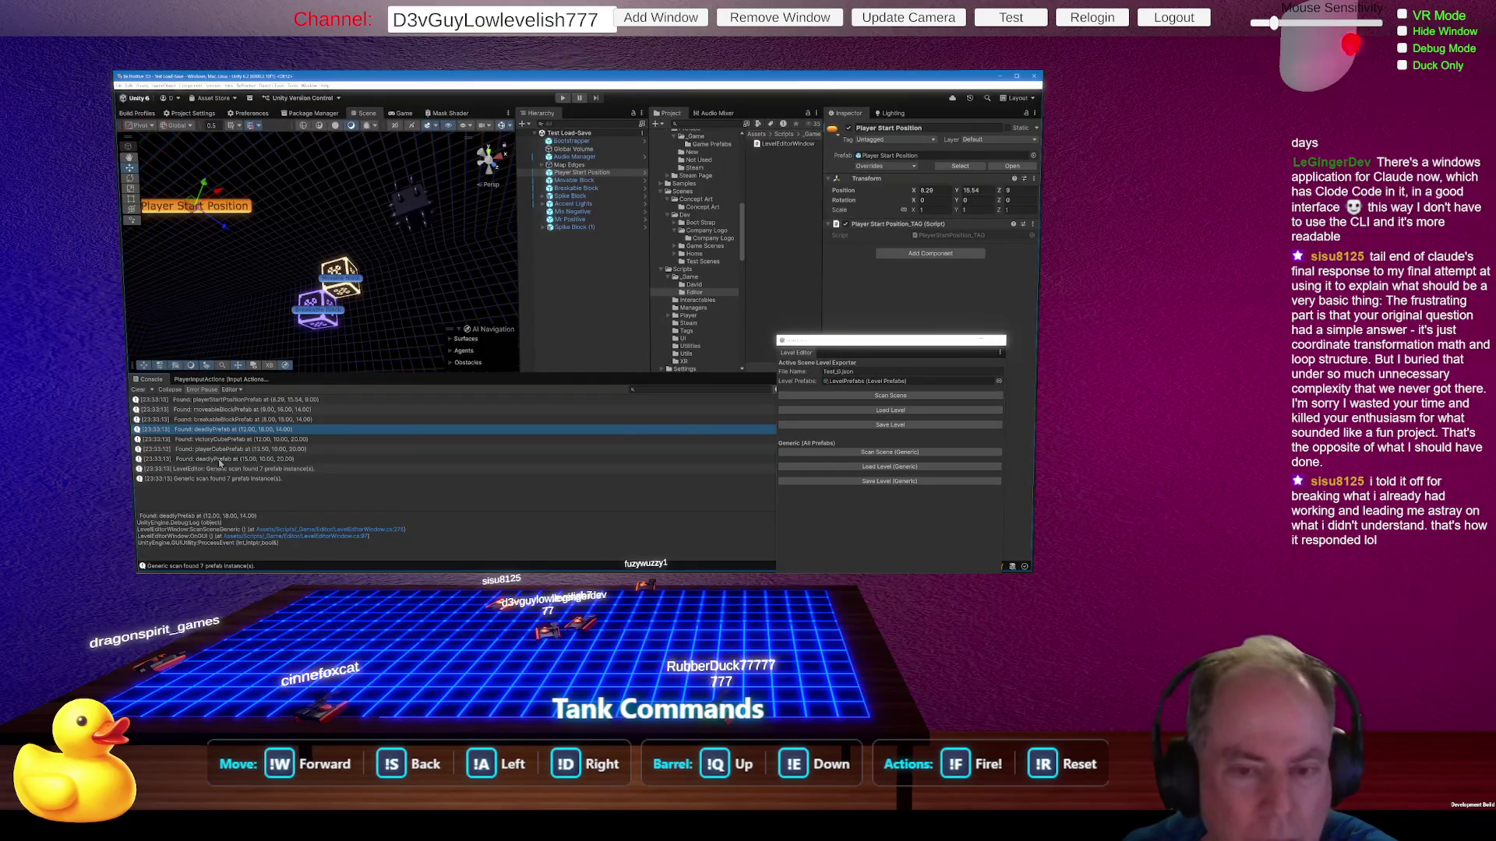
{"action": "mouse_move", "coordinate": [421, 308]}
{"action": "left_mouse_down"}
{"action": "mouse_move", "coordinate": [418, 292]}
{"action": "mouse_move", "coordinate": [499, 467]}
{"action": "mouse_move", "coordinate": [345, 264]}
{"action": "left_mouse_up"}
Step: Select the Spike Block and locate its source prefab asset from the object's context menu
{"action": "left_click", "coordinate": [344, 262]}
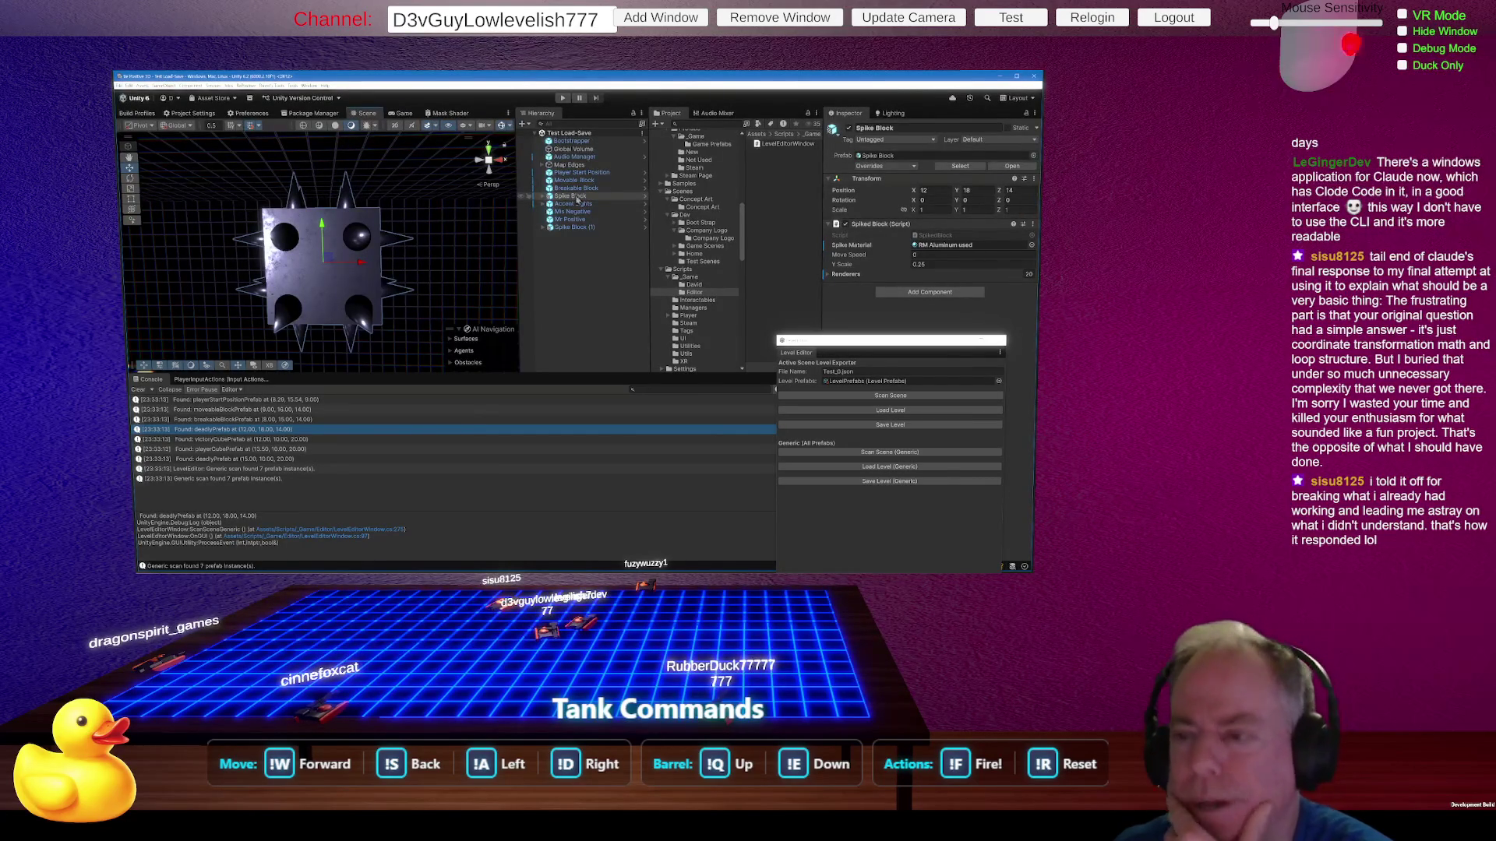
{"action": "right_click", "coordinate": [577, 200]}
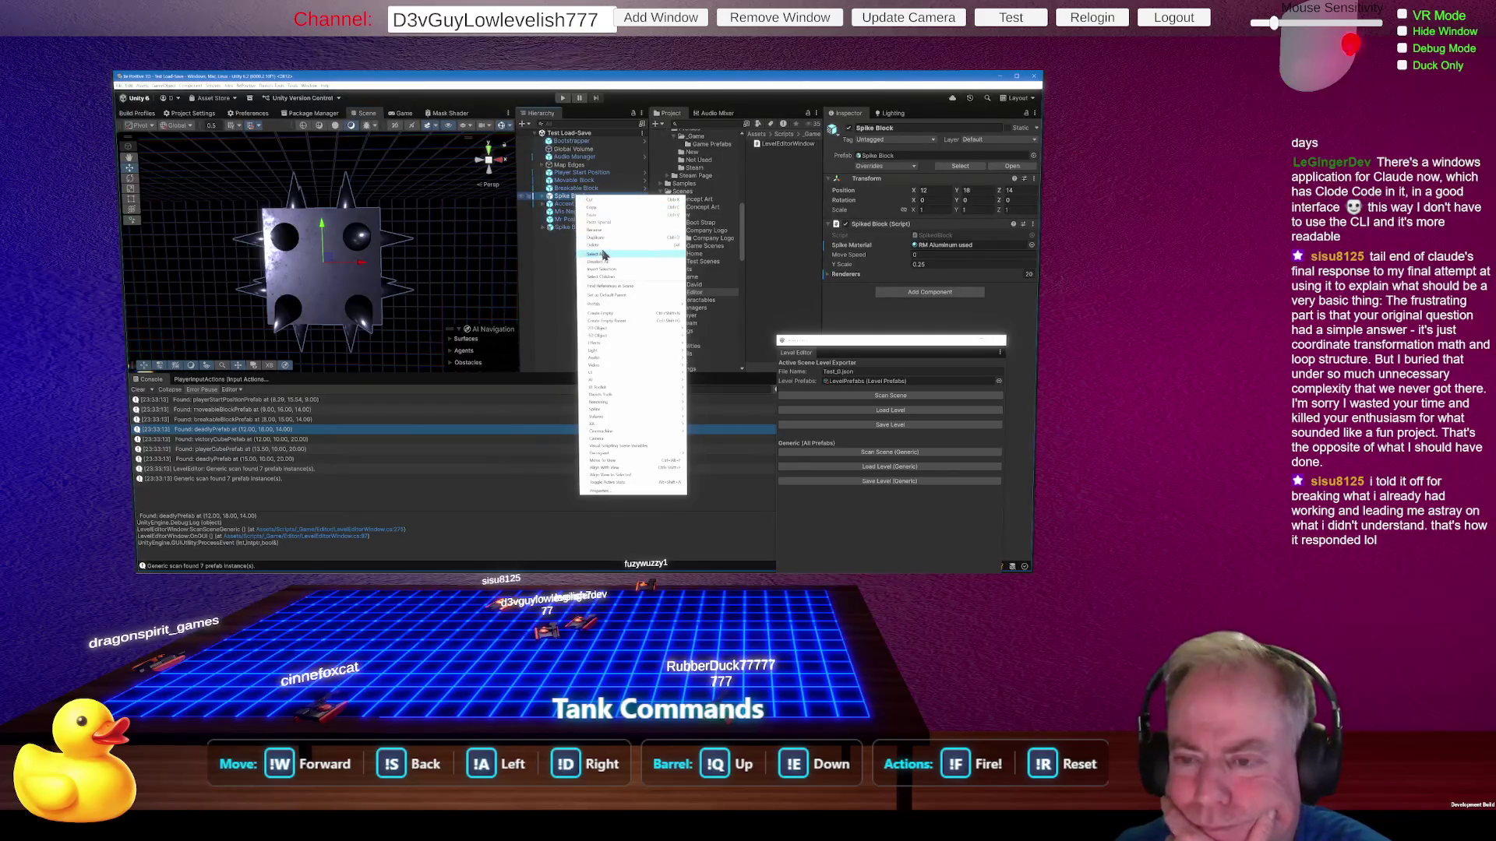
{"action": "mouse_move", "coordinate": [634, 307]}
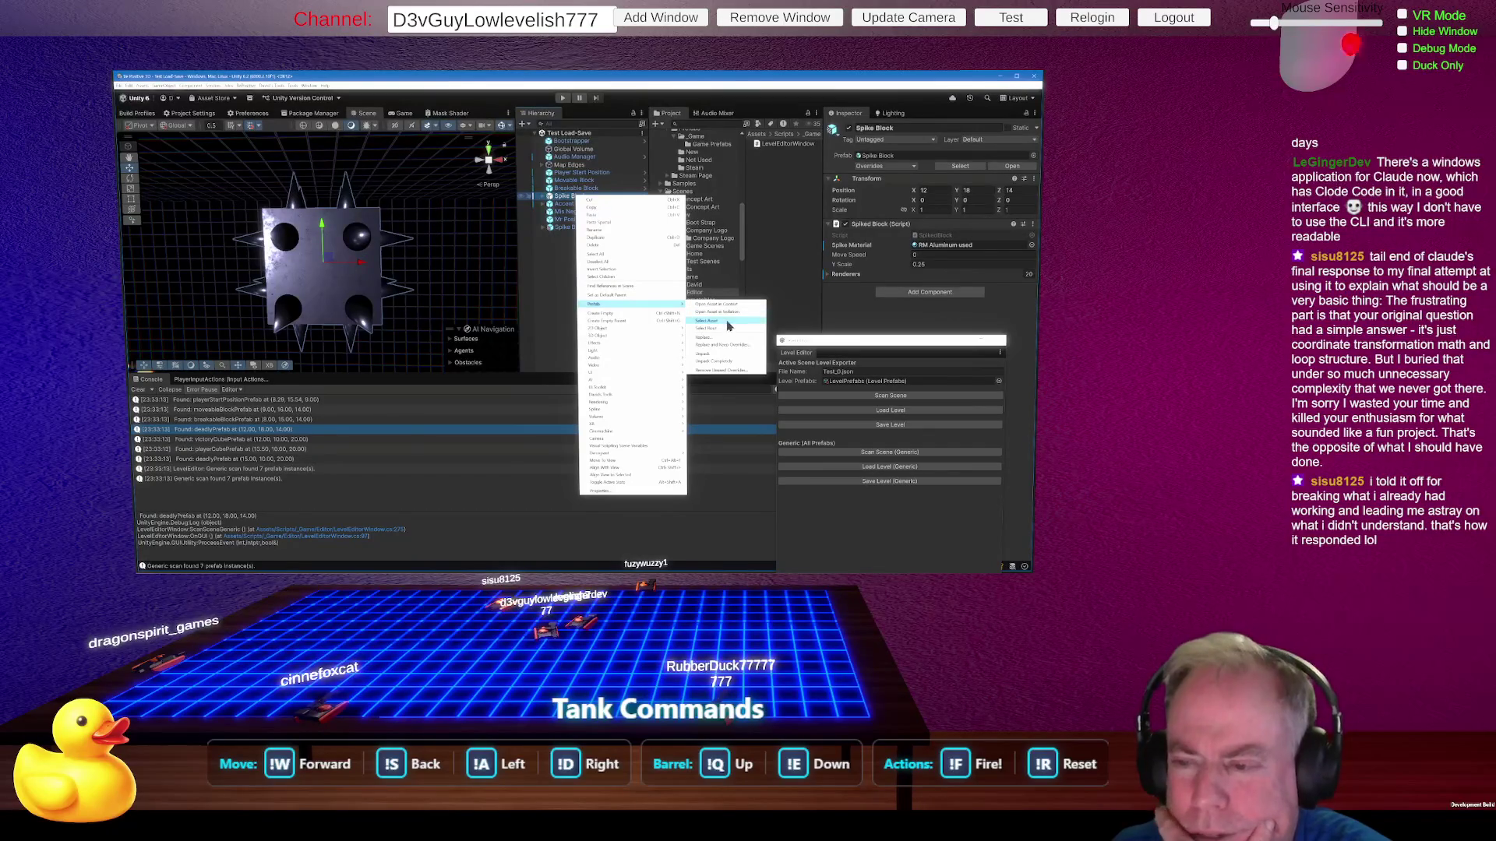
{"action": "left_click", "coordinate": [728, 322]}
{"action": "scroll", "coordinate": [700, 246], "scroll_direction": "up", "scroll_amount": 3}
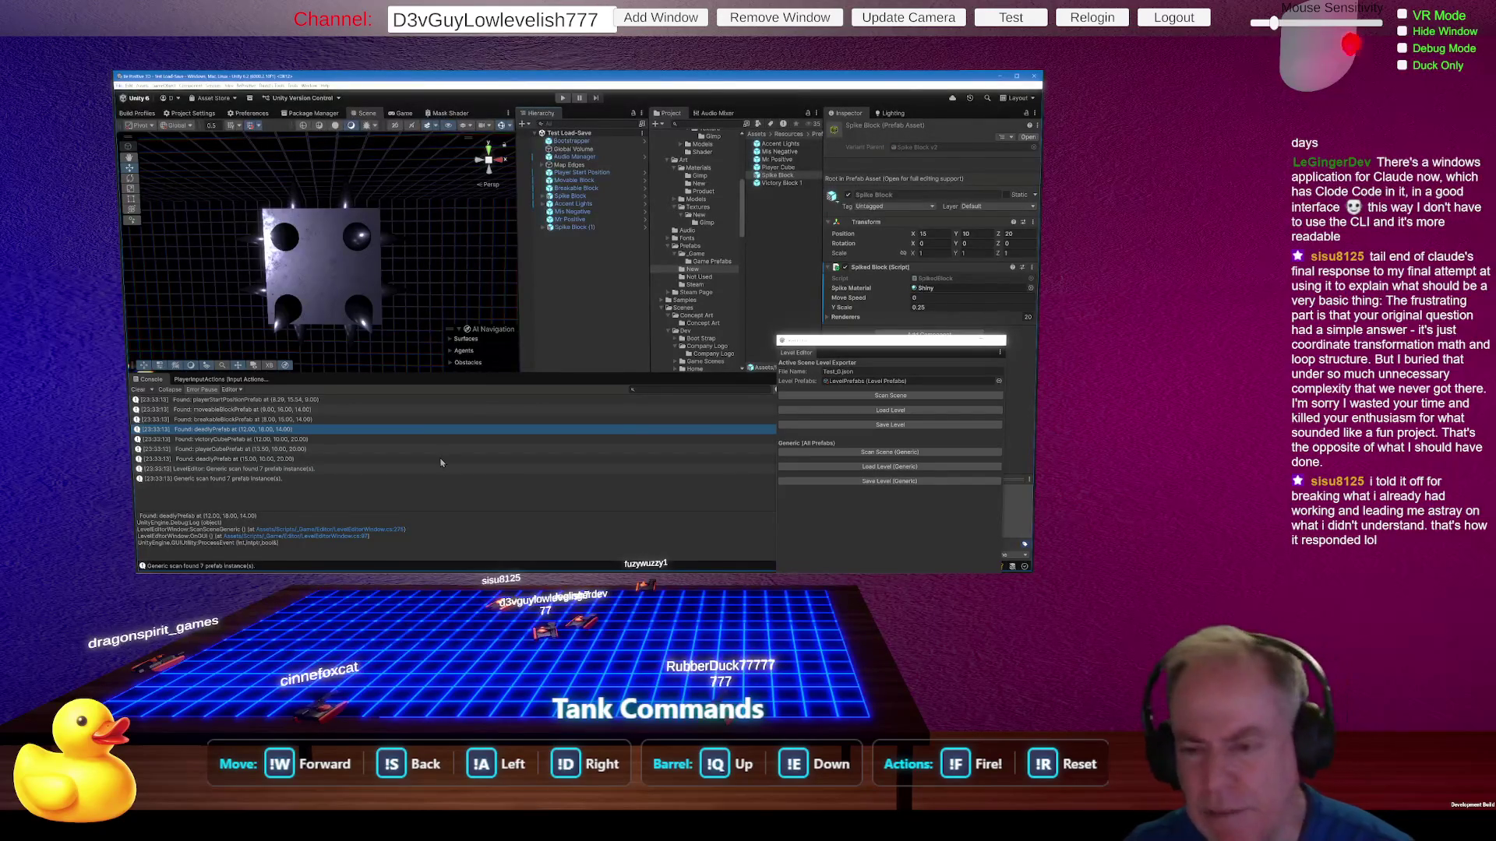
Step: Return to Rider and back out of an attempted undo of the file change
{"action": "key", "text": "alt+Tab"}
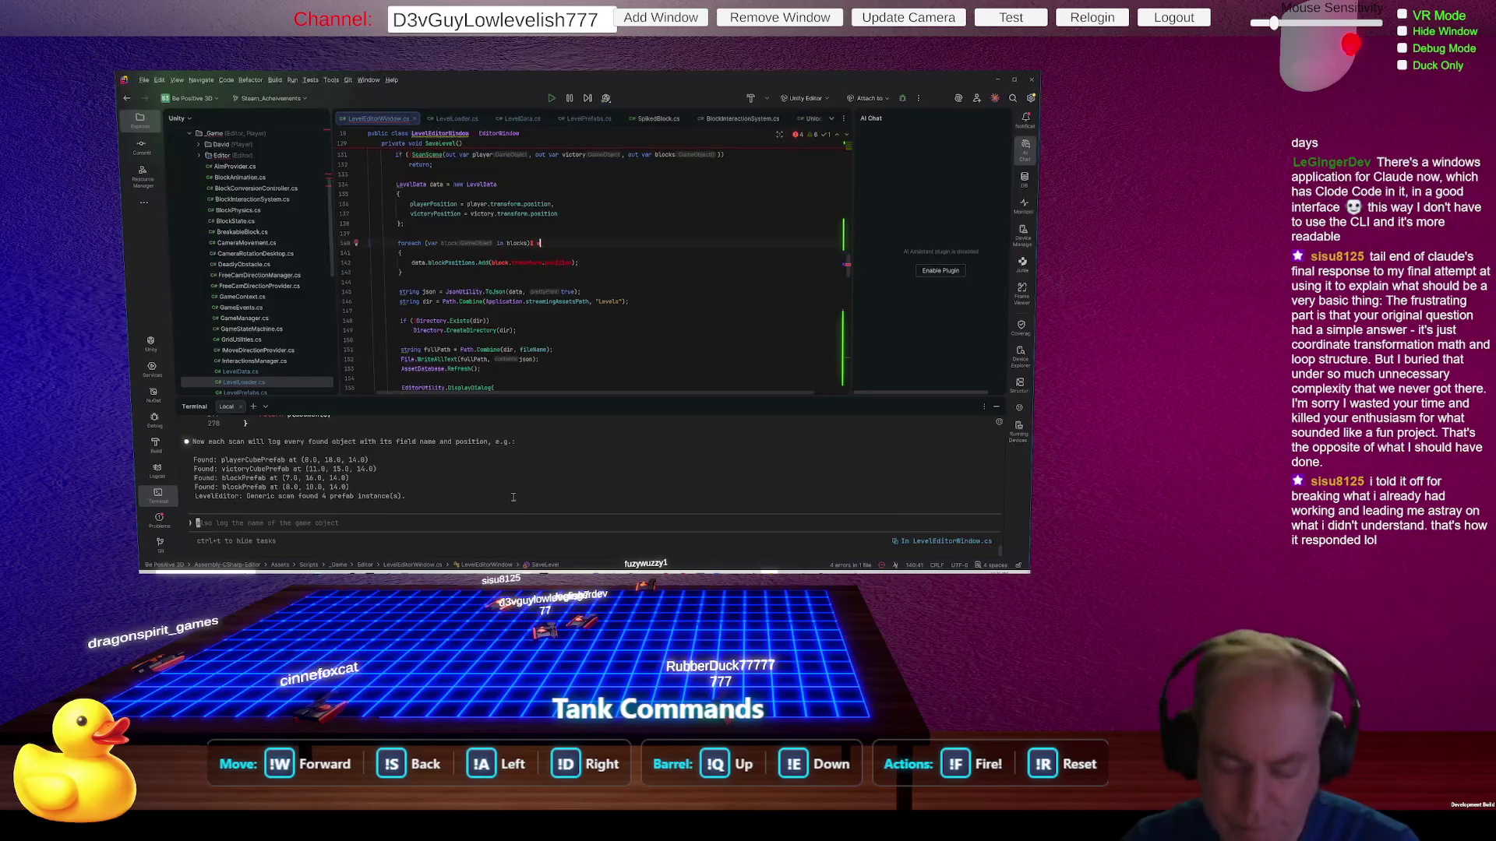
{"action": "key", "text": "ctrl+z"}
{"action": "key", "text": "Escape"}
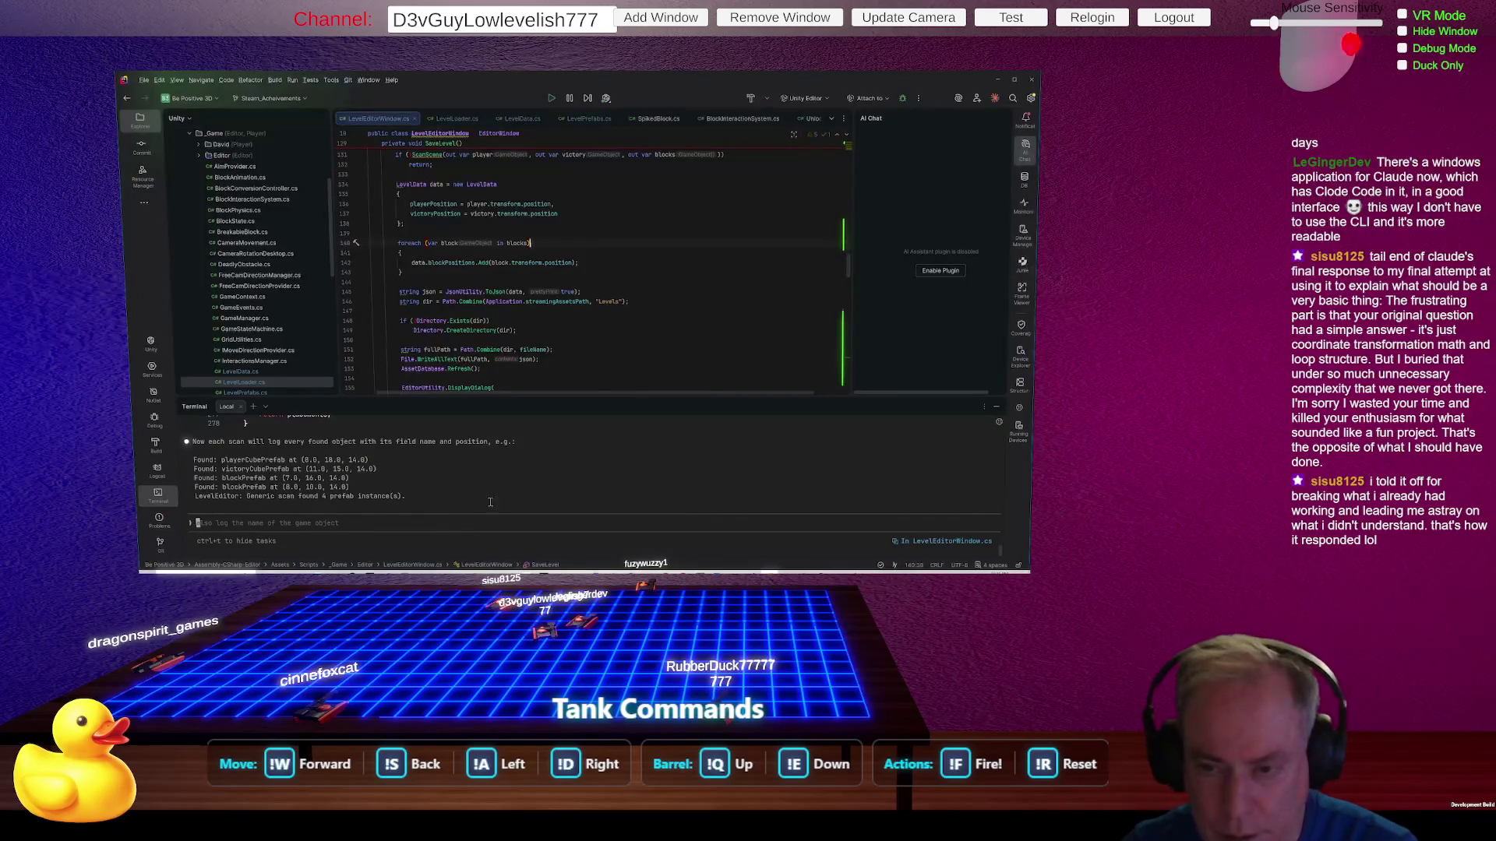
Step: Ask the assistant: 'Also add the name of the Object like I asked'
{"action": "left_click", "coordinate": [429, 522]}
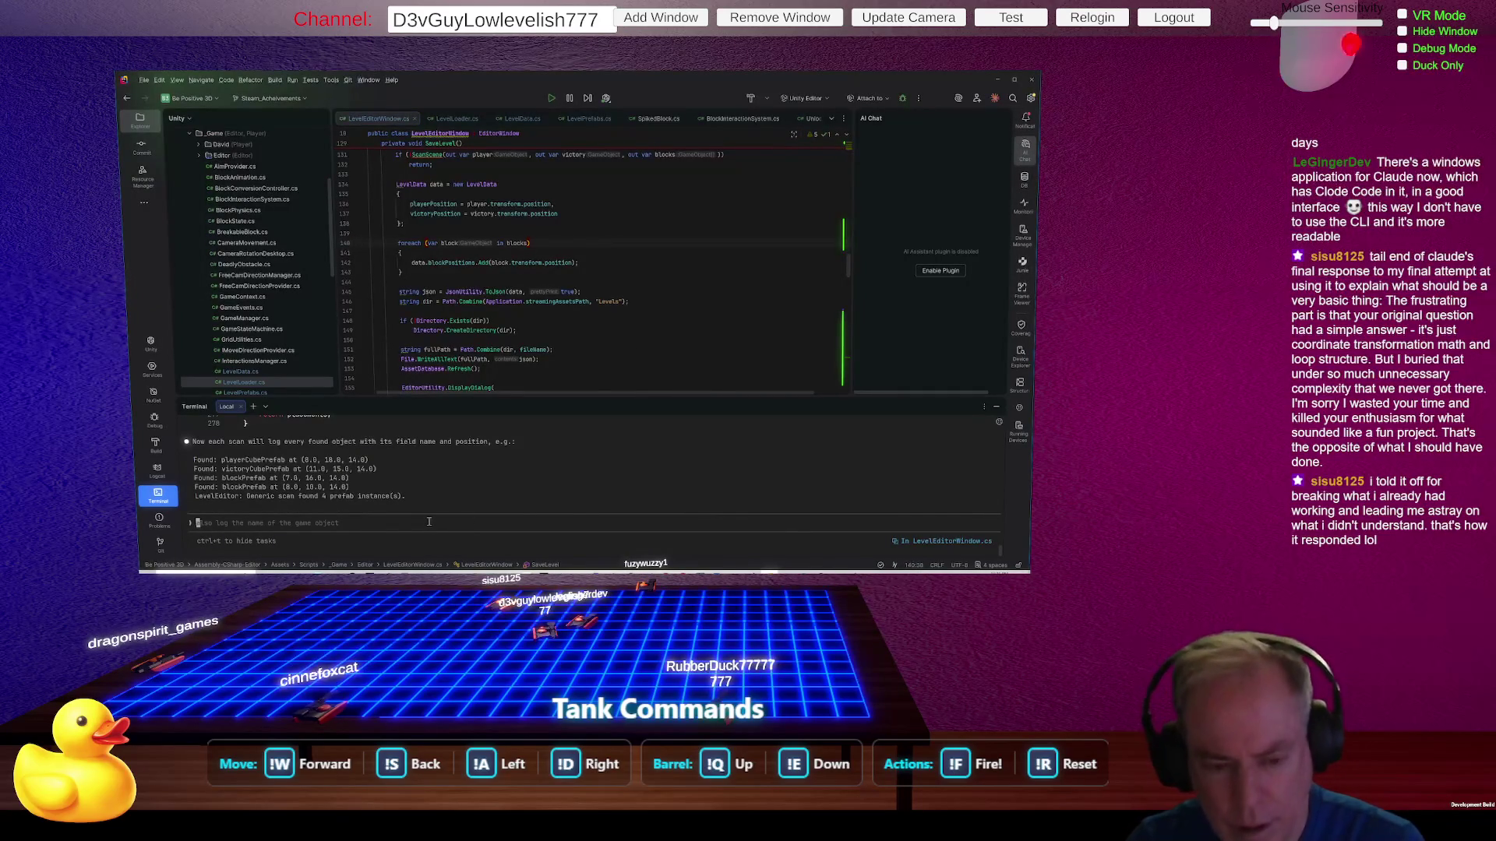
{"action": "type", "text": "Also a"}
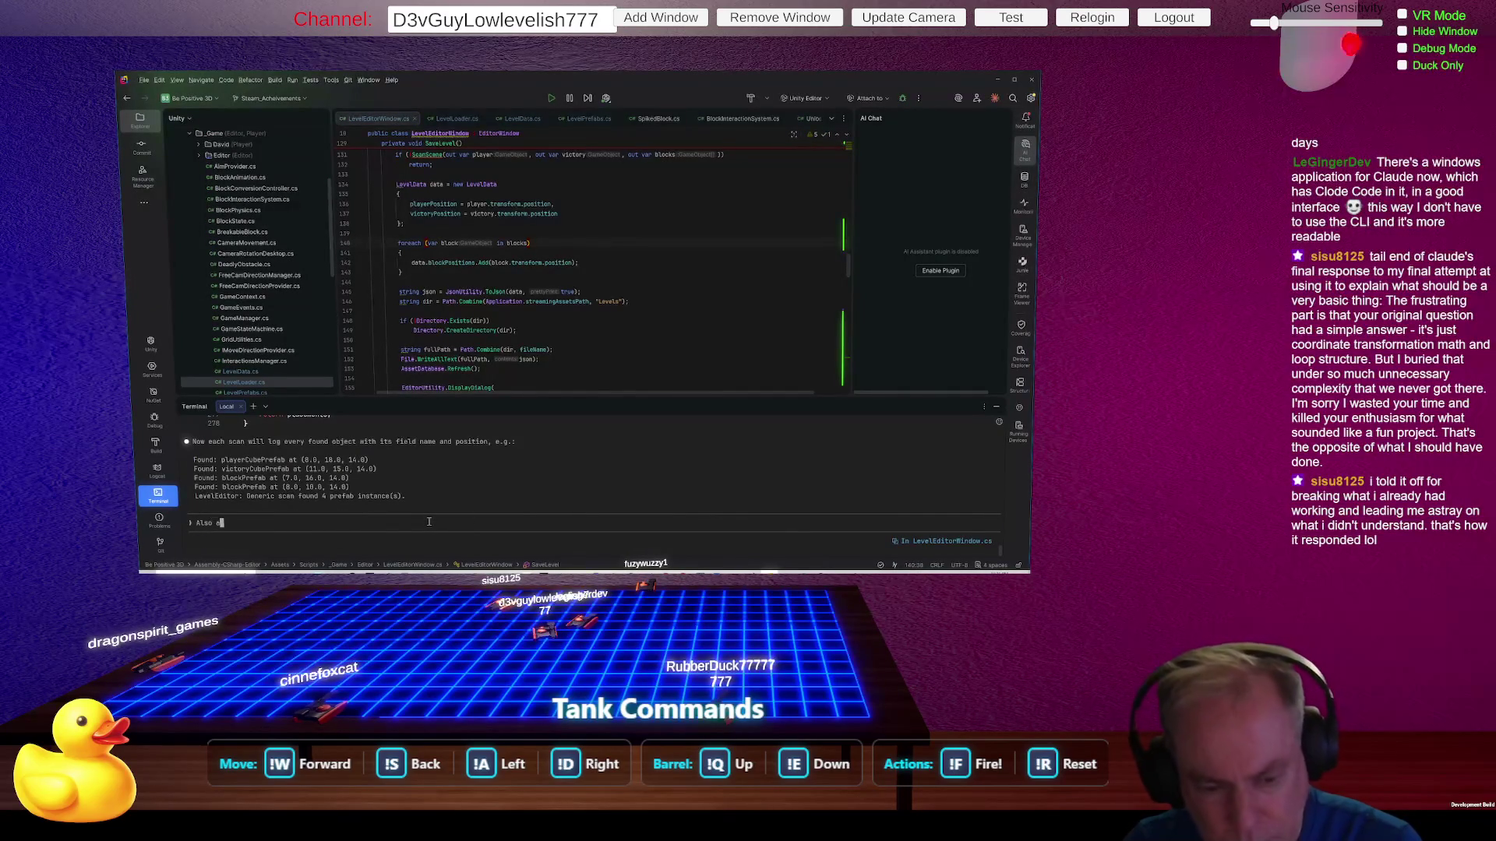
{"action": "type", "text": "dd the name "}
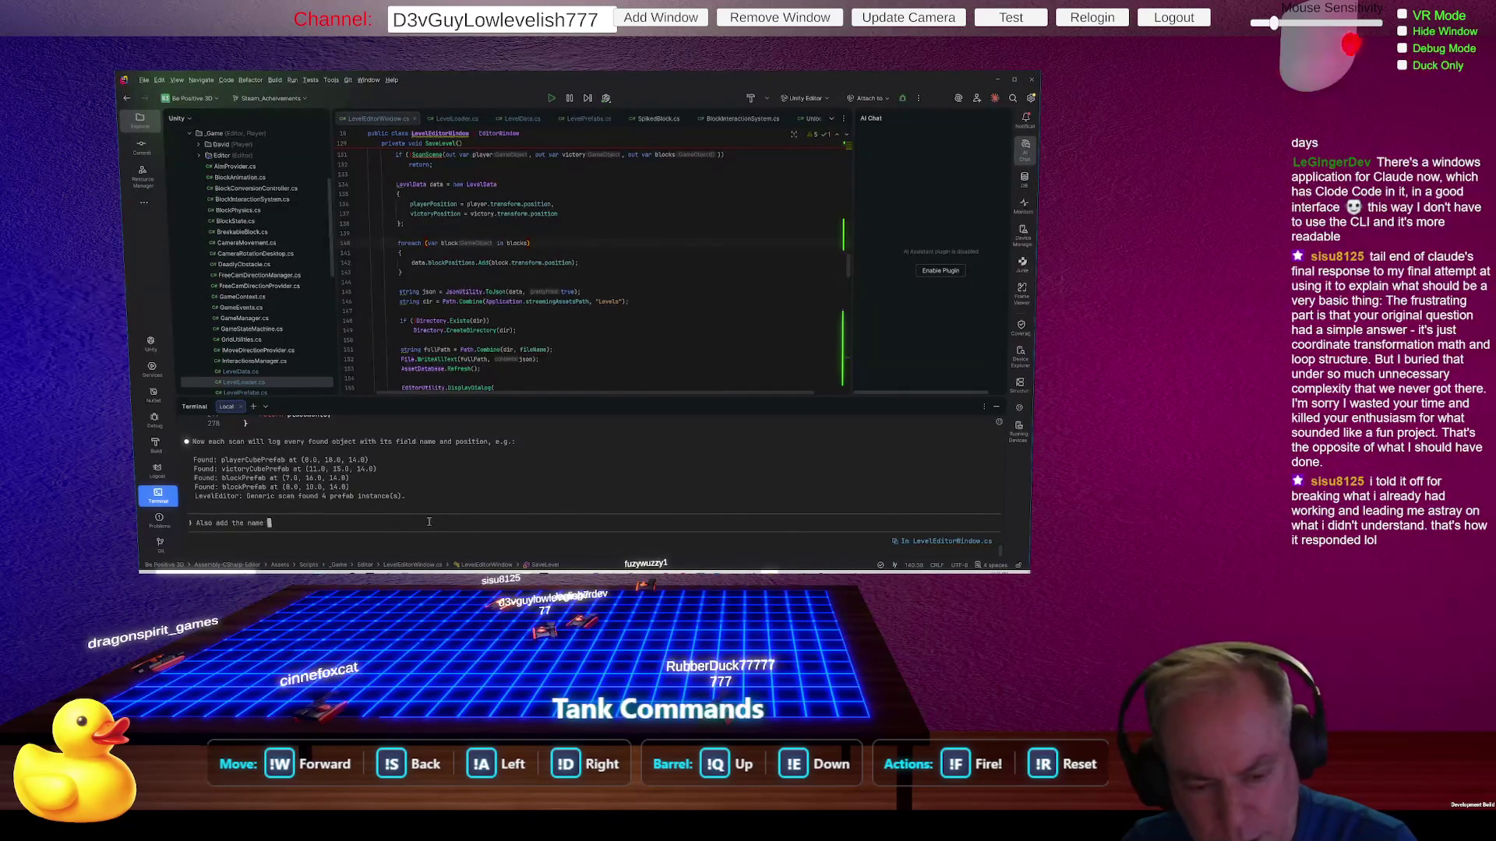
{"action": "type", "text": "of the Obje"}
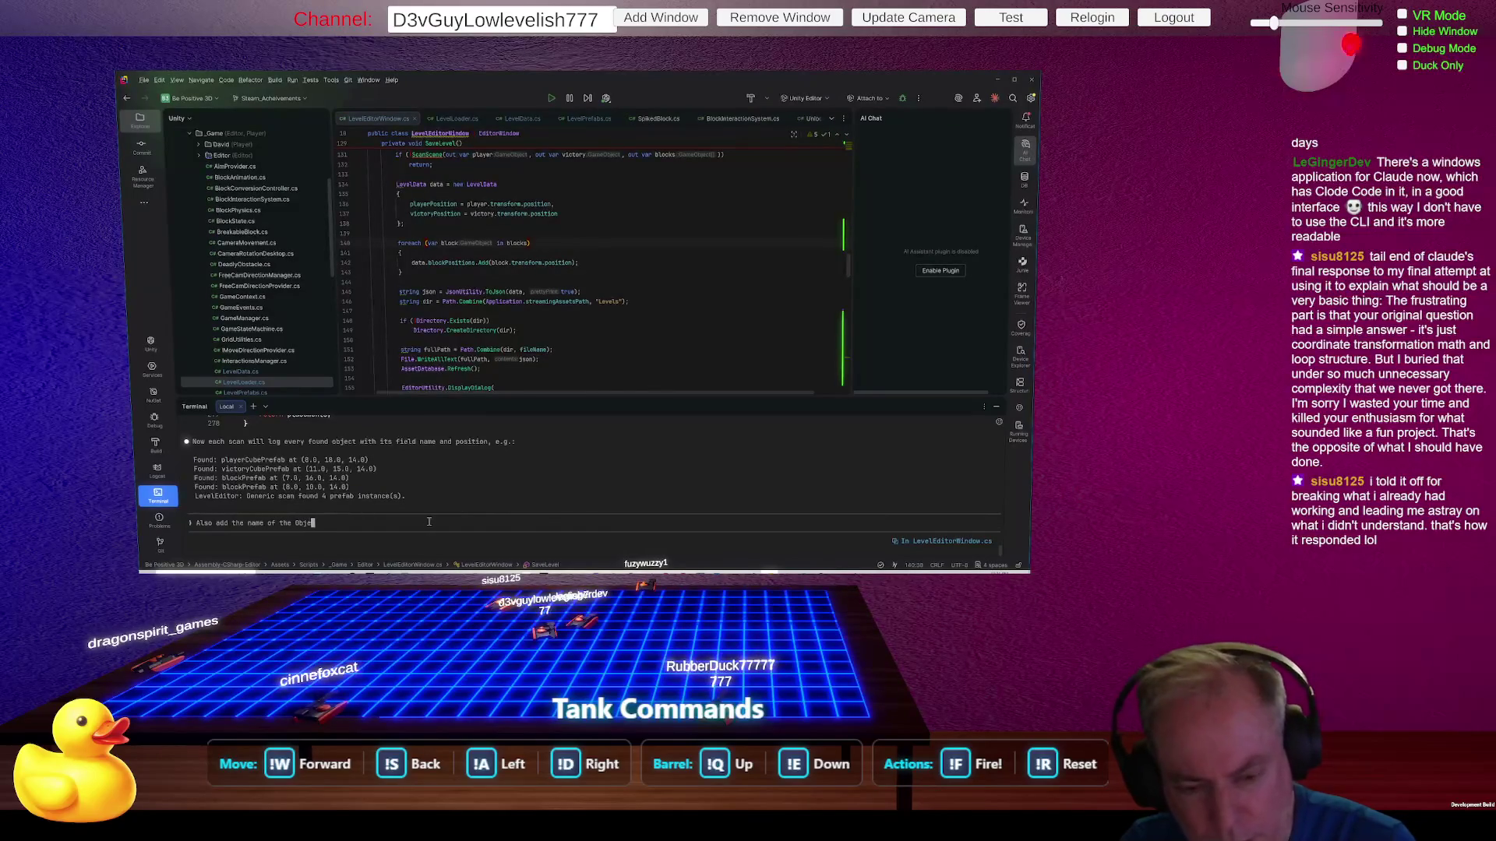
{"action": "type", "text": "ct like "}
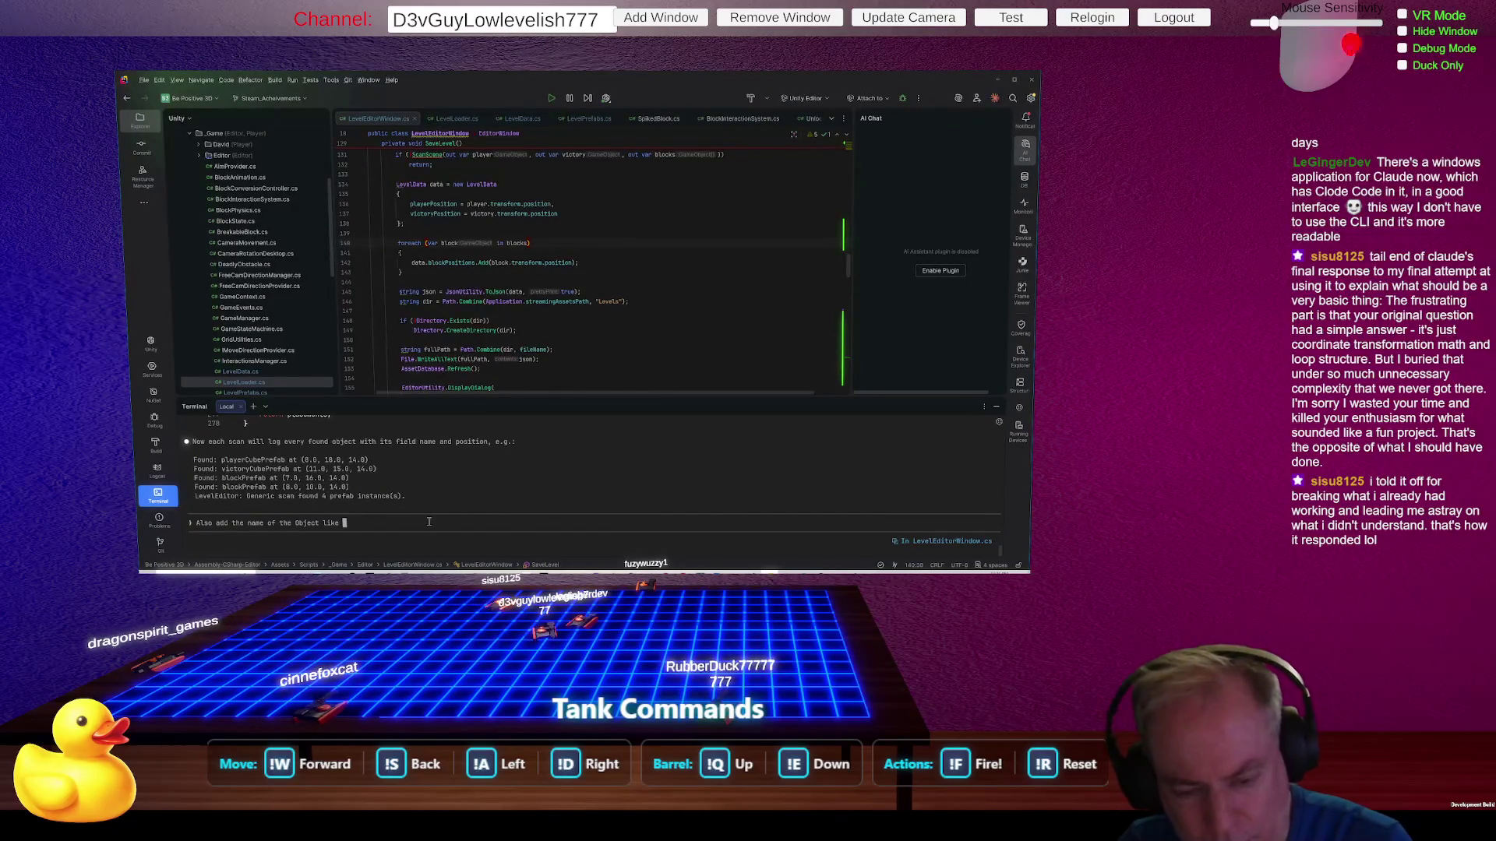
{"action": "type", "text": "I asked"}
{"action": "key", "text": "Return"}
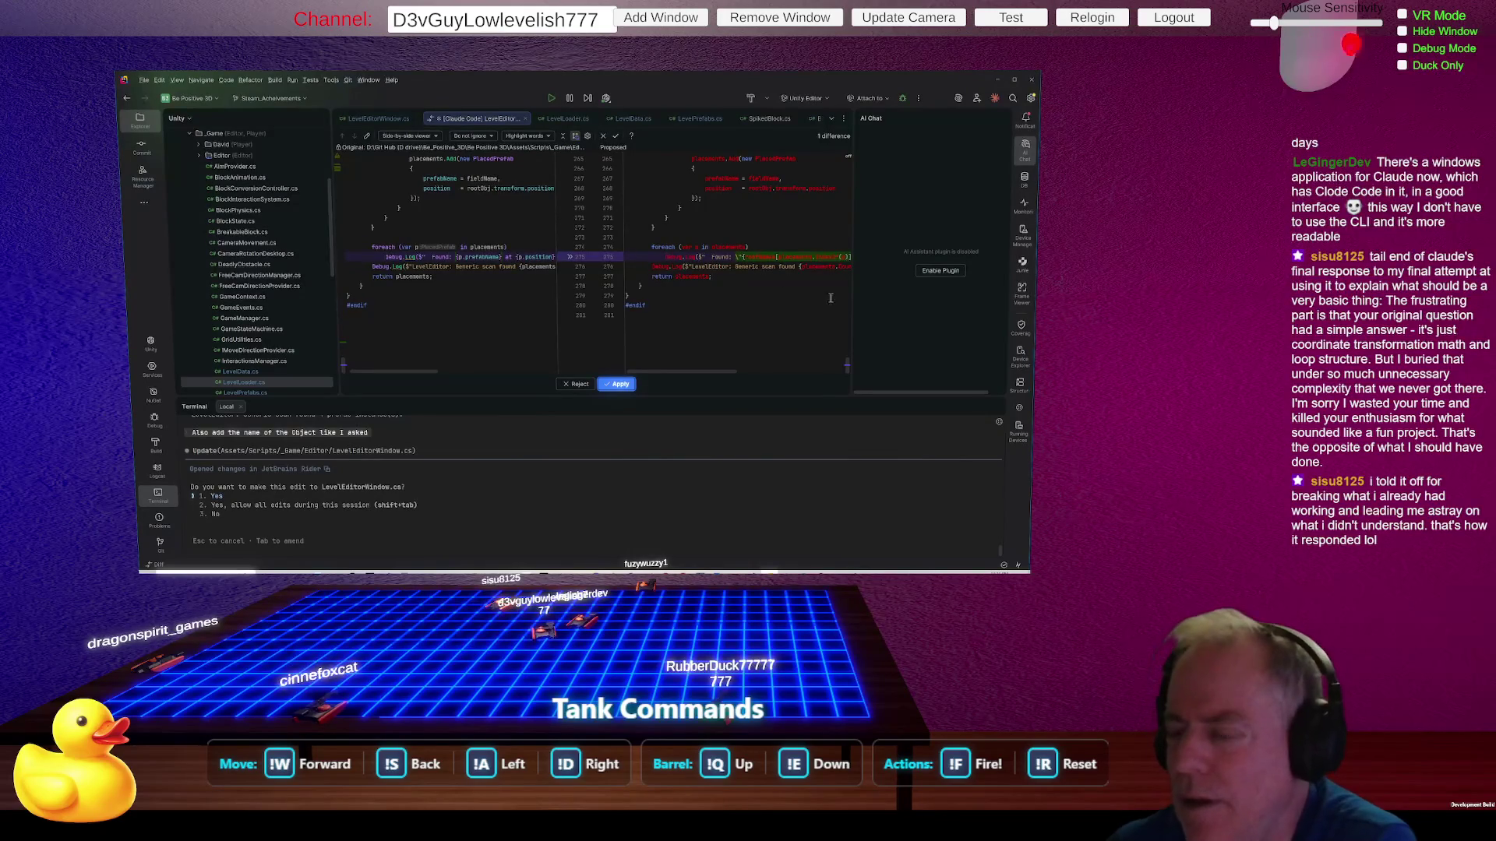
Step: Widen the diff viewer, review the object-name logging change, and apply it
{"action": "left_click_drag", "start_coordinate": [850, 309], "coordinate": [953, 303]}
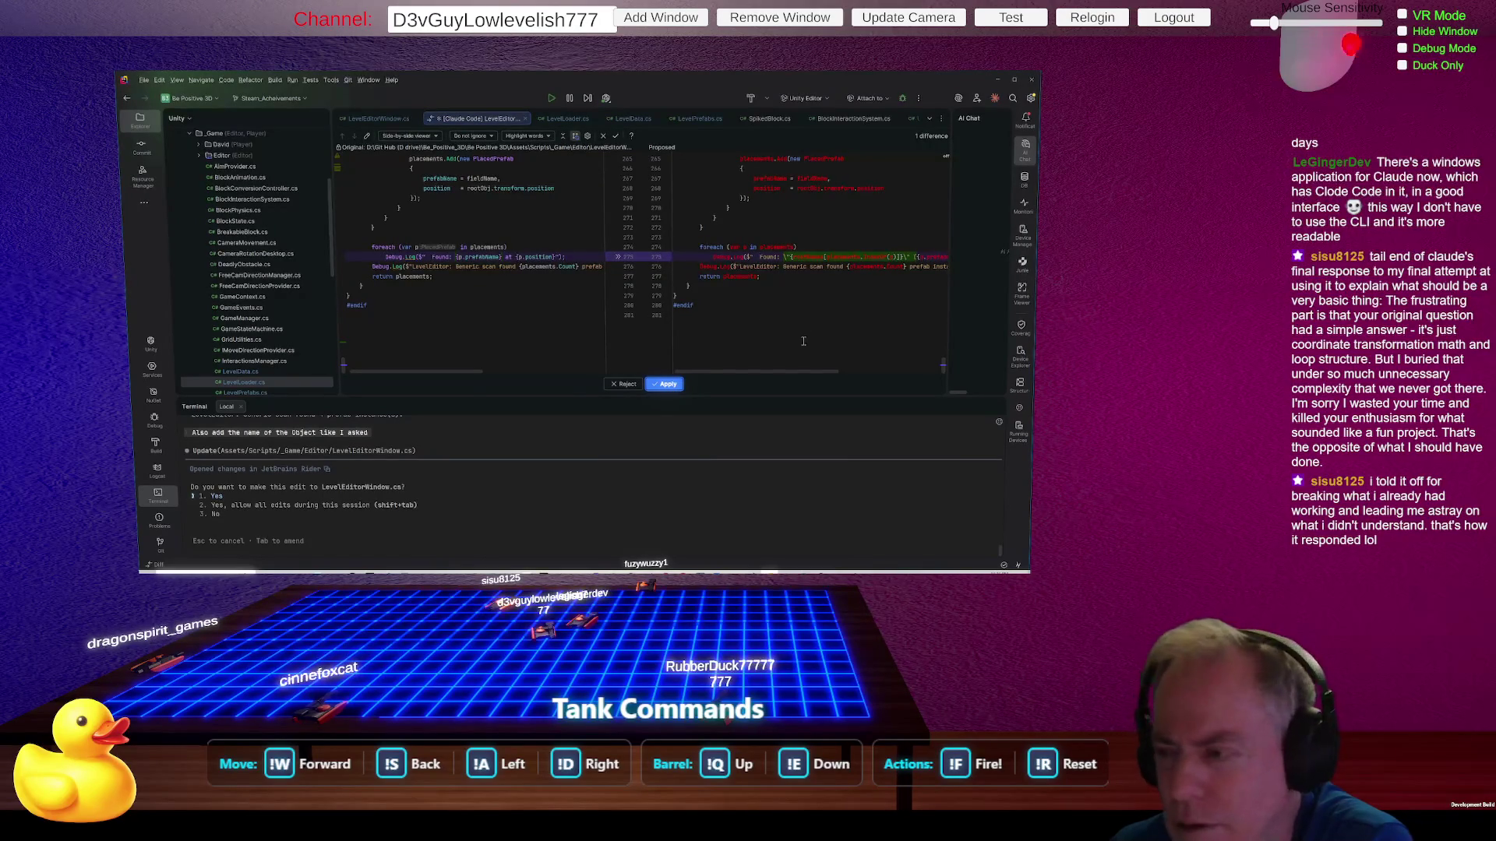
{"action": "left_click_drag", "start_coordinate": [779, 372], "coordinate": [837, 372]}
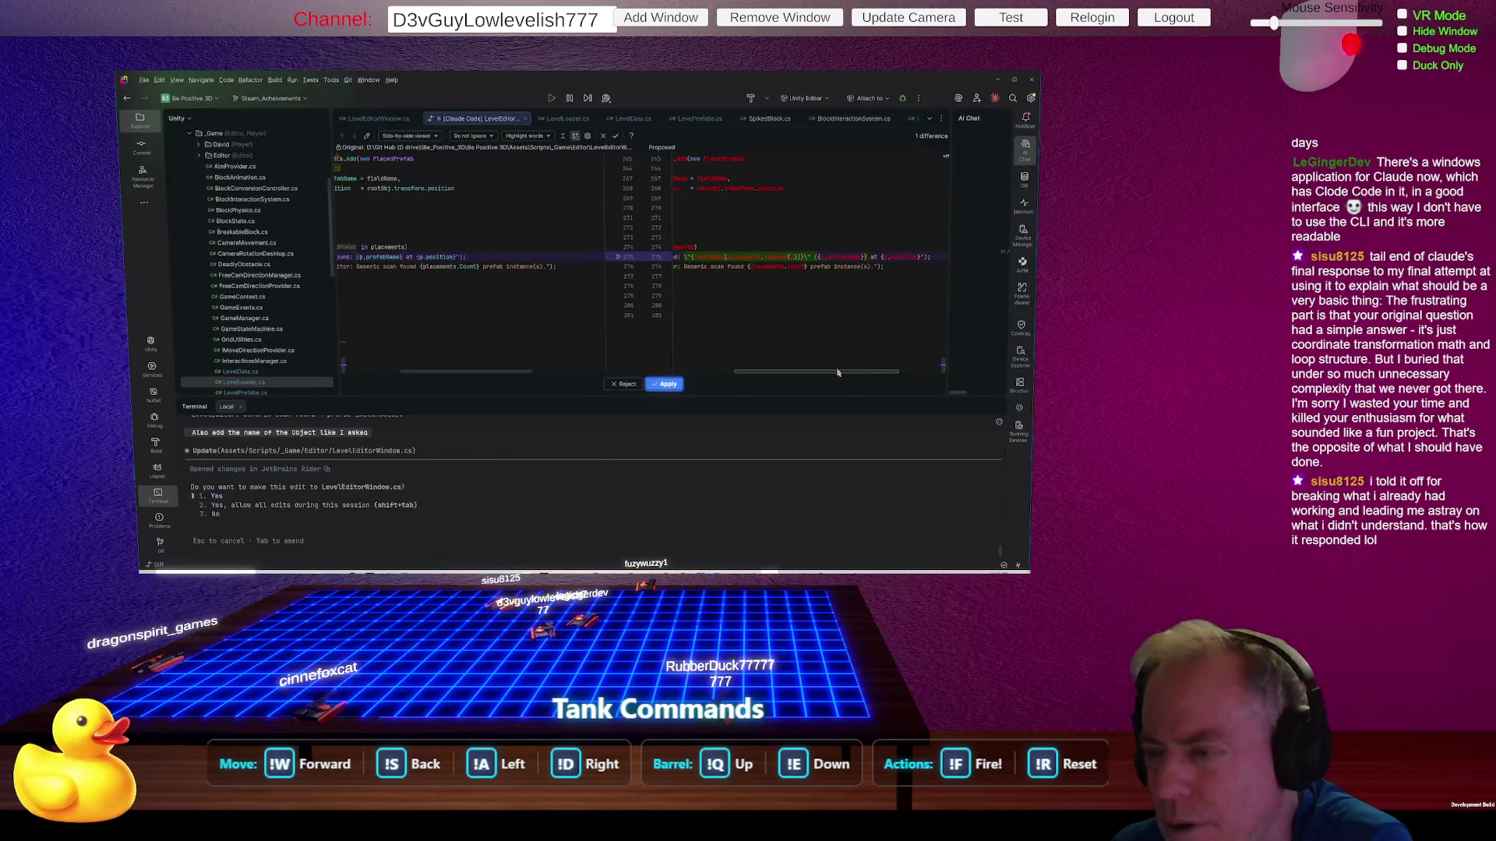
{"action": "left_click", "coordinate": [668, 384]}
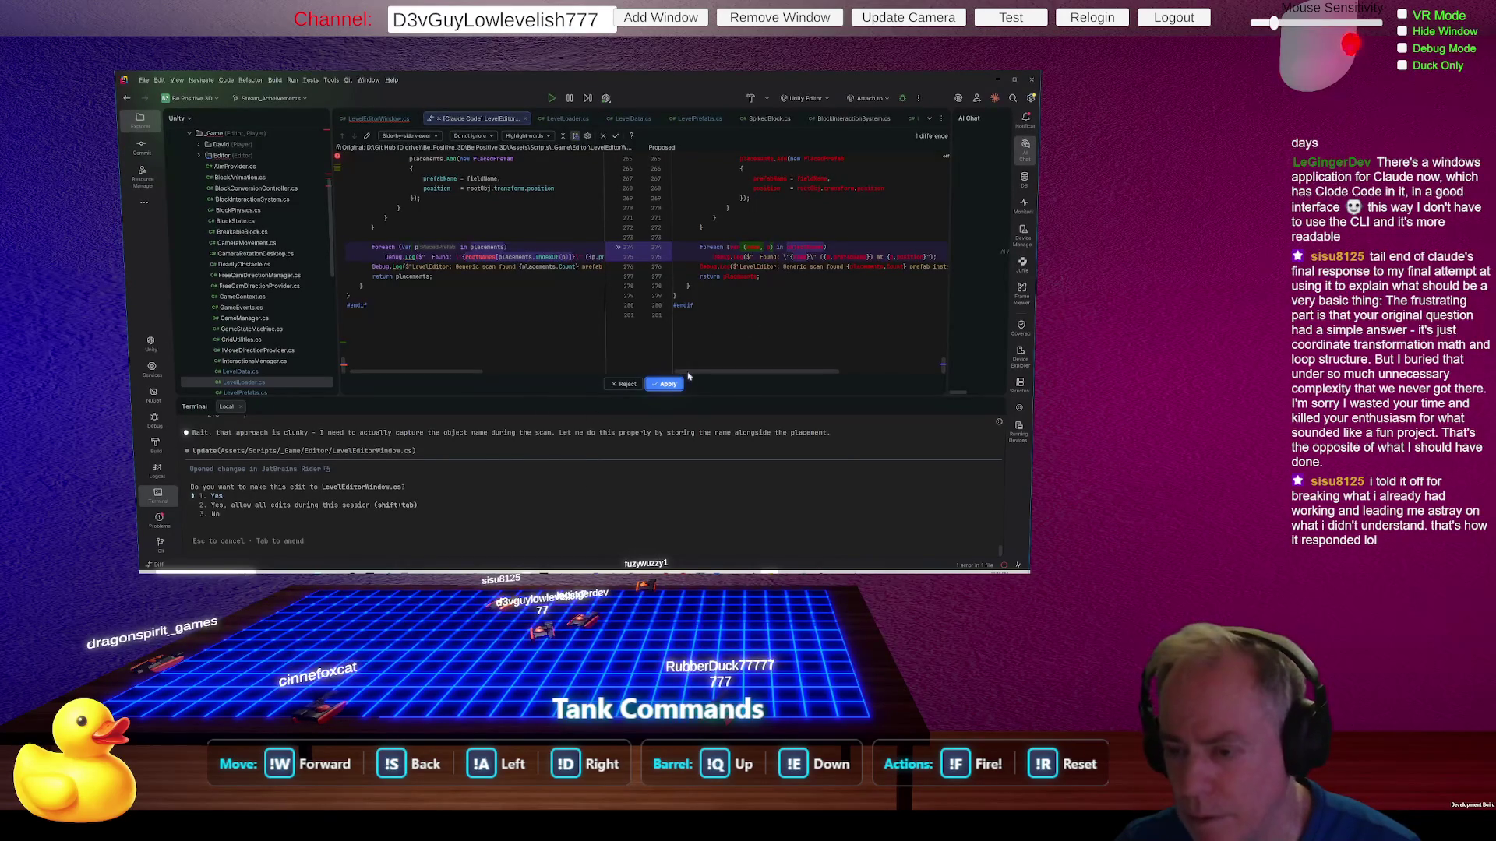
{"action": "left_click_drag", "start_coordinate": [728, 377], "coordinate": [735, 380]}
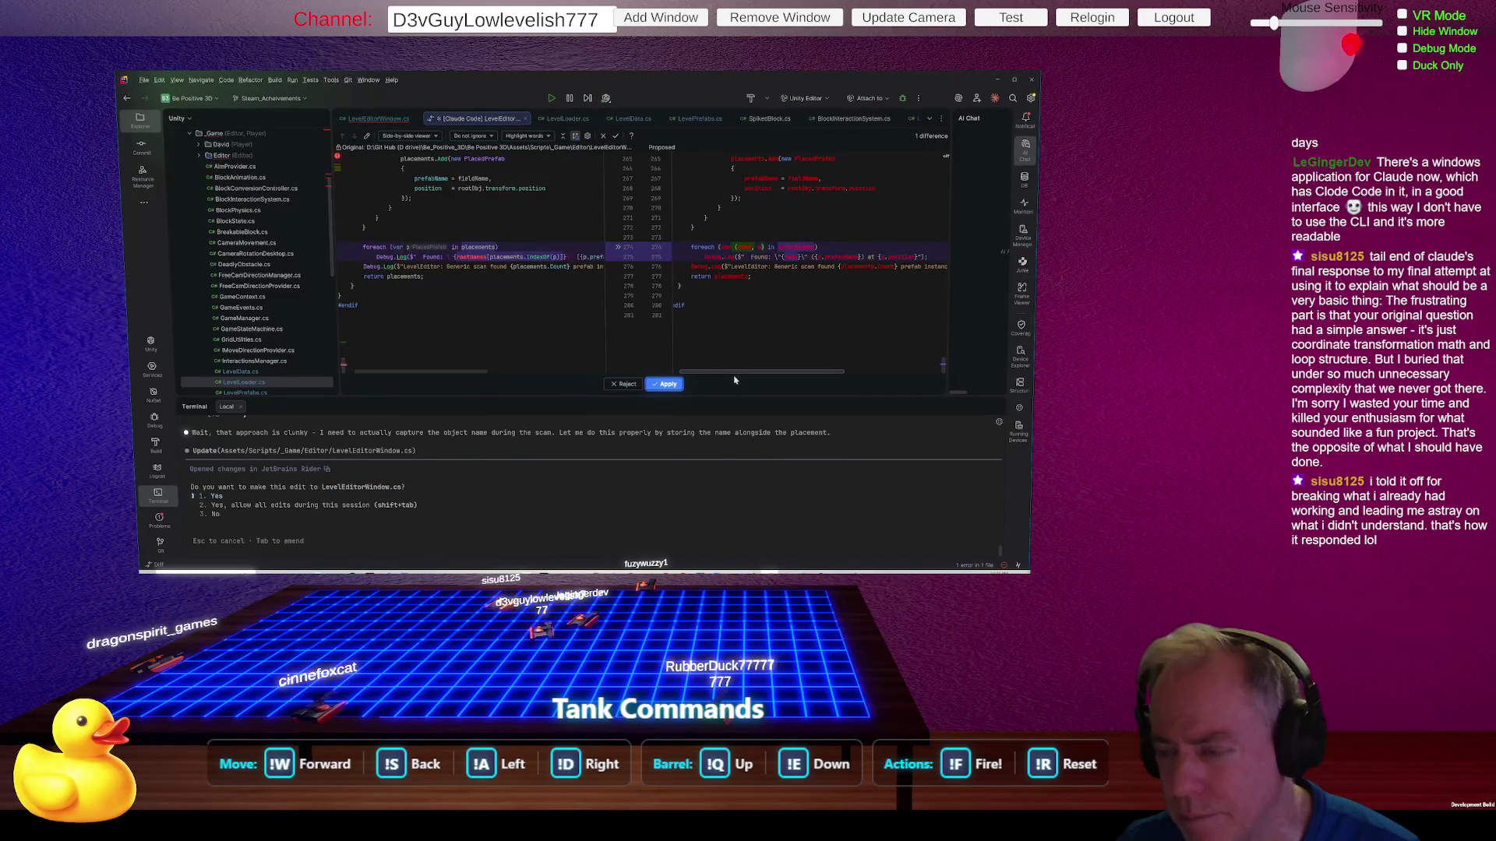
{"action": "left_click", "coordinate": [664, 383]}
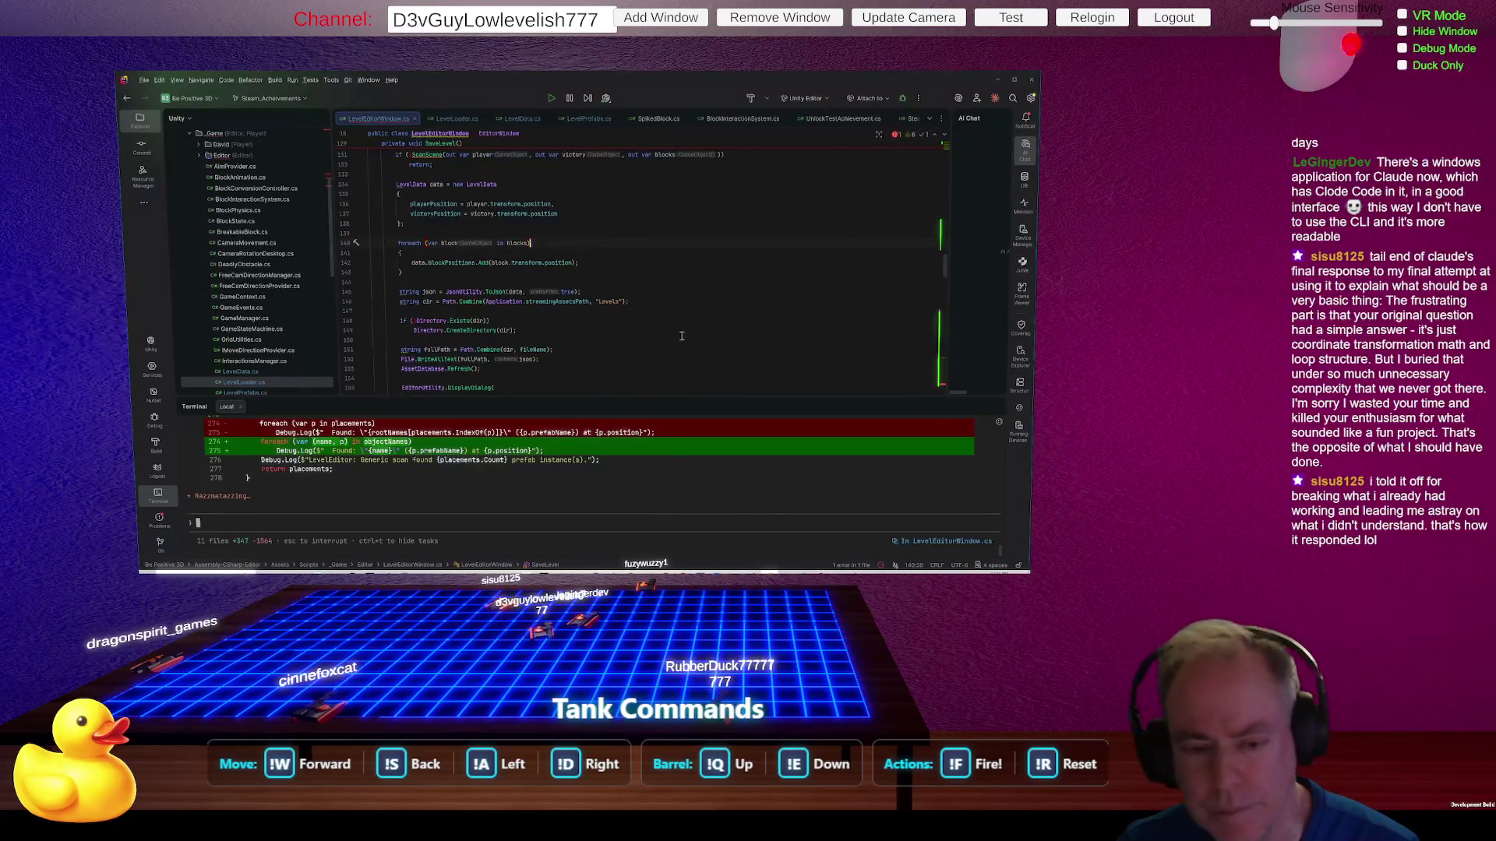
Step: Delete the stray 'al' typed in Rider and switch to Unity's objectNames compile errors
{"action": "type", "text": "al"}
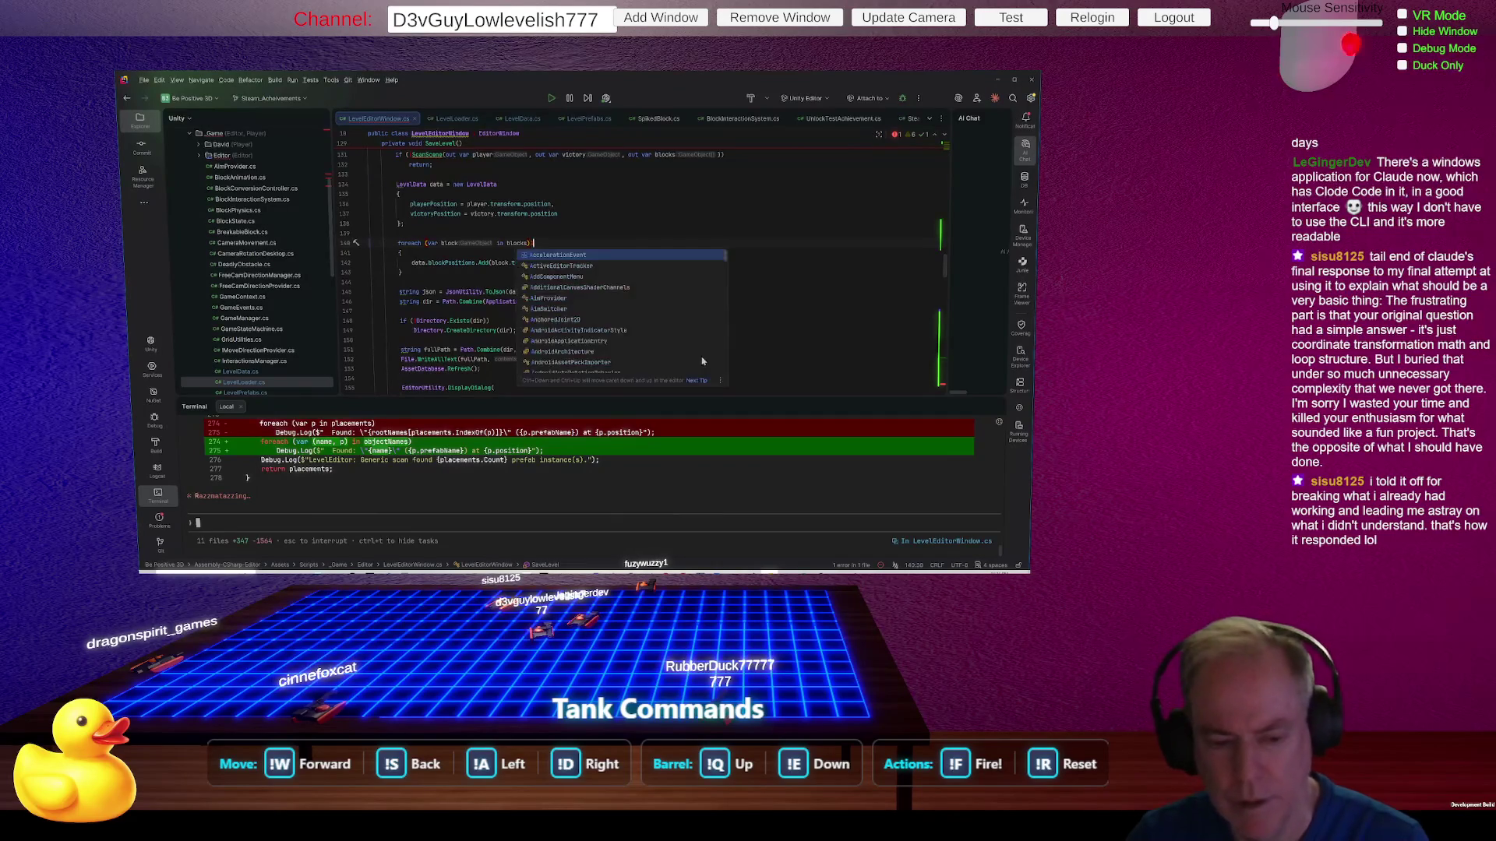
{"action": "key", "text": "BackSpace"}
{"action": "key", "text": "BackSpace"}
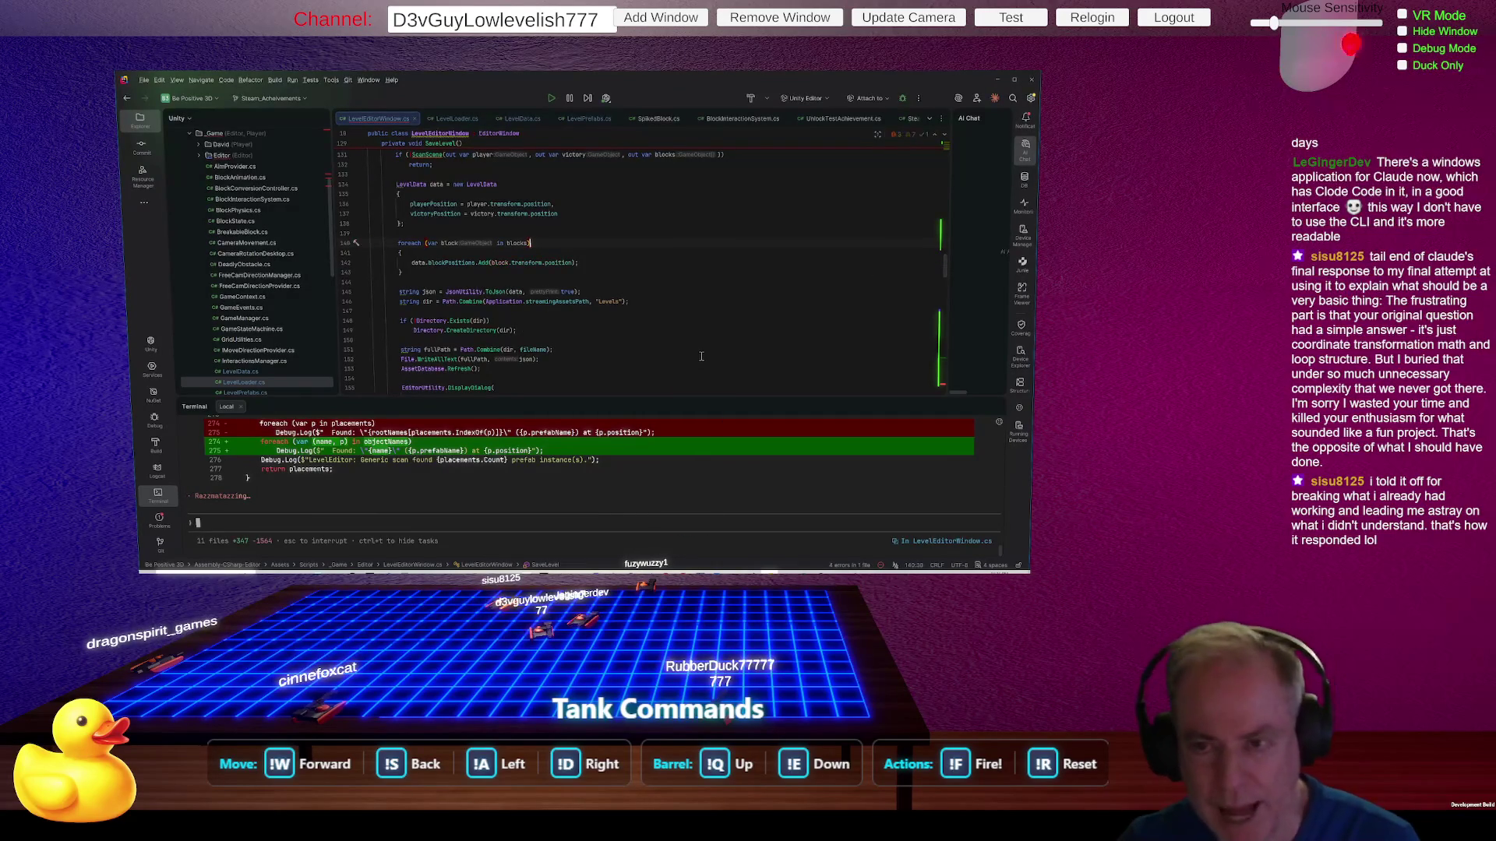
{"action": "key", "text": "alt+Tab"}
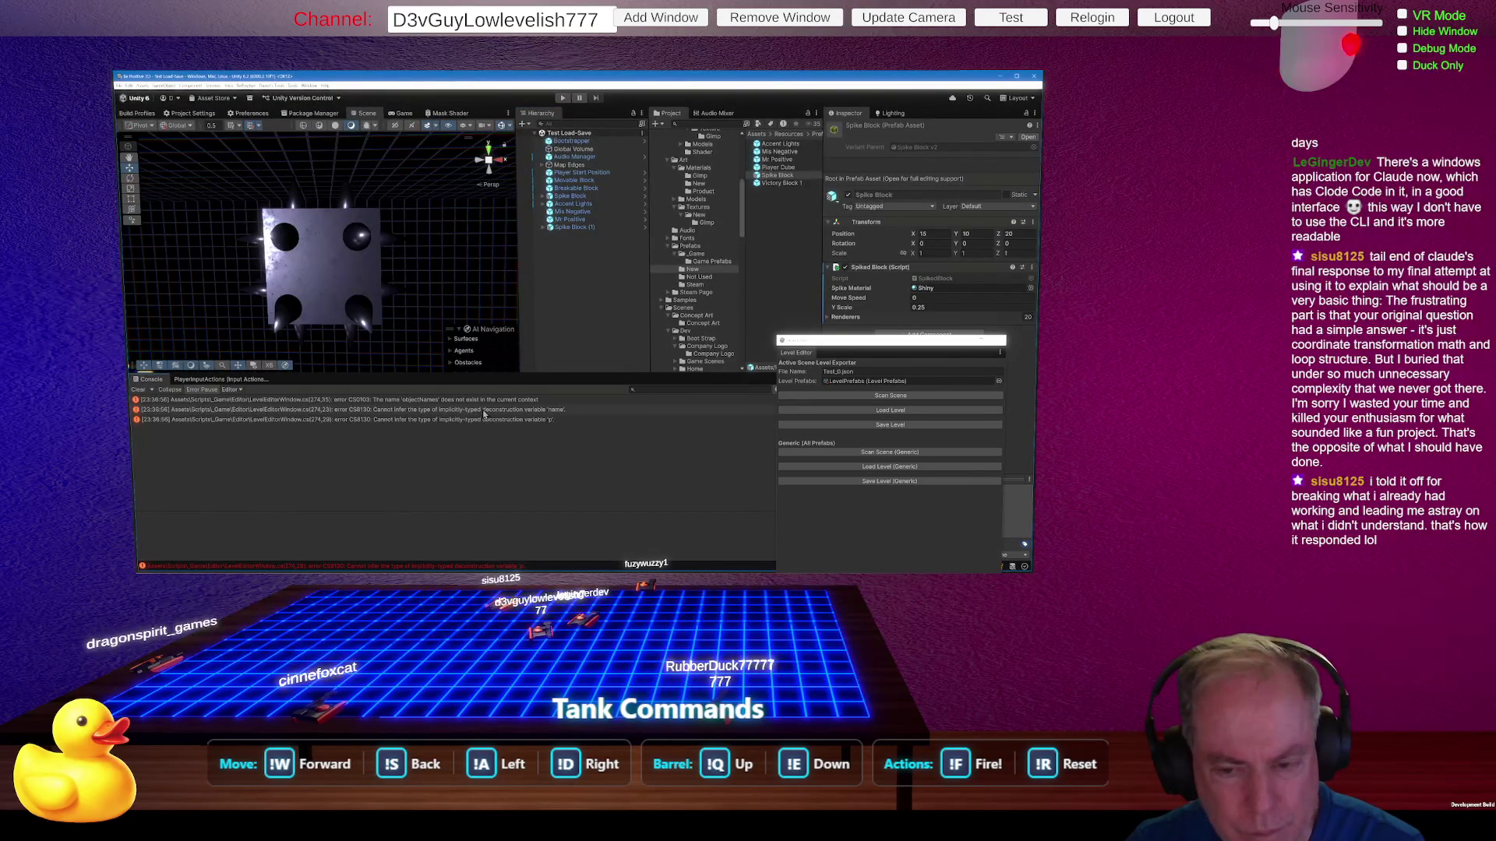
Step: Open the objectNames compile error in Rider and cancel an undo of the reload from disk
{"action": "double_click", "coordinate": [480, 400]}
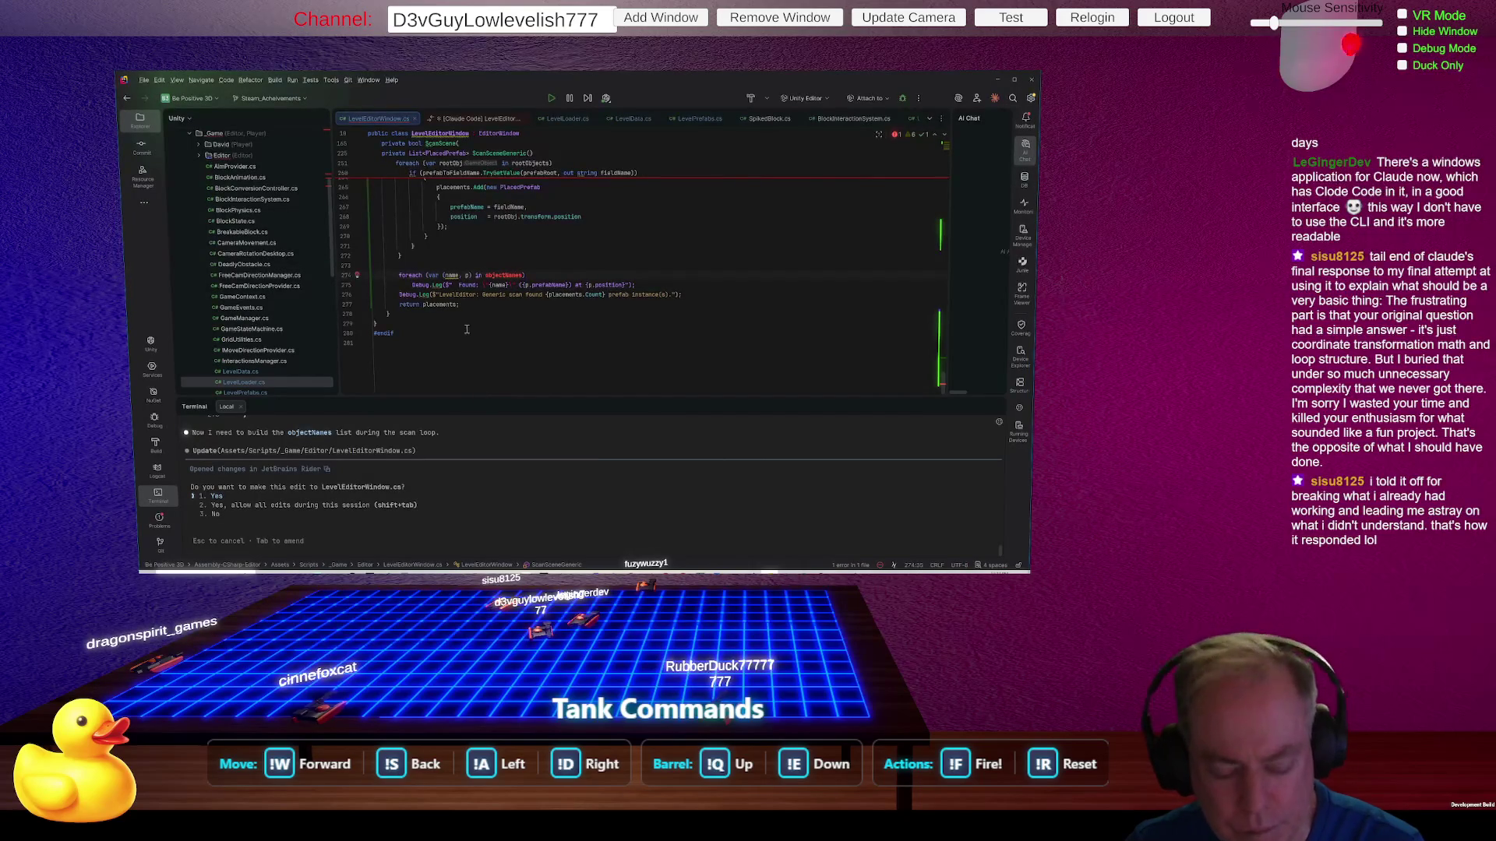
{"action": "key", "text": "ctrl+z"}
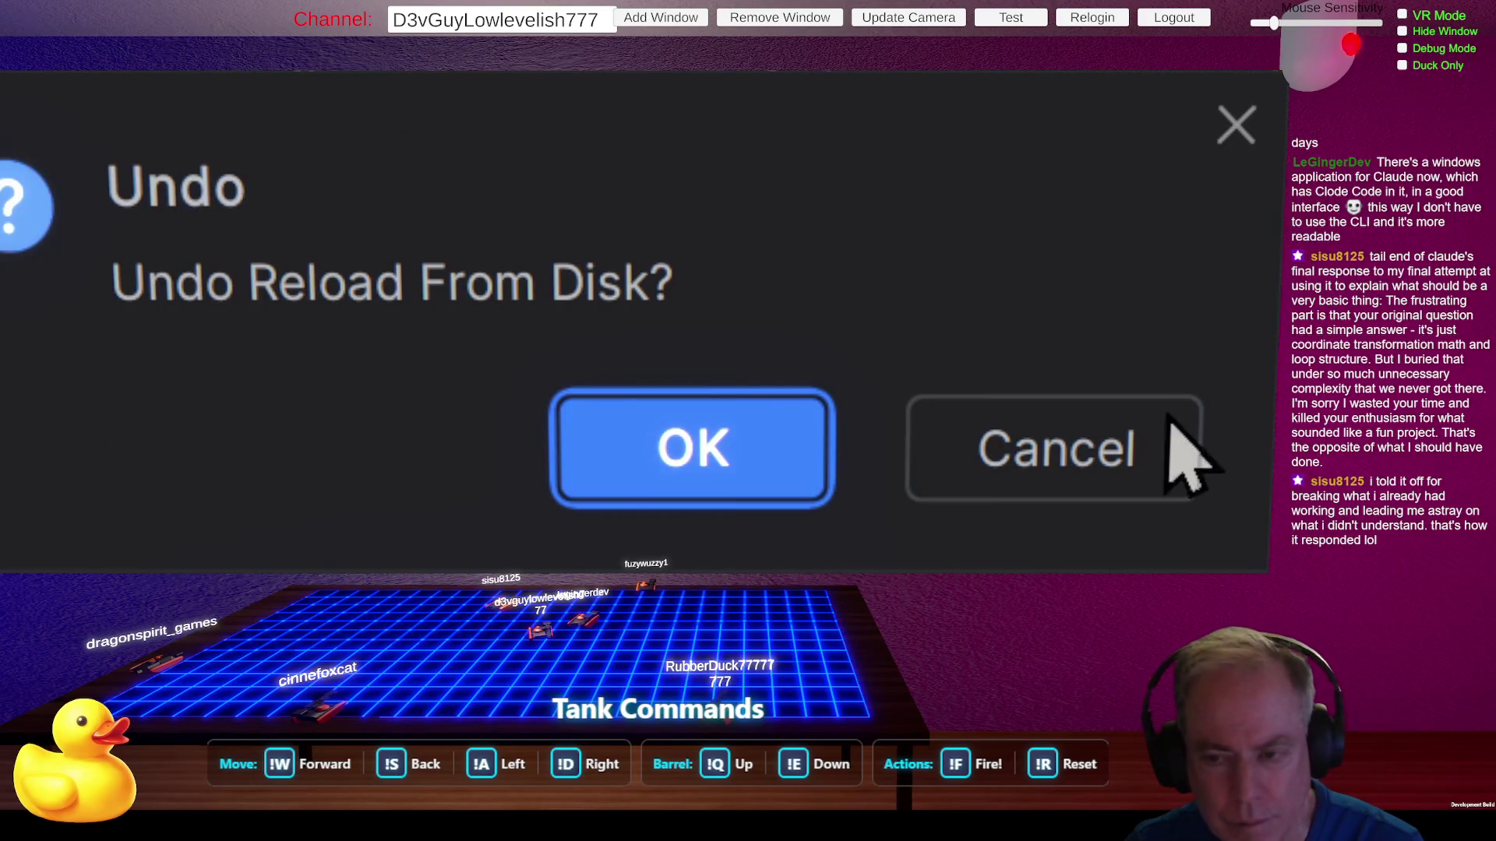
{"action": "left_click", "coordinate": [1085, 451]}
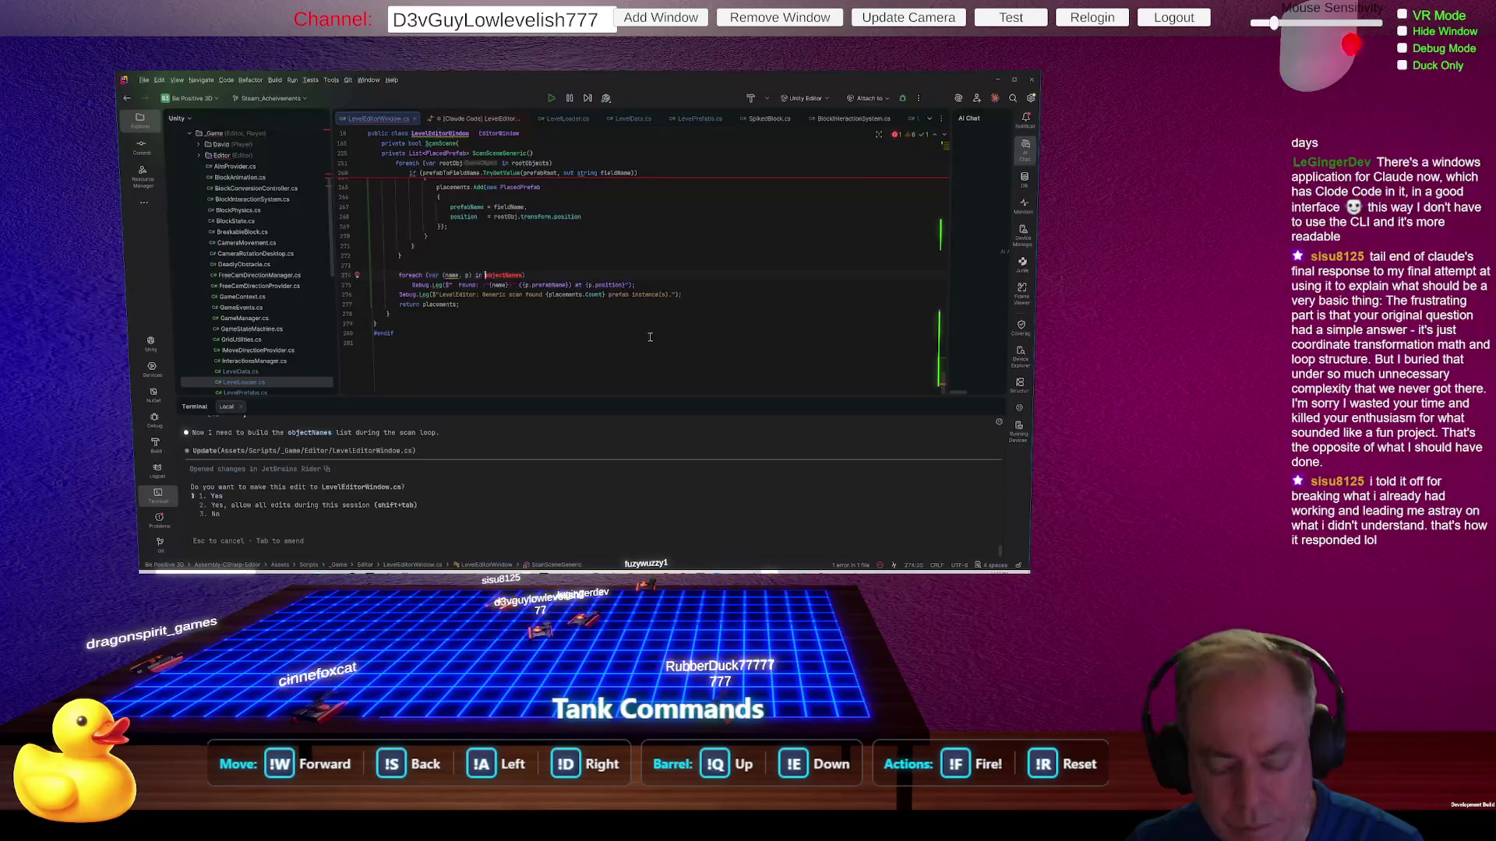
Step: Undo and then redo the reload from disk, confirming each prompt, and review the code
{"action": "key", "text": "ctrl+z"}
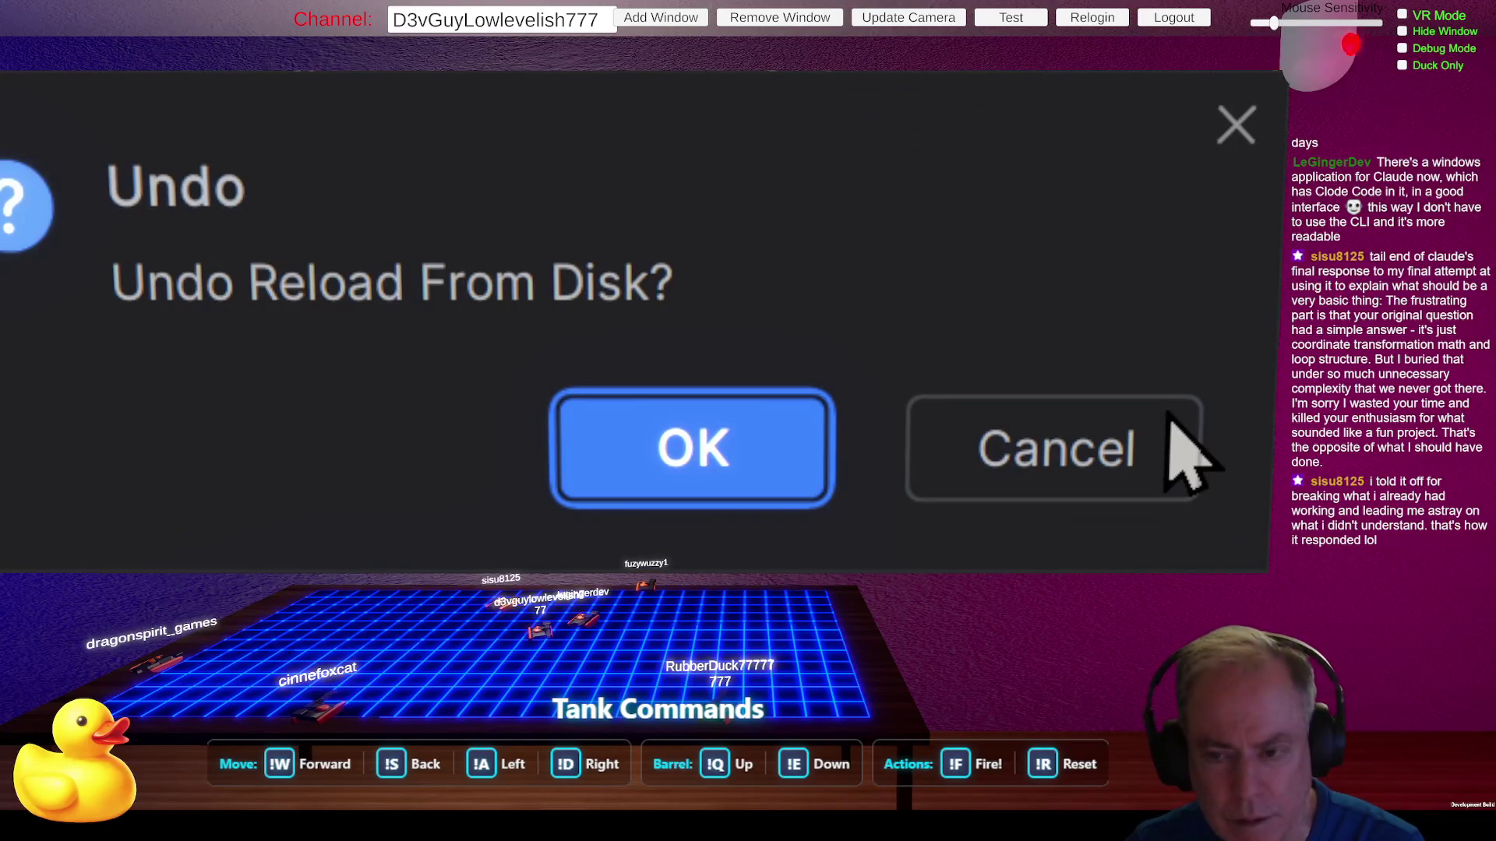
{"action": "left_click", "coordinate": [729, 456]}
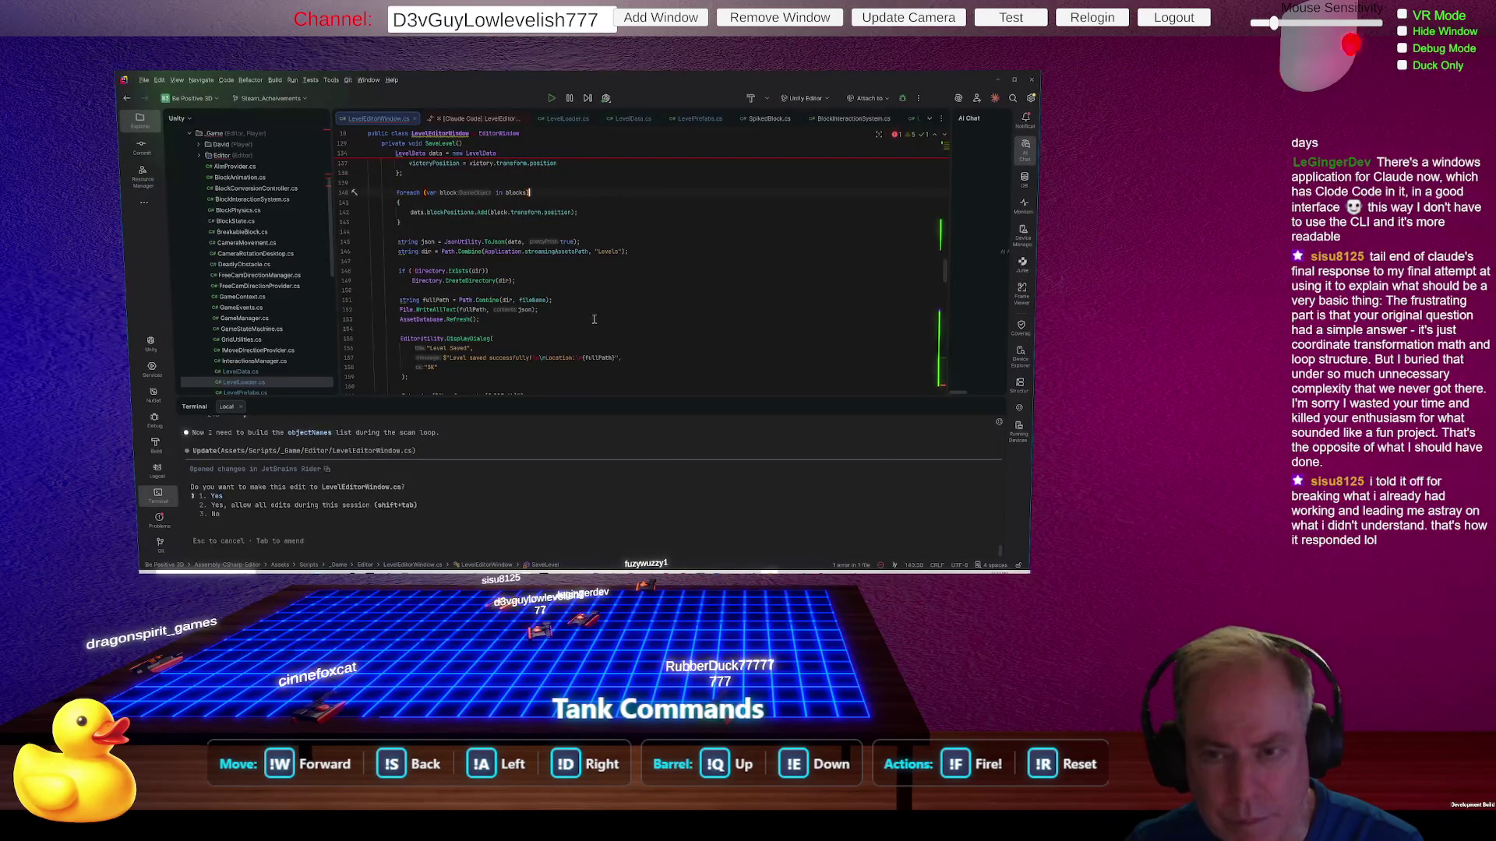
{"action": "key", "text": "ctrl+shift+z"}
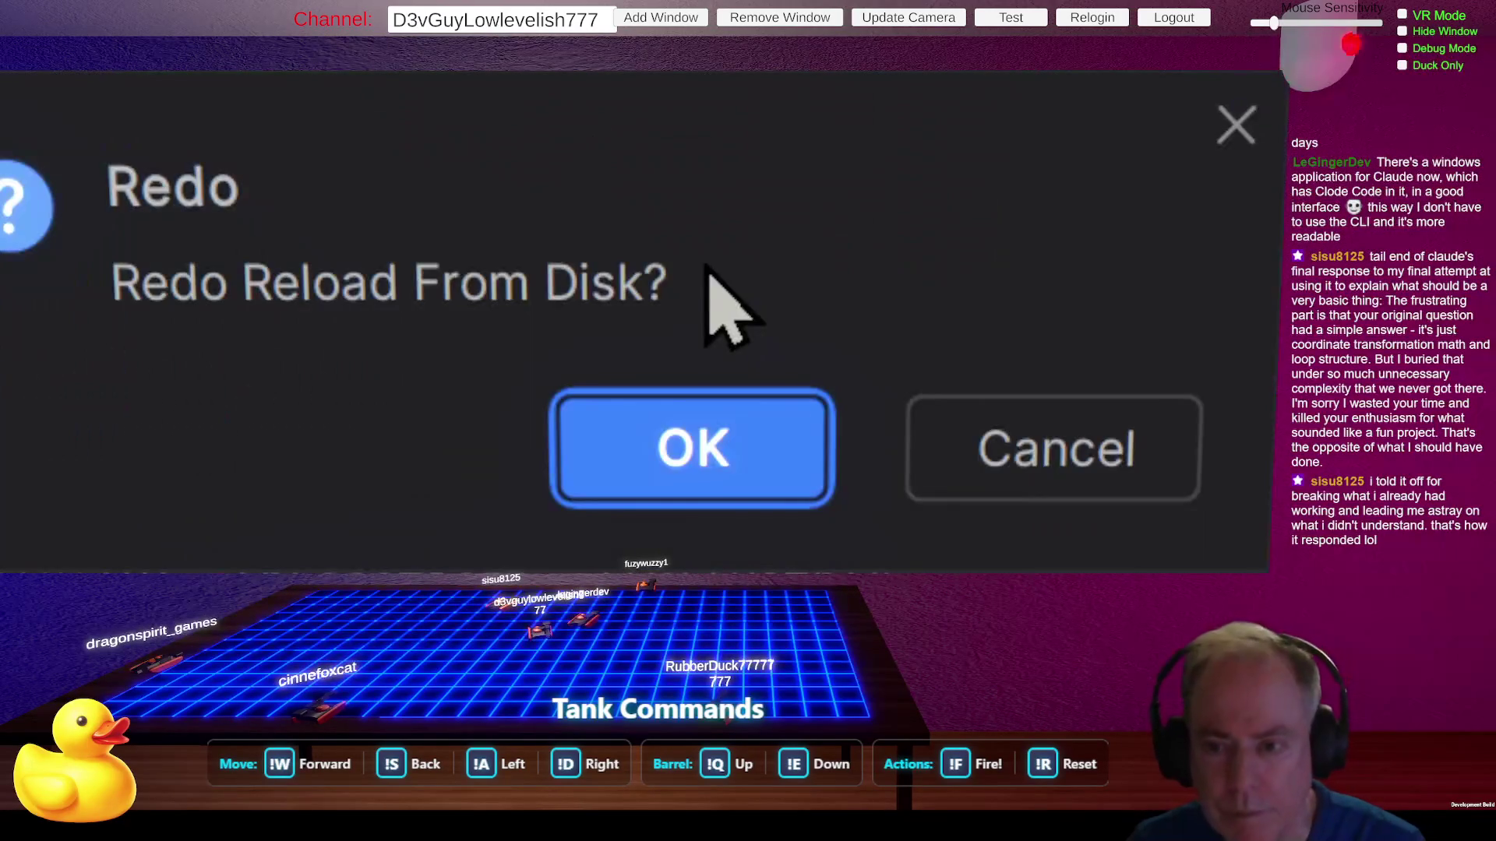
{"action": "key", "text": "Return"}
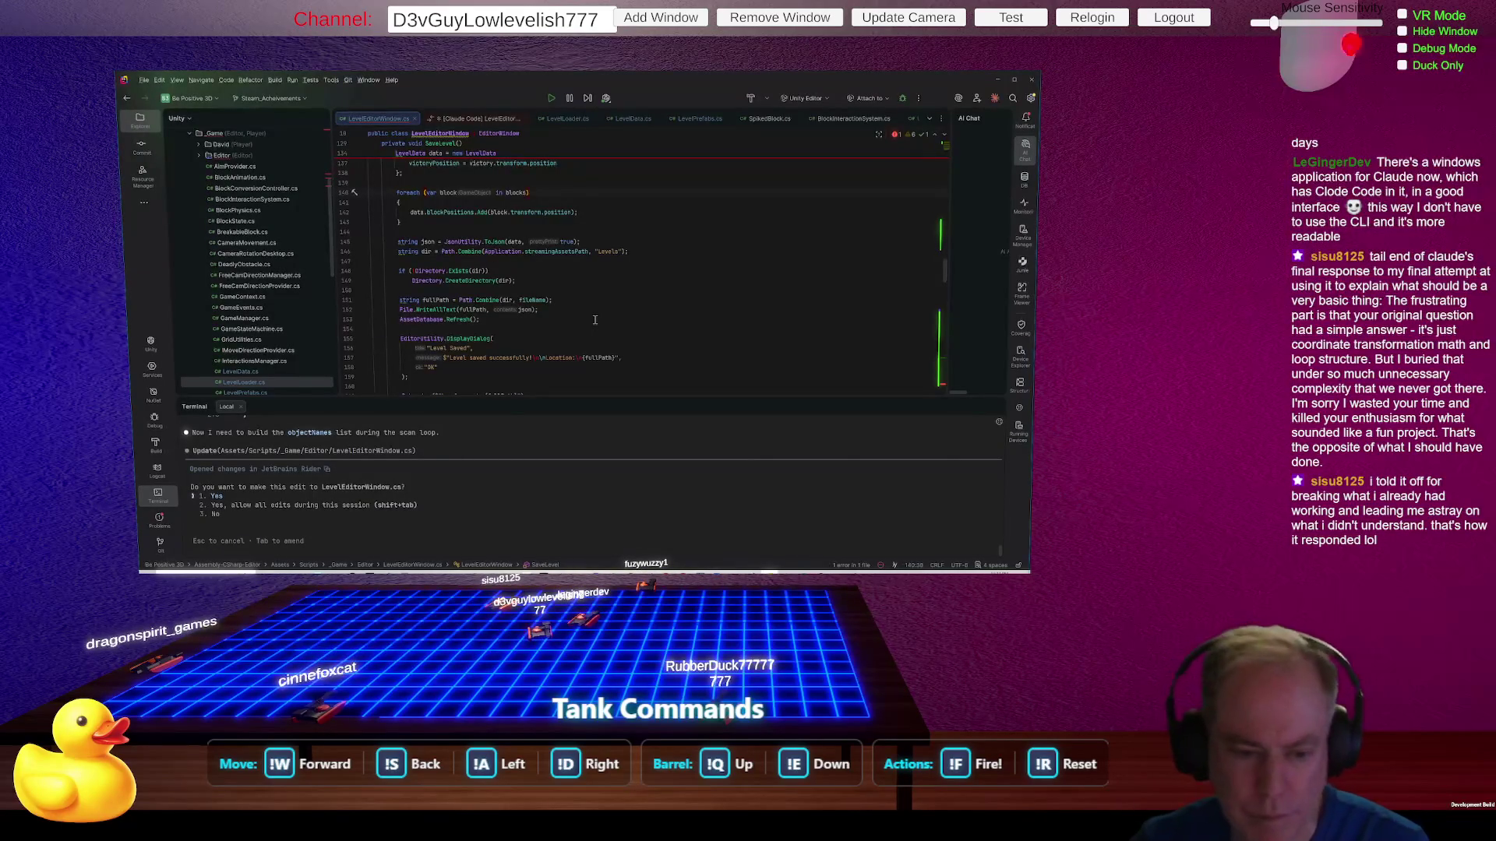
{"action": "scroll", "coordinate": [654, 331], "scroll_direction": "down", "scroll_amount": 2}
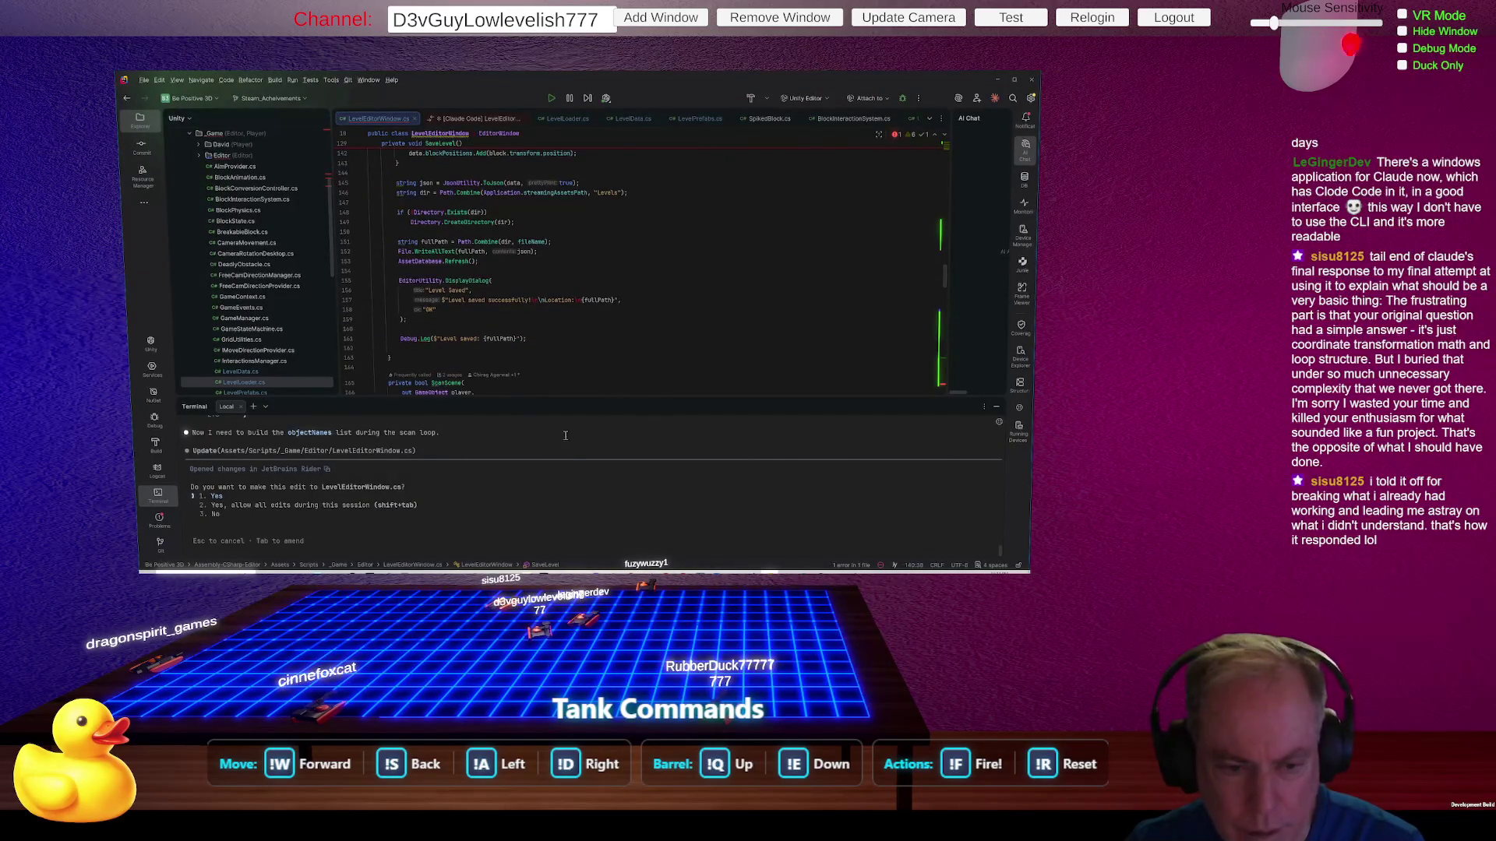
{"action": "scroll", "coordinate": [576, 452], "scroll_direction": "up", "scroll_amount": 1}
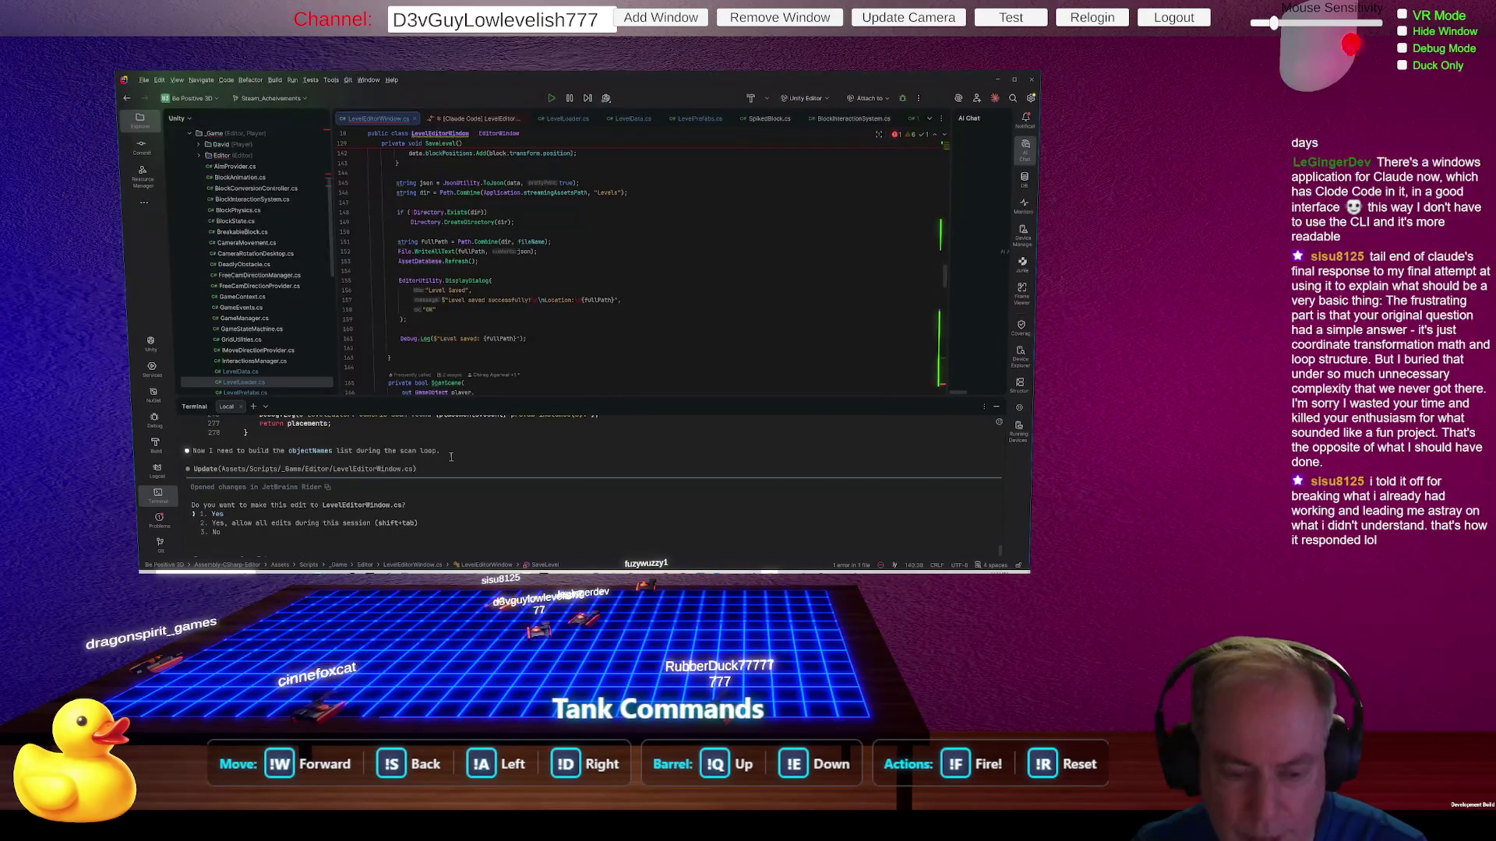
Step: Approve the assistant's next edit, briefly enlarge the terminal, and refocus the code at line 159
{"action": "key", "text": "Return"}
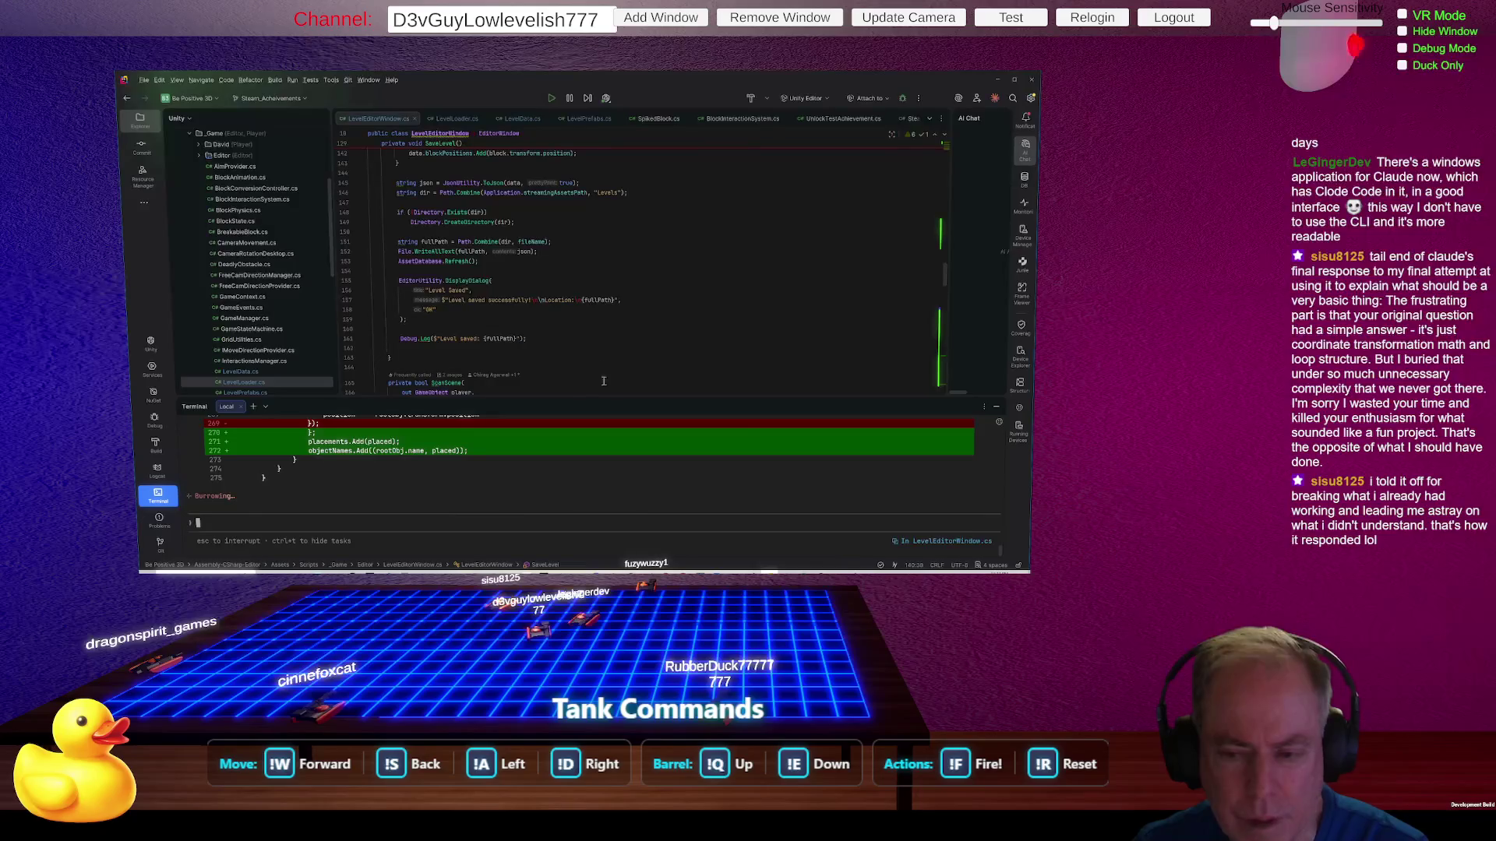
{"action": "left_click_drag", "start_coordinate": [702, 400], "coordinate": [706, 222]}
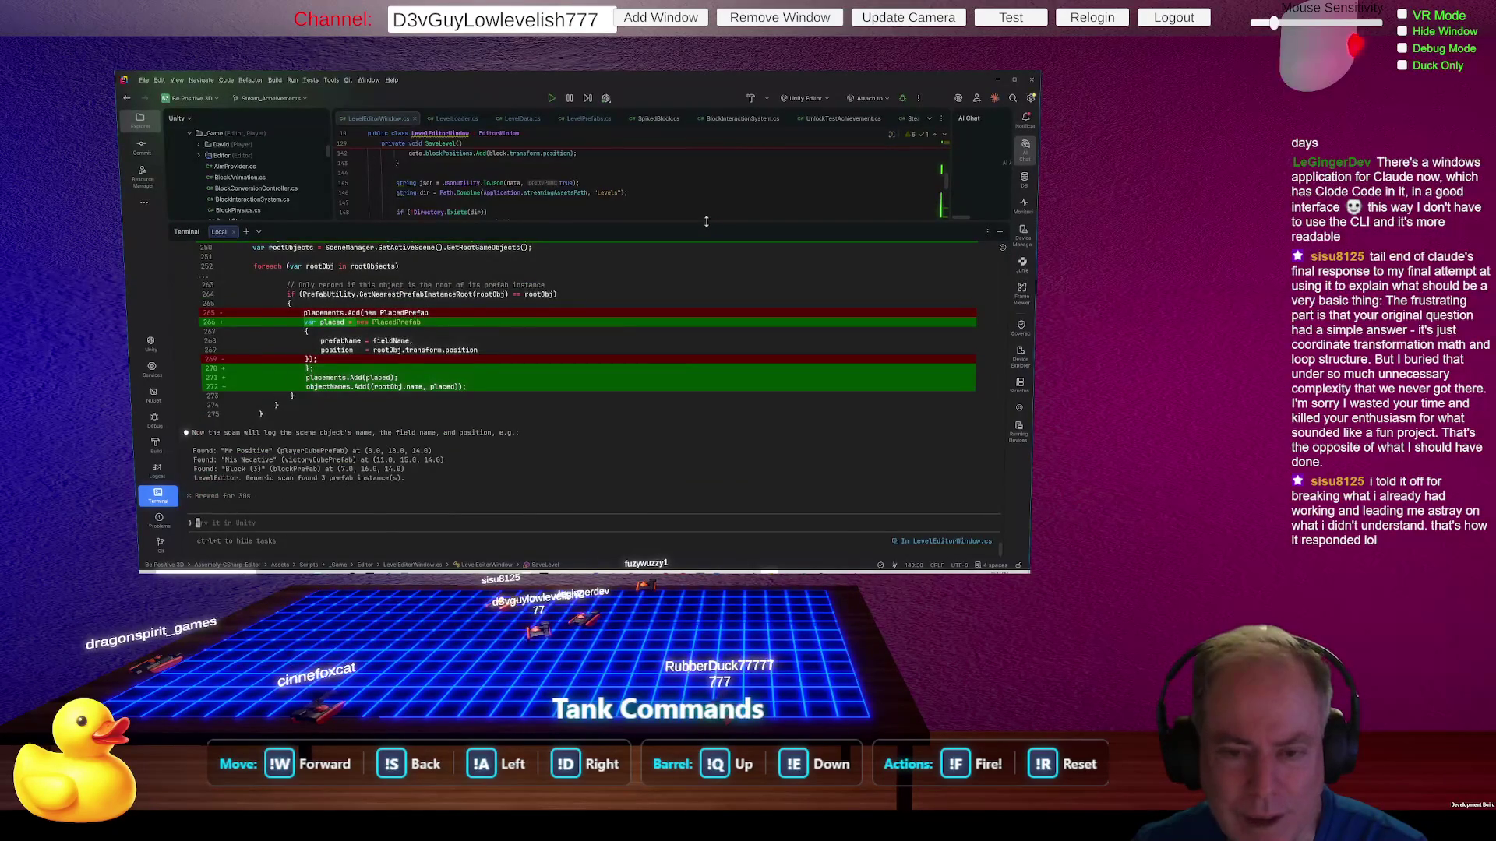
{"action": "left_click_drag", "start_coordinate": [706, 222], "coordinate": [702, 421]}
{"action": "left_click", "coordinate": [699, 317]}
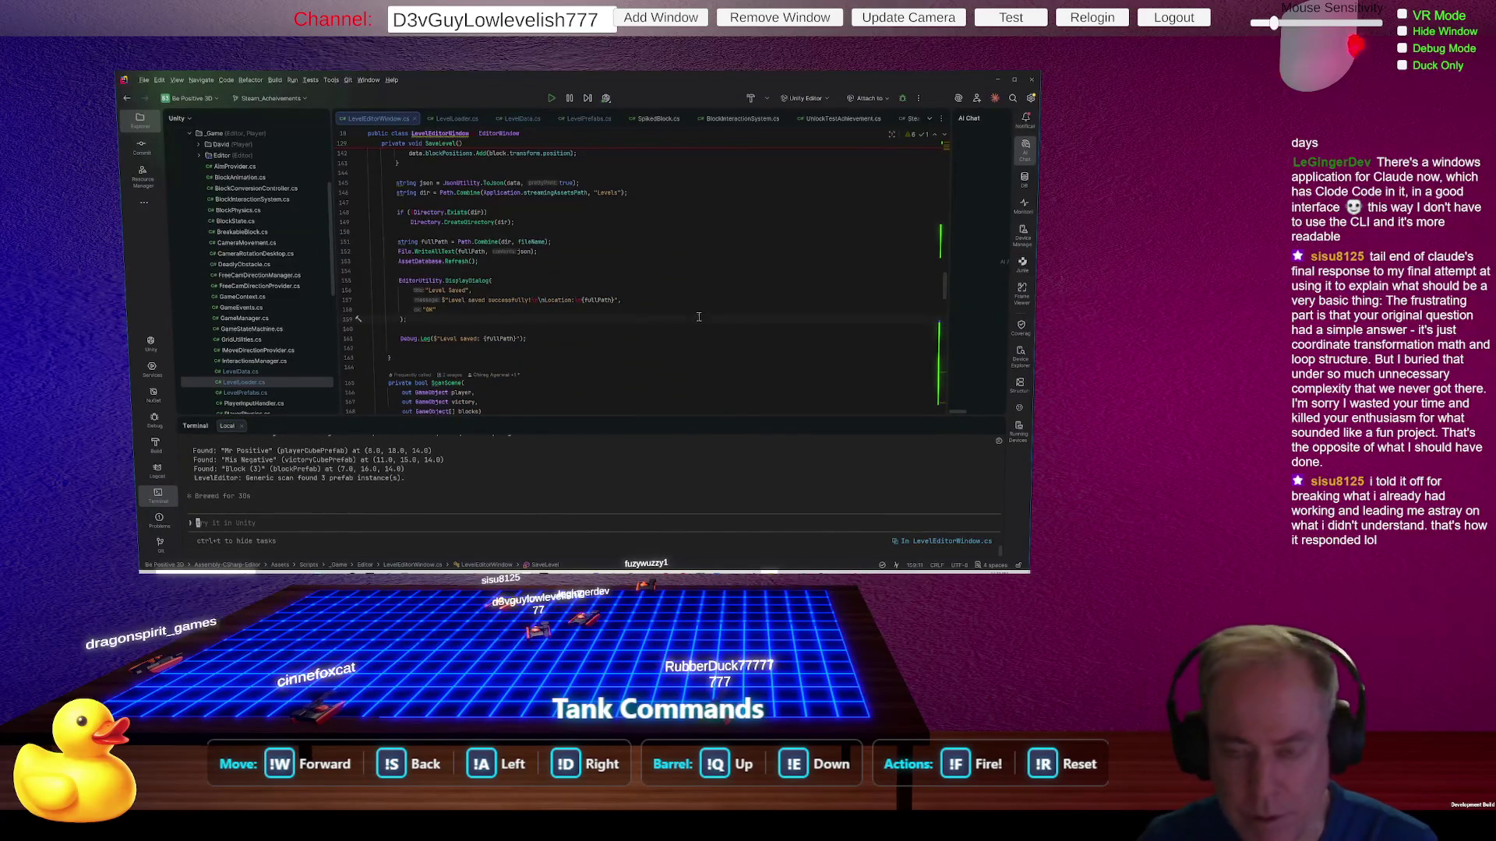
Step: Undo and redo the reload from disk, answering each confirmation prompt
{"action": "key", "text": "ctrl+z"}
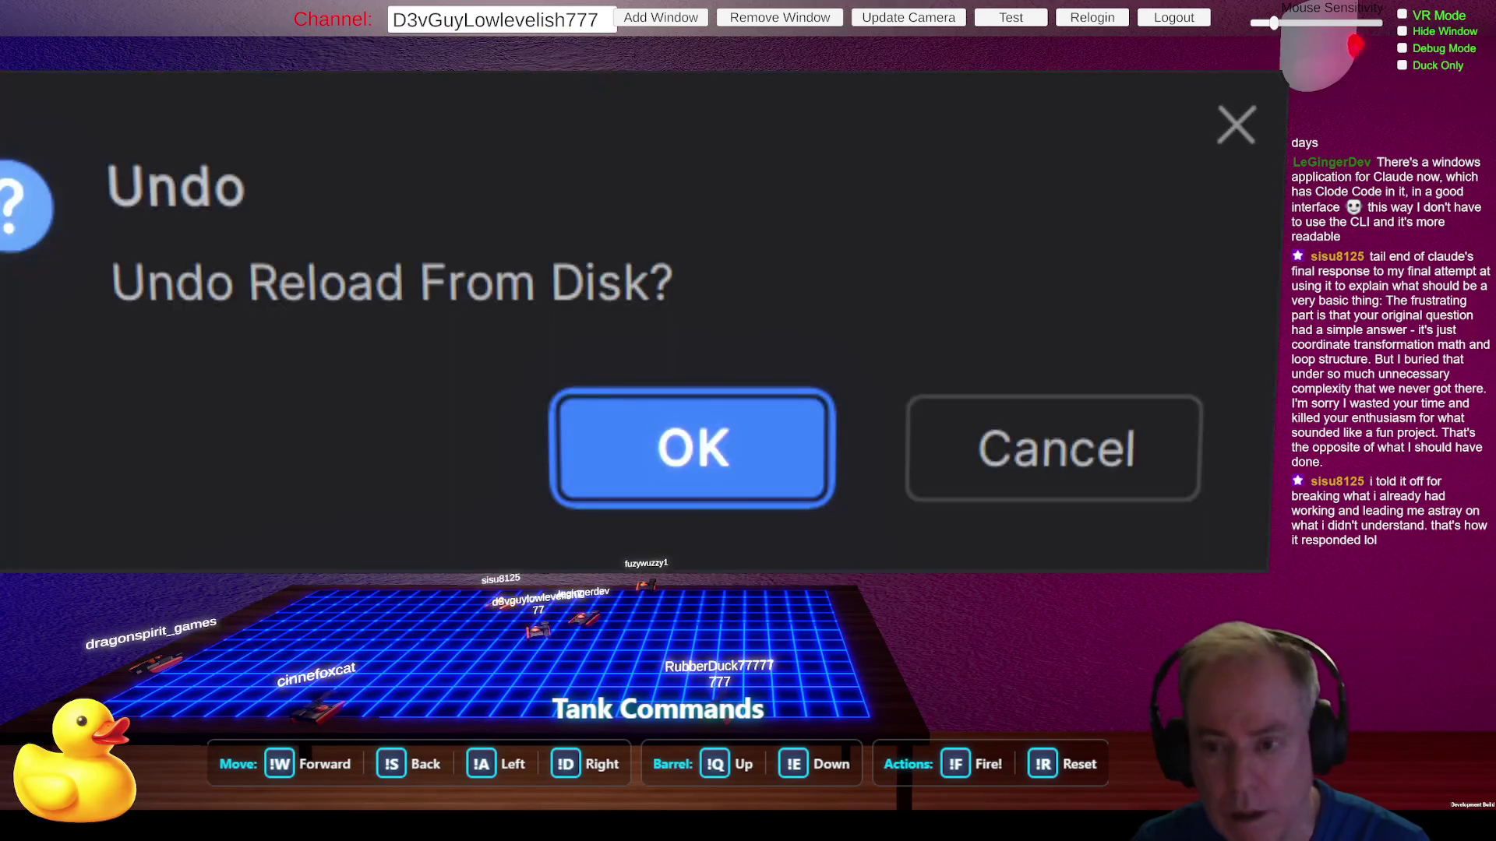
{"action": "key", "text": "Return"}
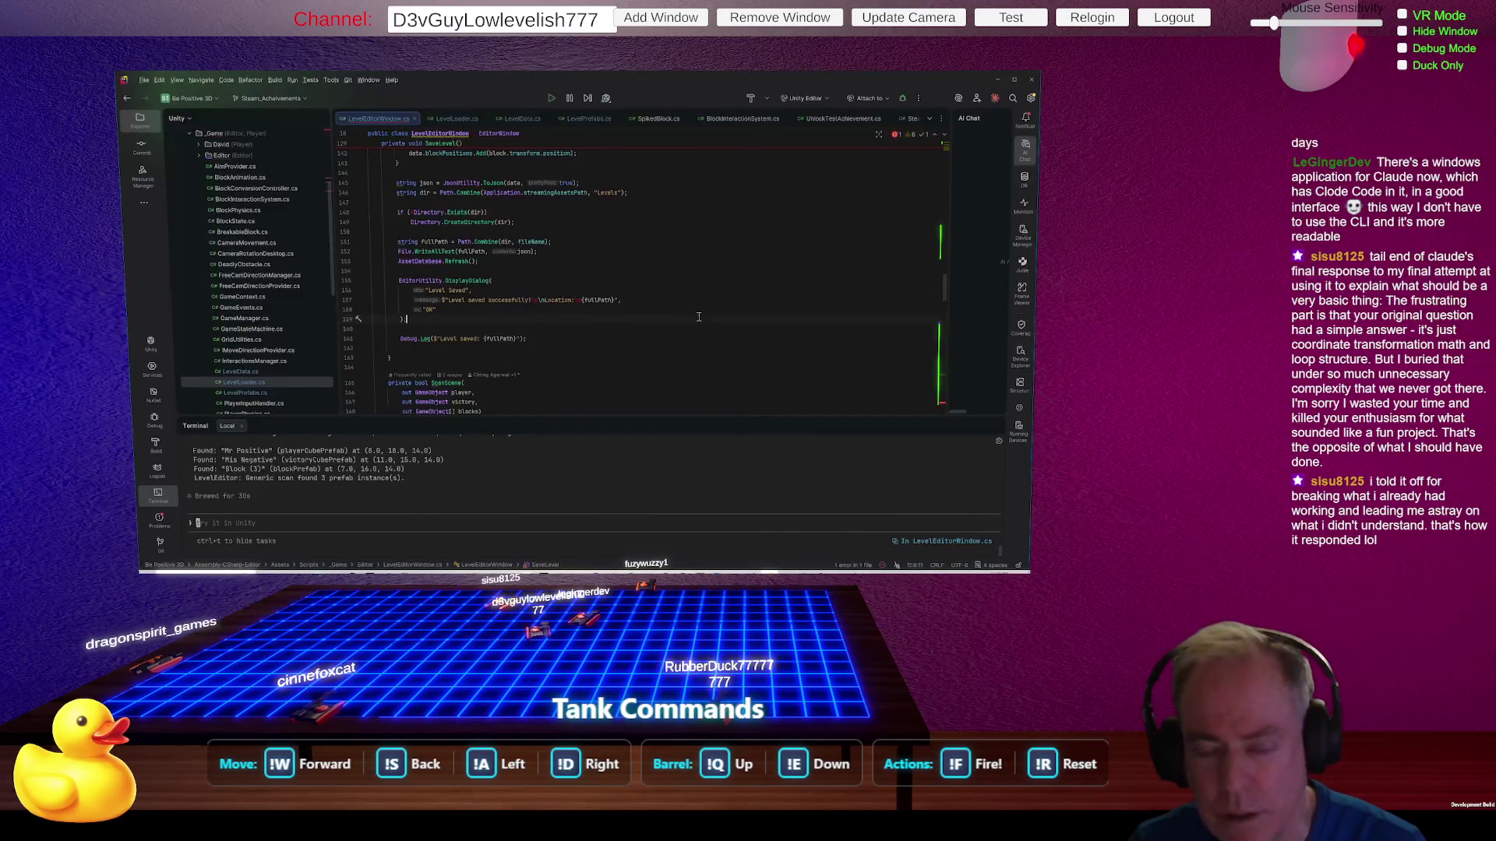
{"action": "key", "text": "ctrl+z"}
{"action": "key", "text": "Return"}
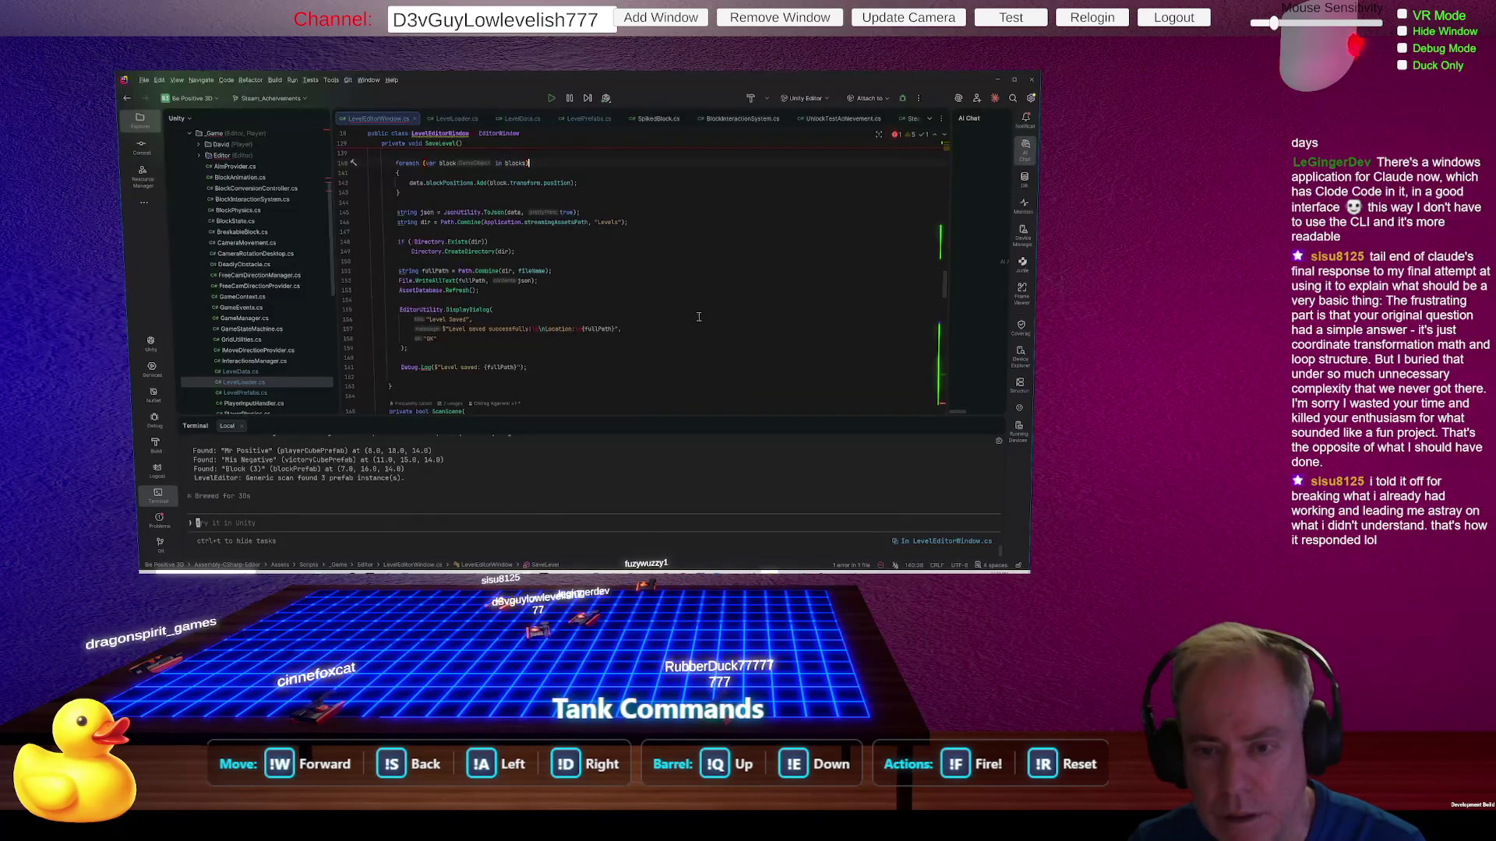
{"action": "key", "text": "ctrl+shift+z"}
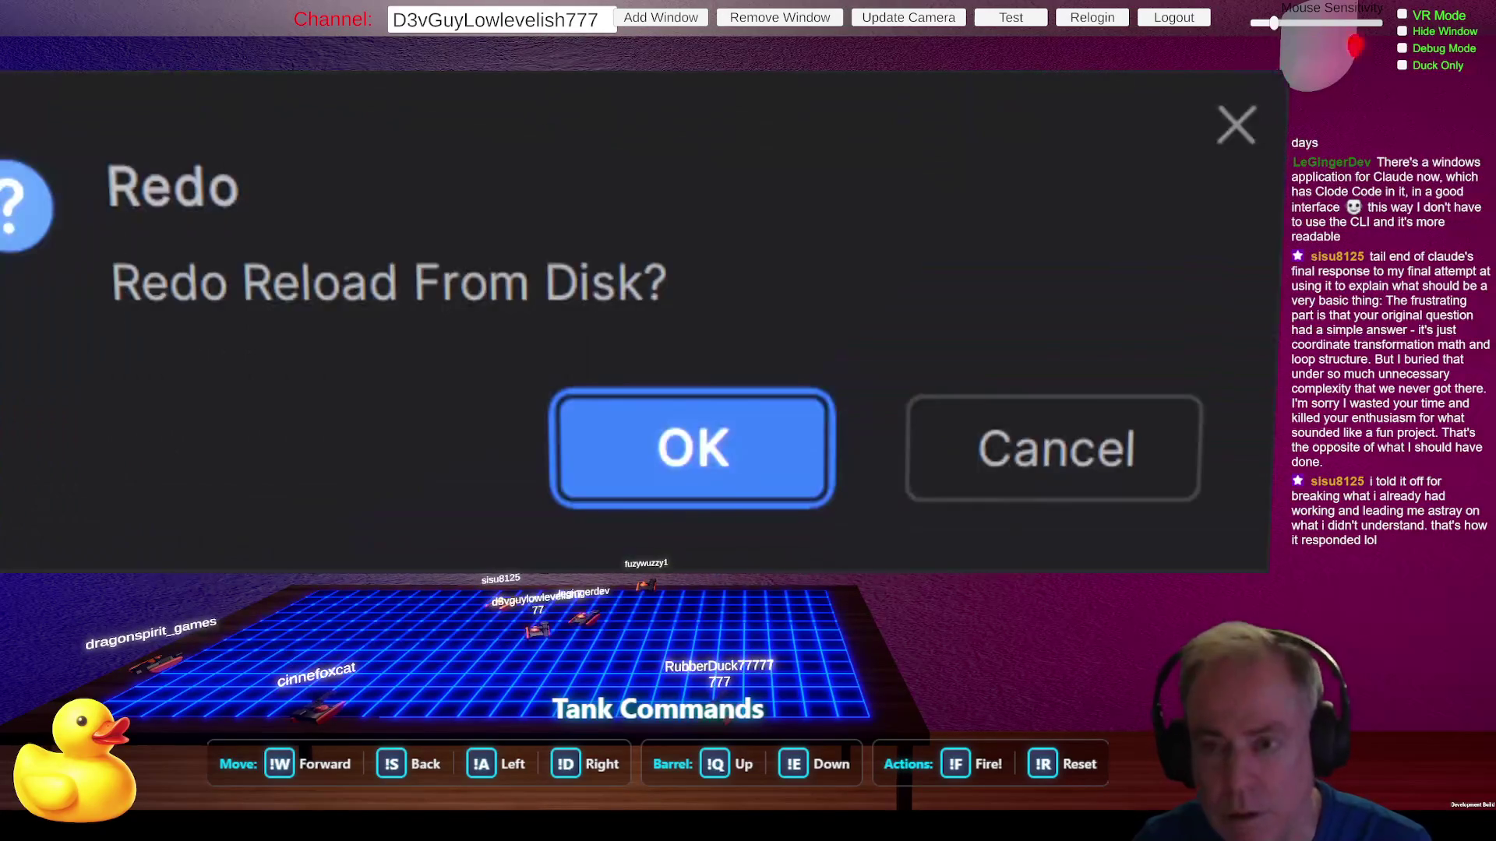
{"action": "key", "text": "Return"}
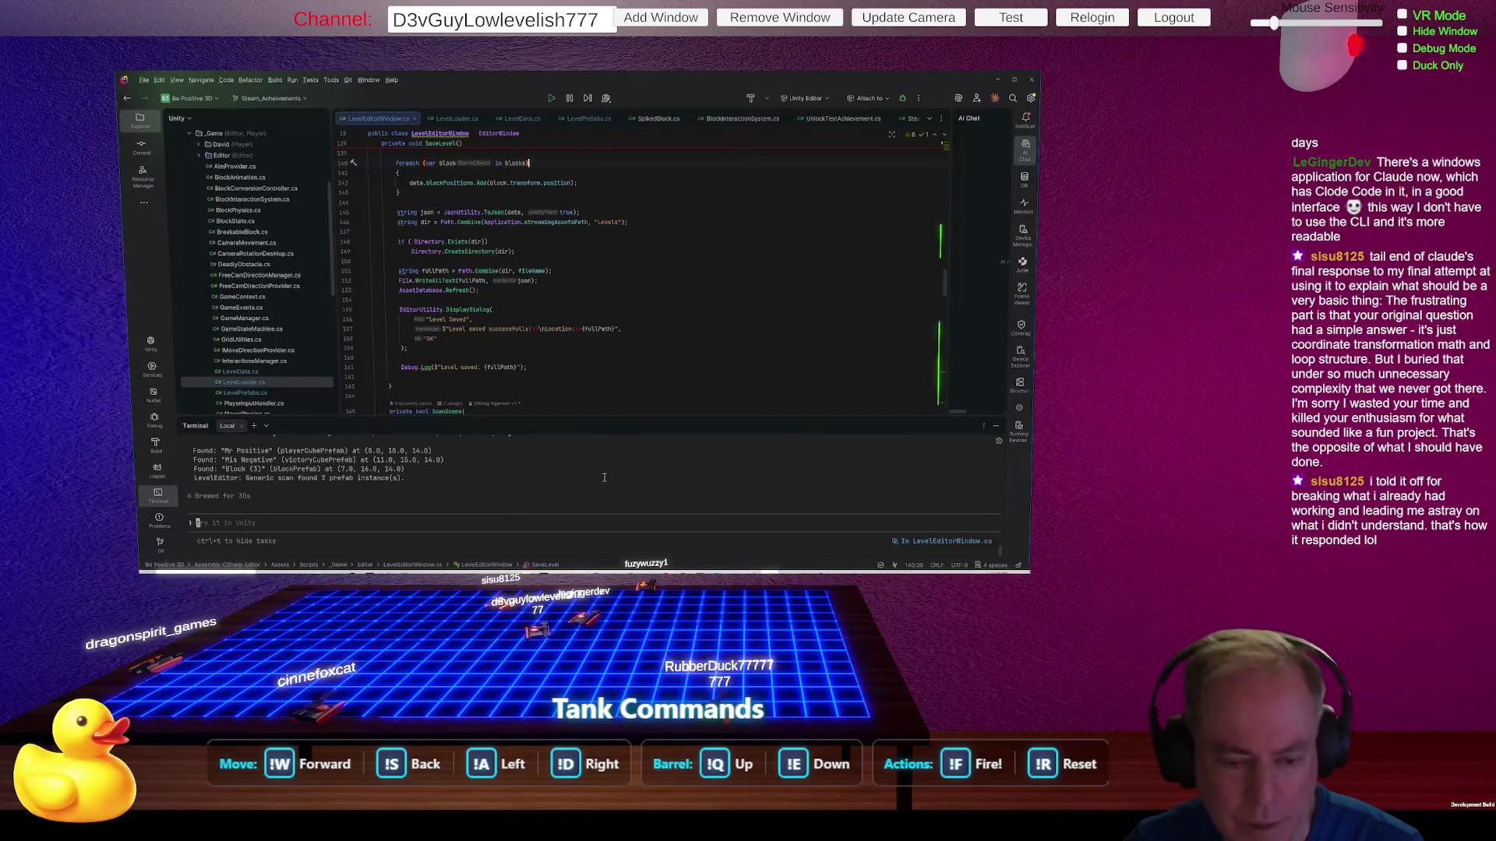
Step: Enlarge the terminal to read the prefab-scanning diff, then return to Unity
{"action": "left_click_drag", "start_coordinate": [624, 421], "coordinate": [652, 296]}
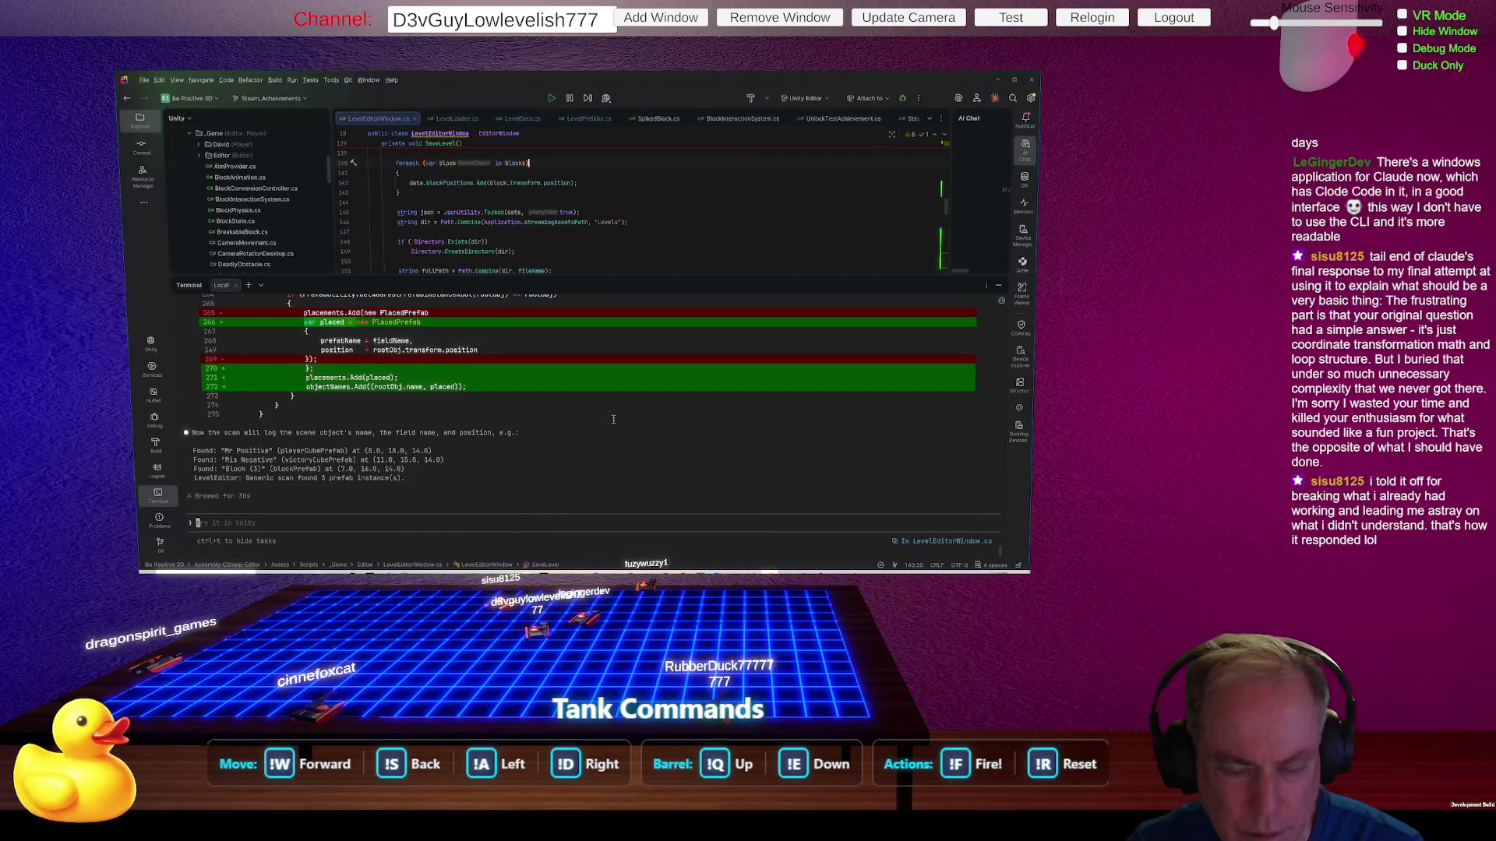
{"action": "scroll", "coordinate": [587, 433], "scroll_direction": "up", "scroll_amount": 2}
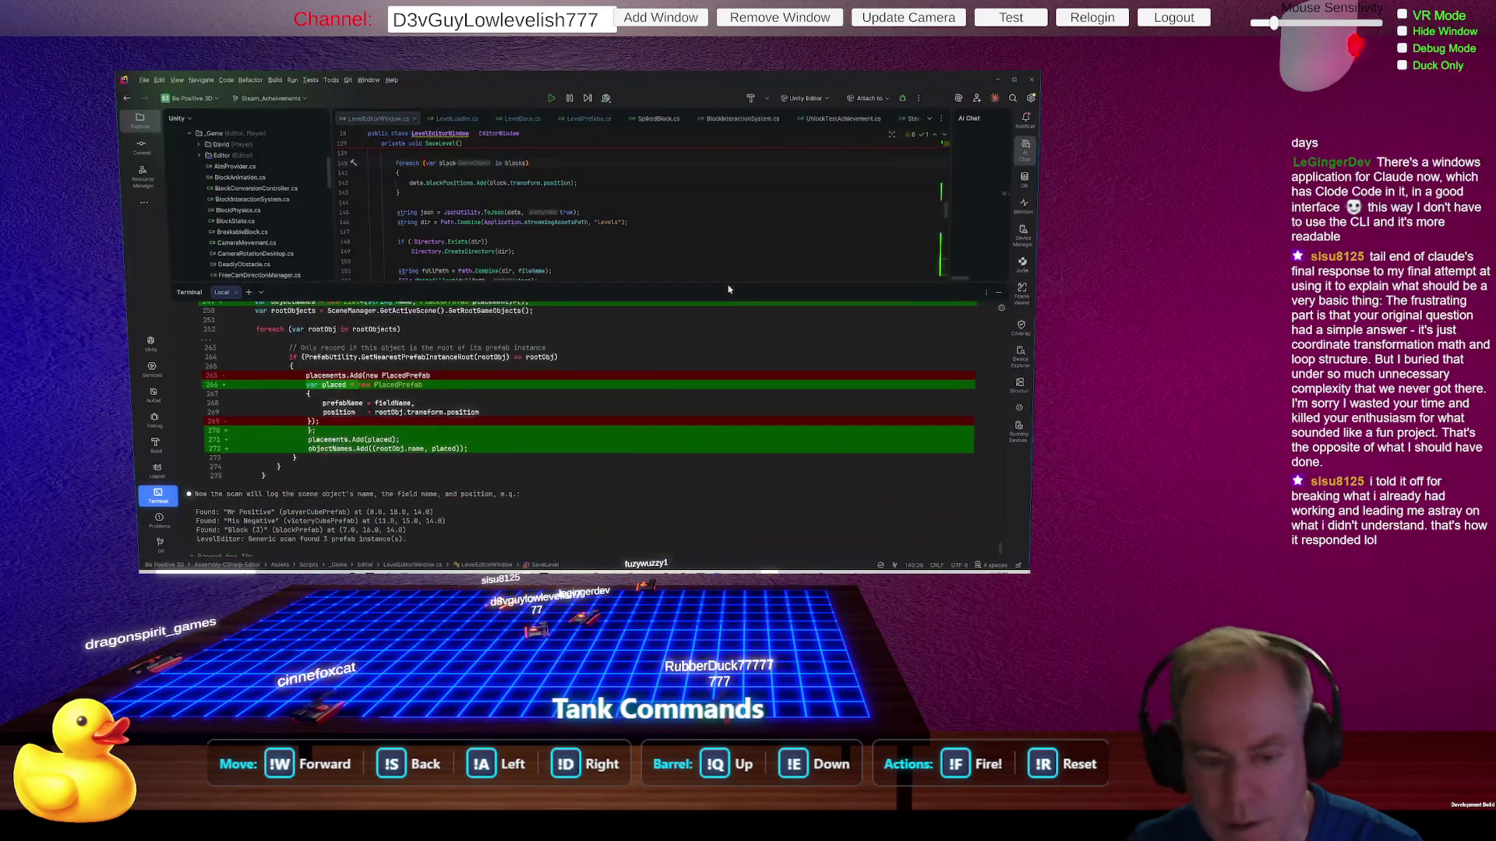
{"action": "mouse_move", "coordinate": [681, 279]}
{"action": "left_mouse_down"}
{"action": "mouse_move", "coordinate": [726, 244]}
{"action": "mouse_move", "coordinate": [727, 332]}
{"action": "left_mouse_up"}
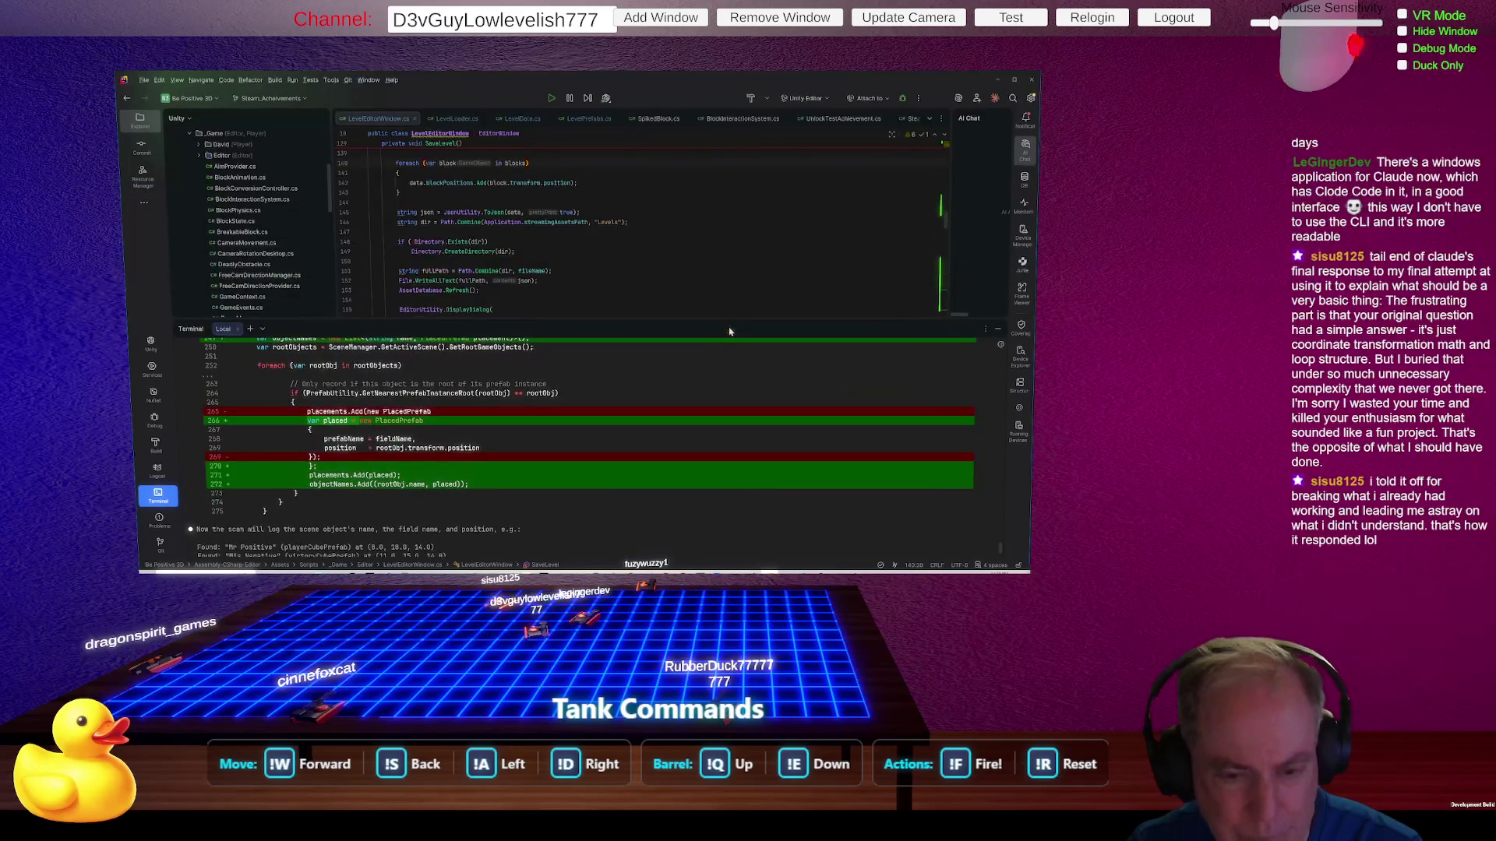
{"action": "key", "text": "alt+Tab"}
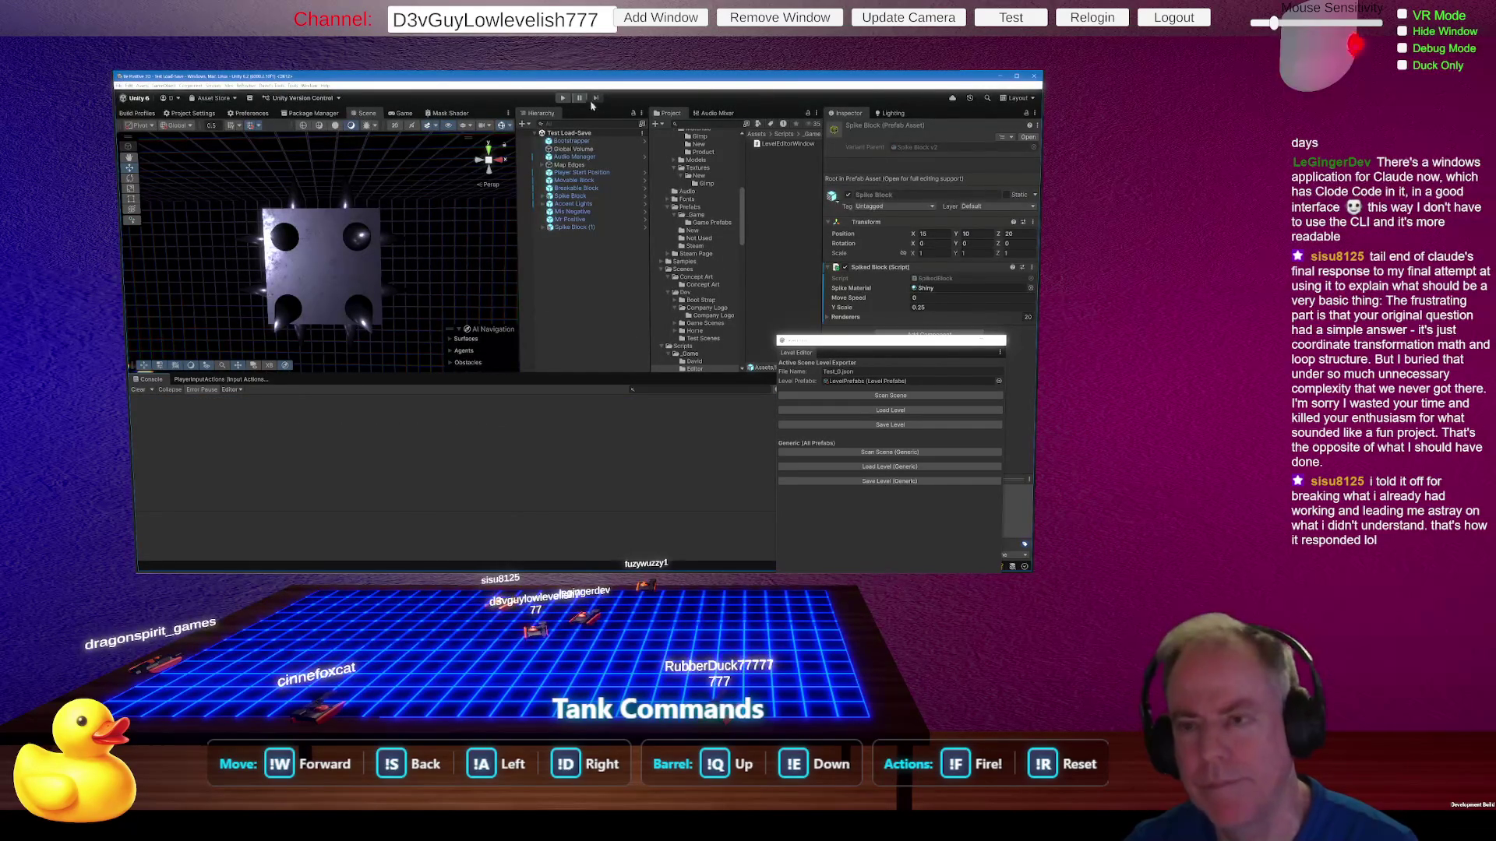
Step: Rerun Scan Scene (Generic) so the log names each object, like 'Player Start Position', with position
{"action": "left_click", "coordinate": [888, 453]}
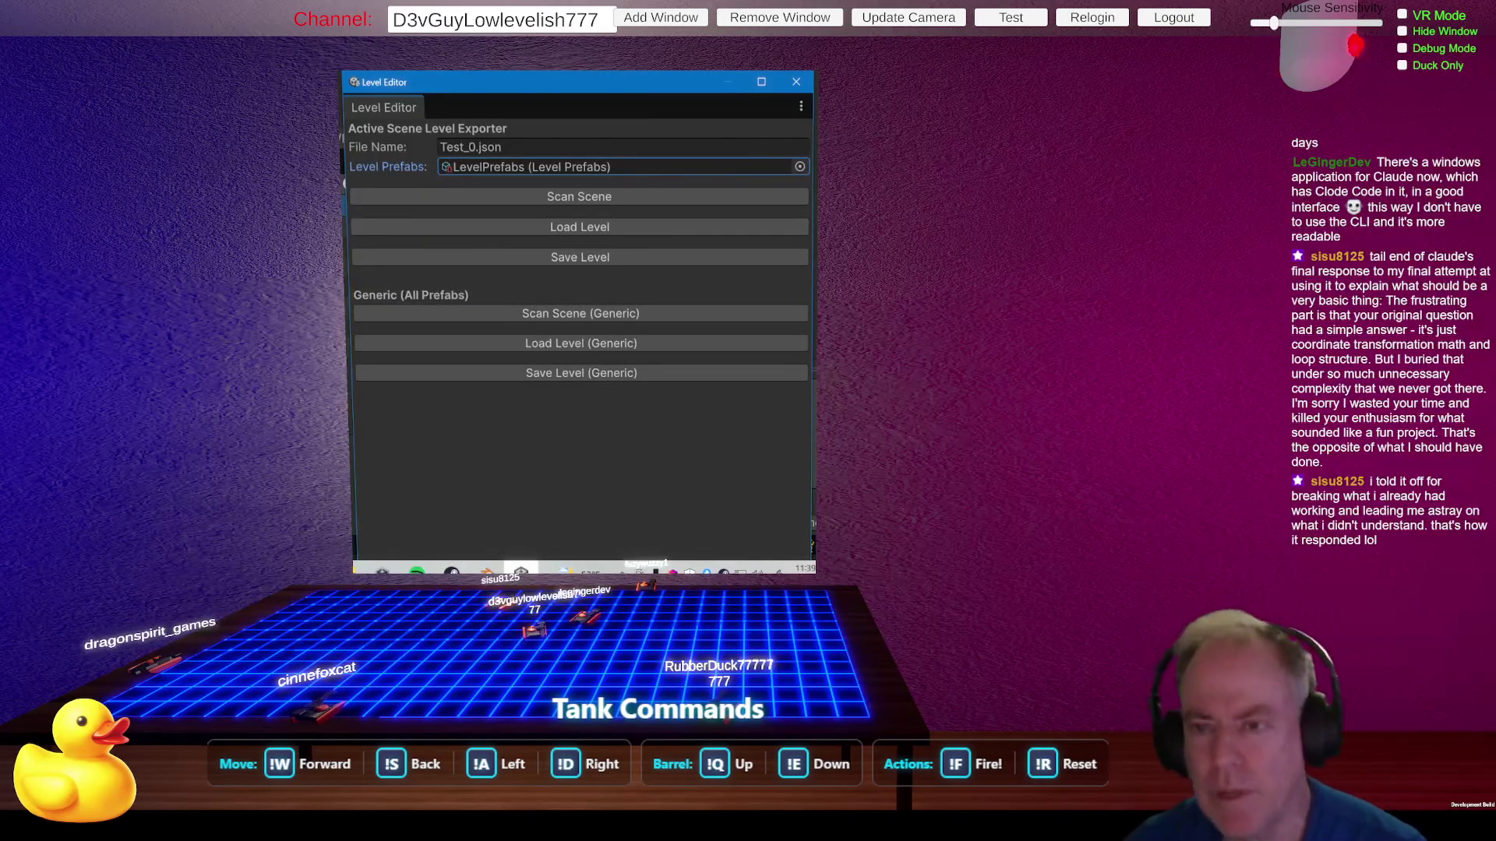
{"action": "right_click", "coordinate": [346, 277]}
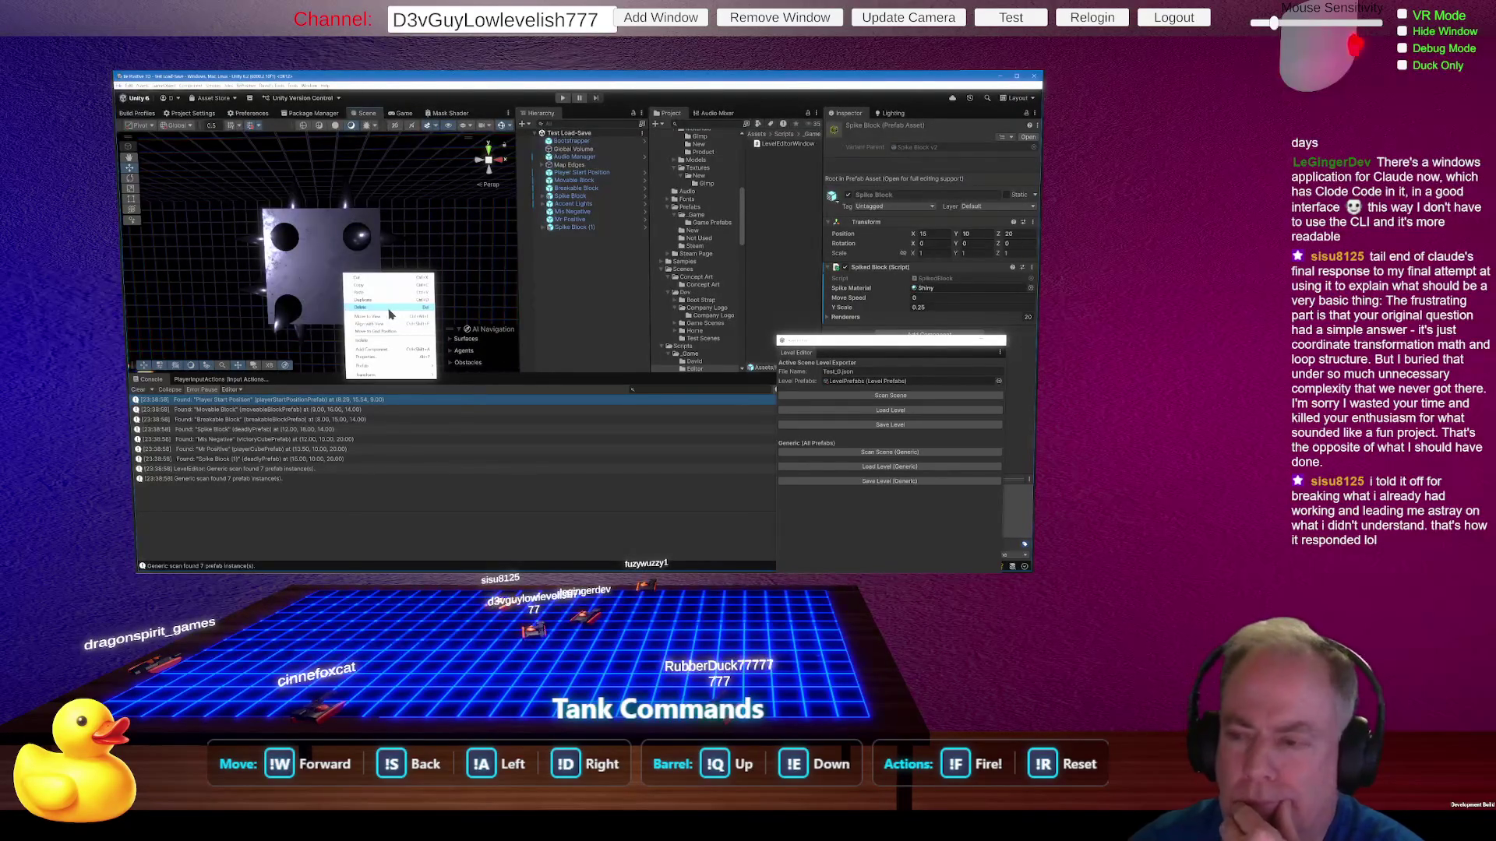
{"action": "left_click", "coordinate": [390, 314]}
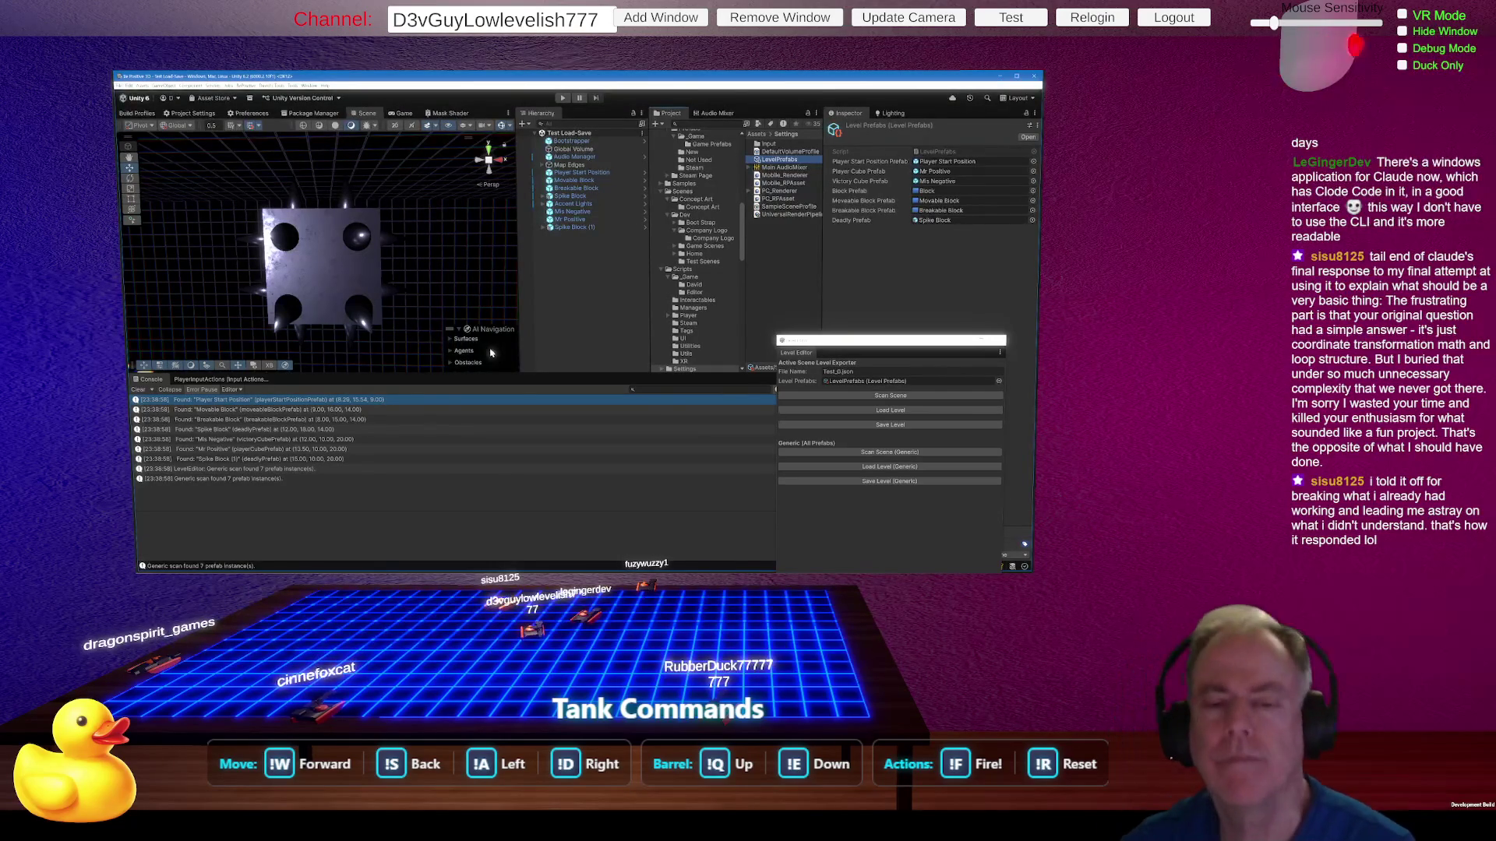
Step: Select the Spike Block root object and revert all its prefab overrides to restore the Shiny spike material
{"action": "mouse_move", "coordinate": [366, 293]}
{"action": "left_mouse_down"}
{"action": "mouse_move", "coordinate": [441, 346]}
{"action": "mouse_move", "coordinate": [327, 270]}
{"action": "left_mouse_up"}
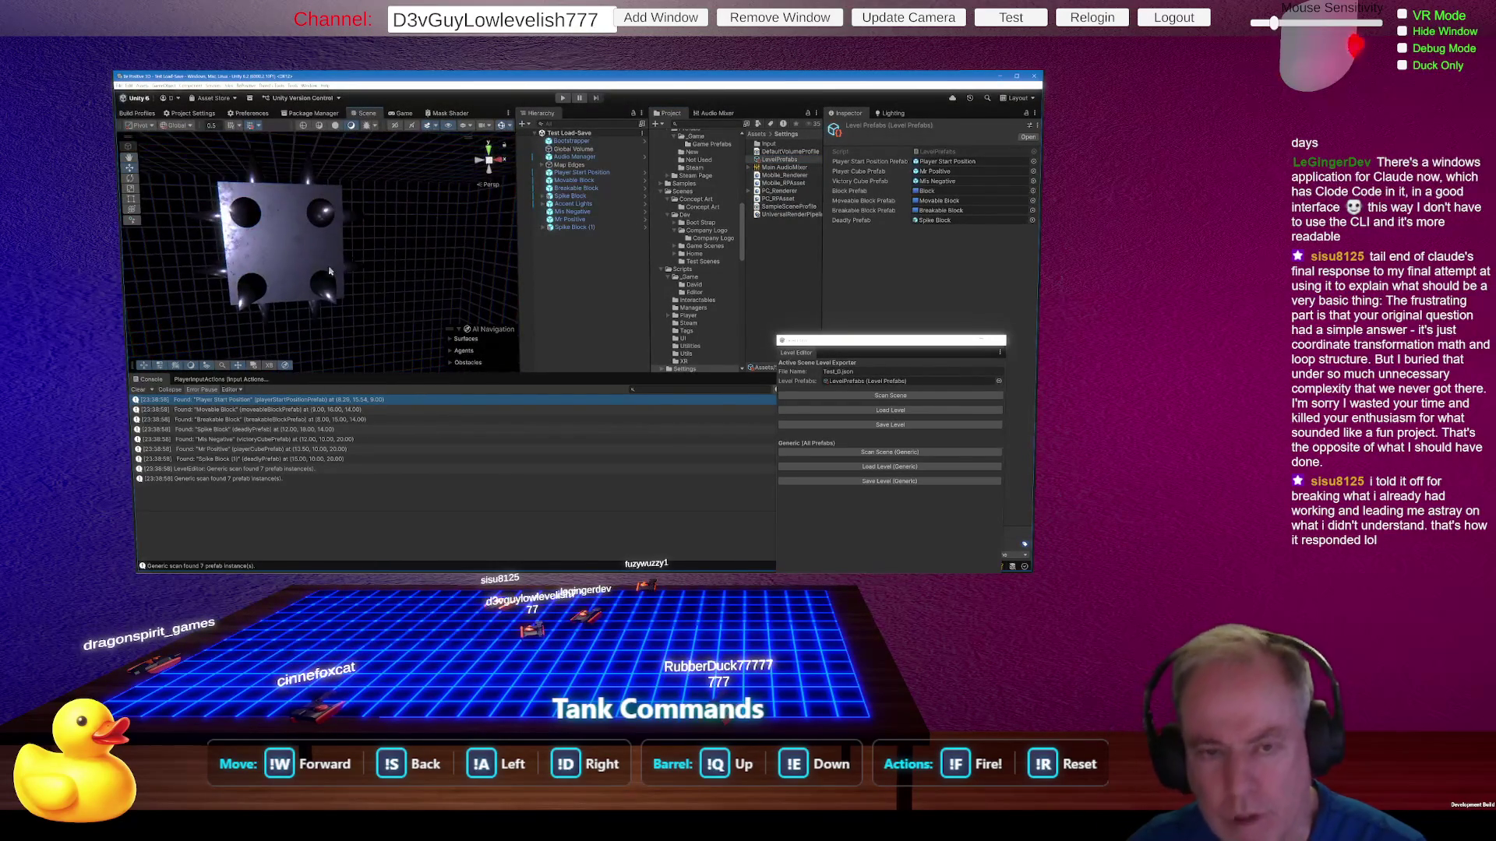
{"action": "right_click", "coordinate": [327, 270]}
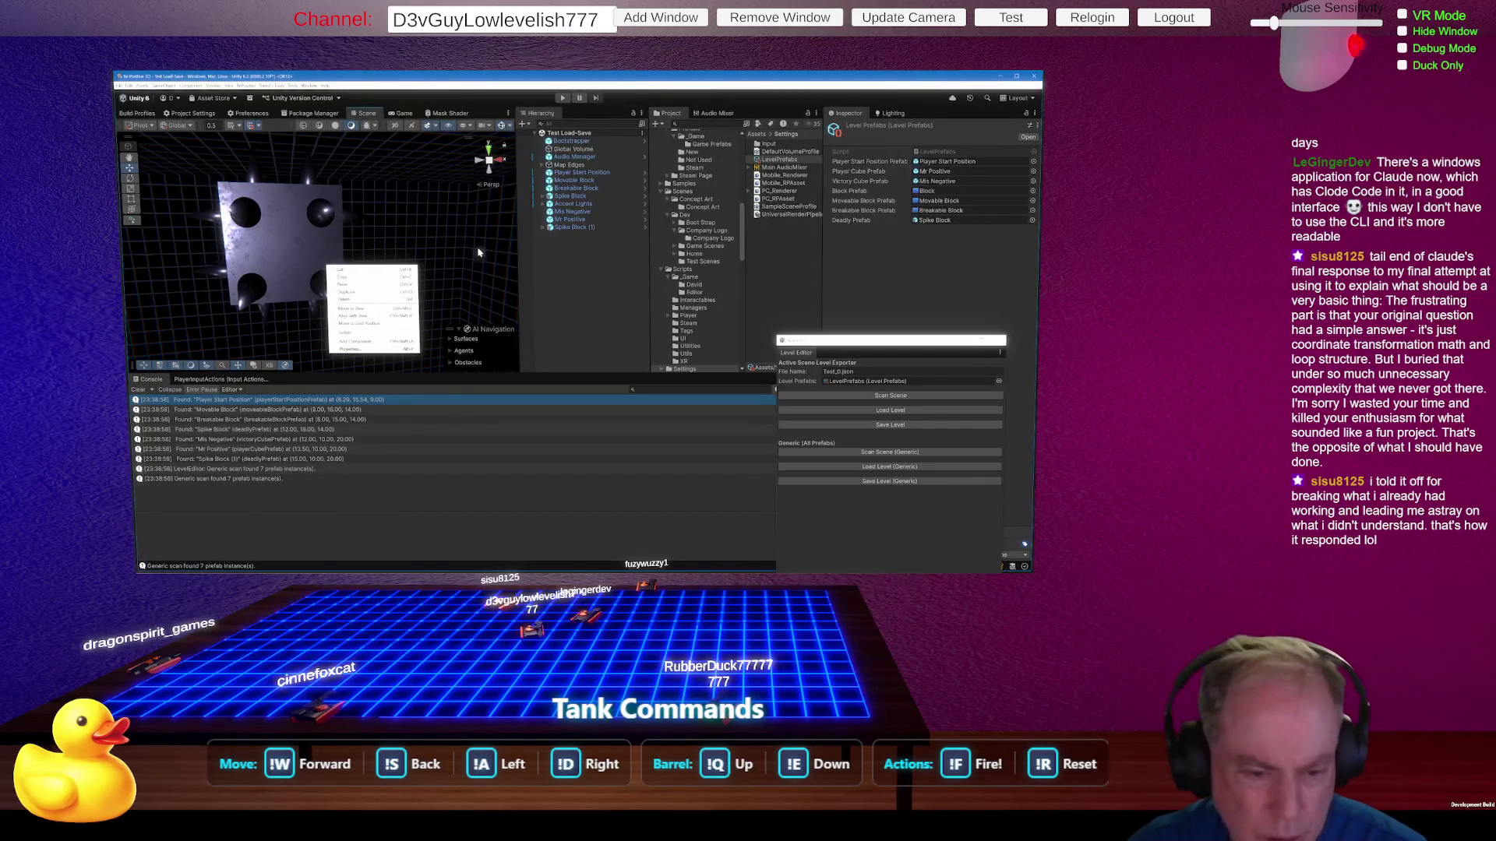
{"action": "left_click", "coordinate": [575, 228]}
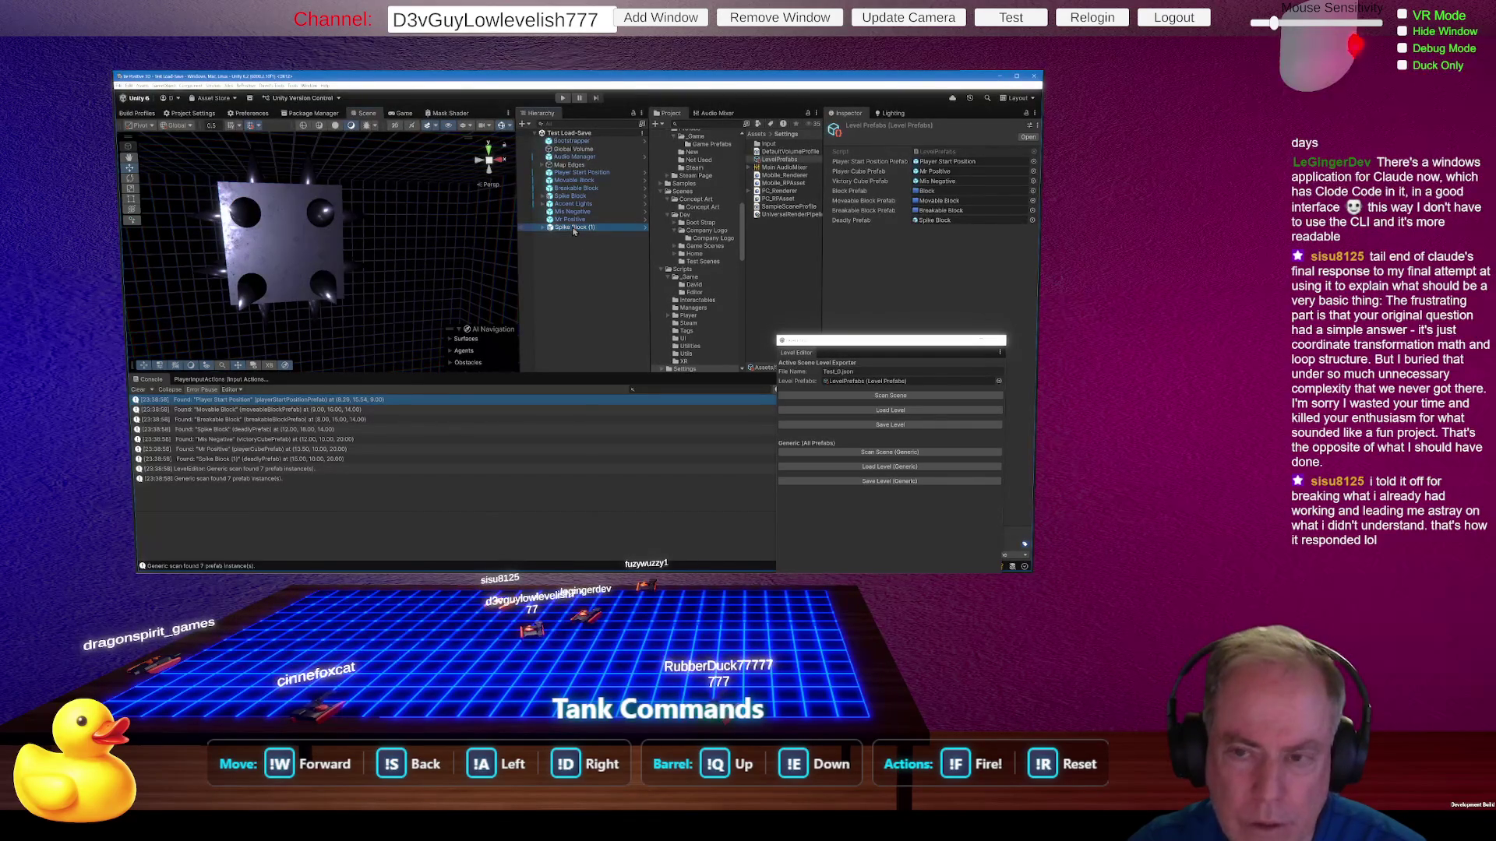
{"action": "left_click", "coordinate": [579, 197]}
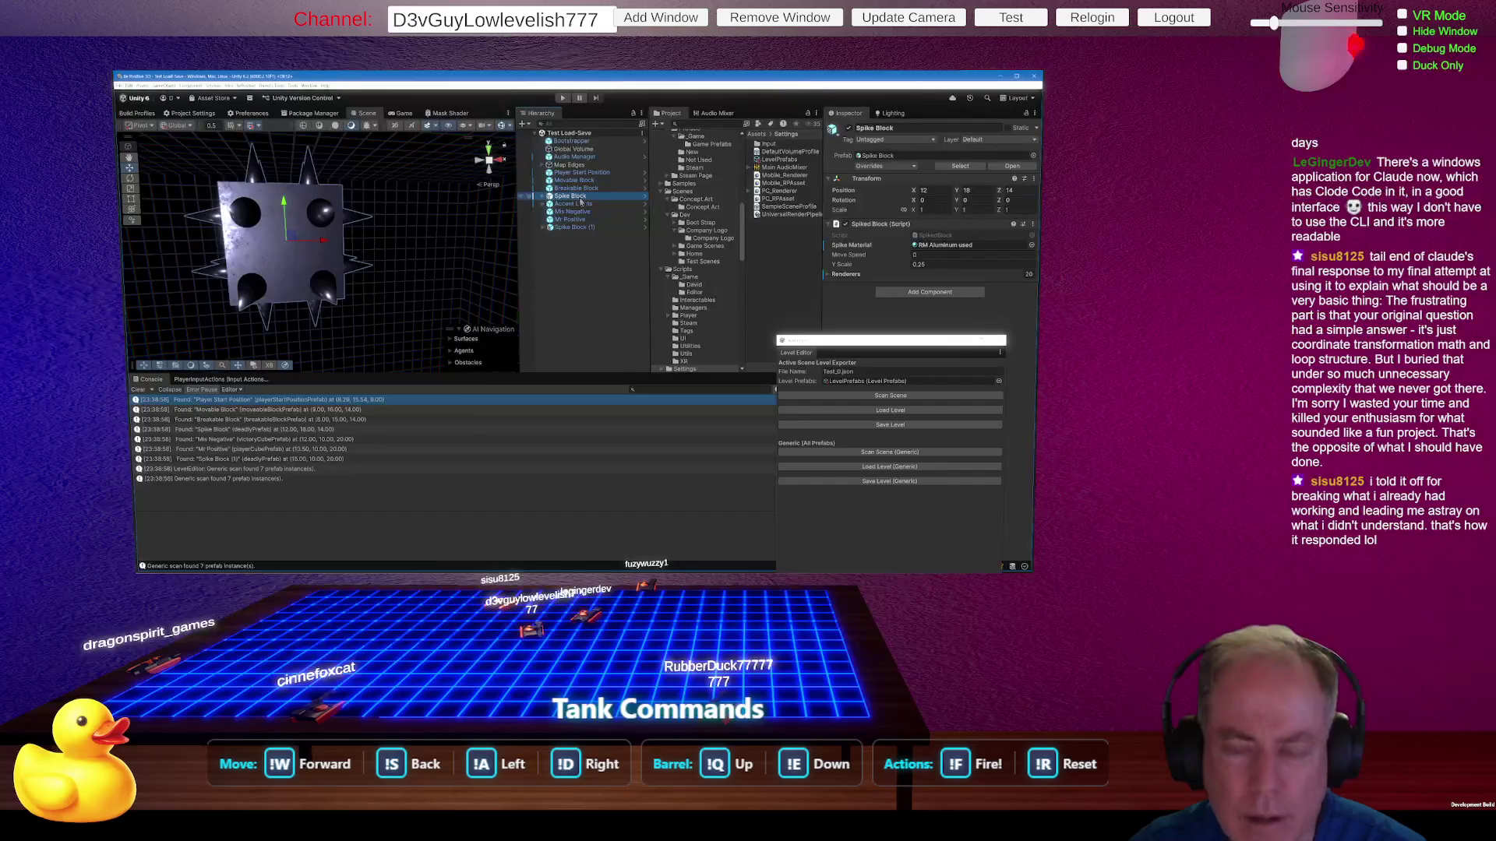
{"action": "right_click", "coordinate": [581, 201]}
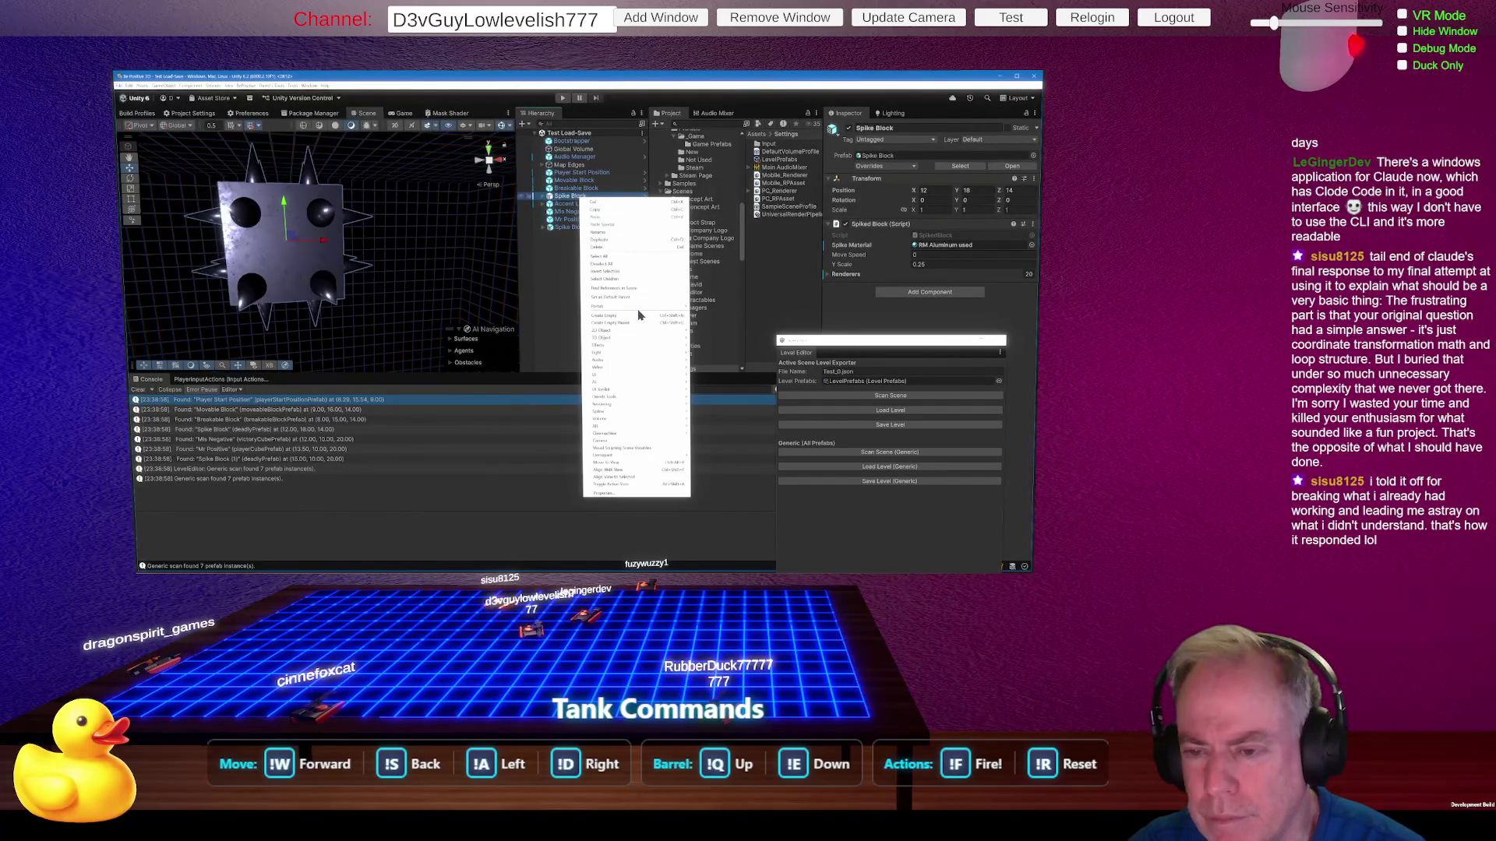
{"action": "left_click", "coordinate": [327, 251]}
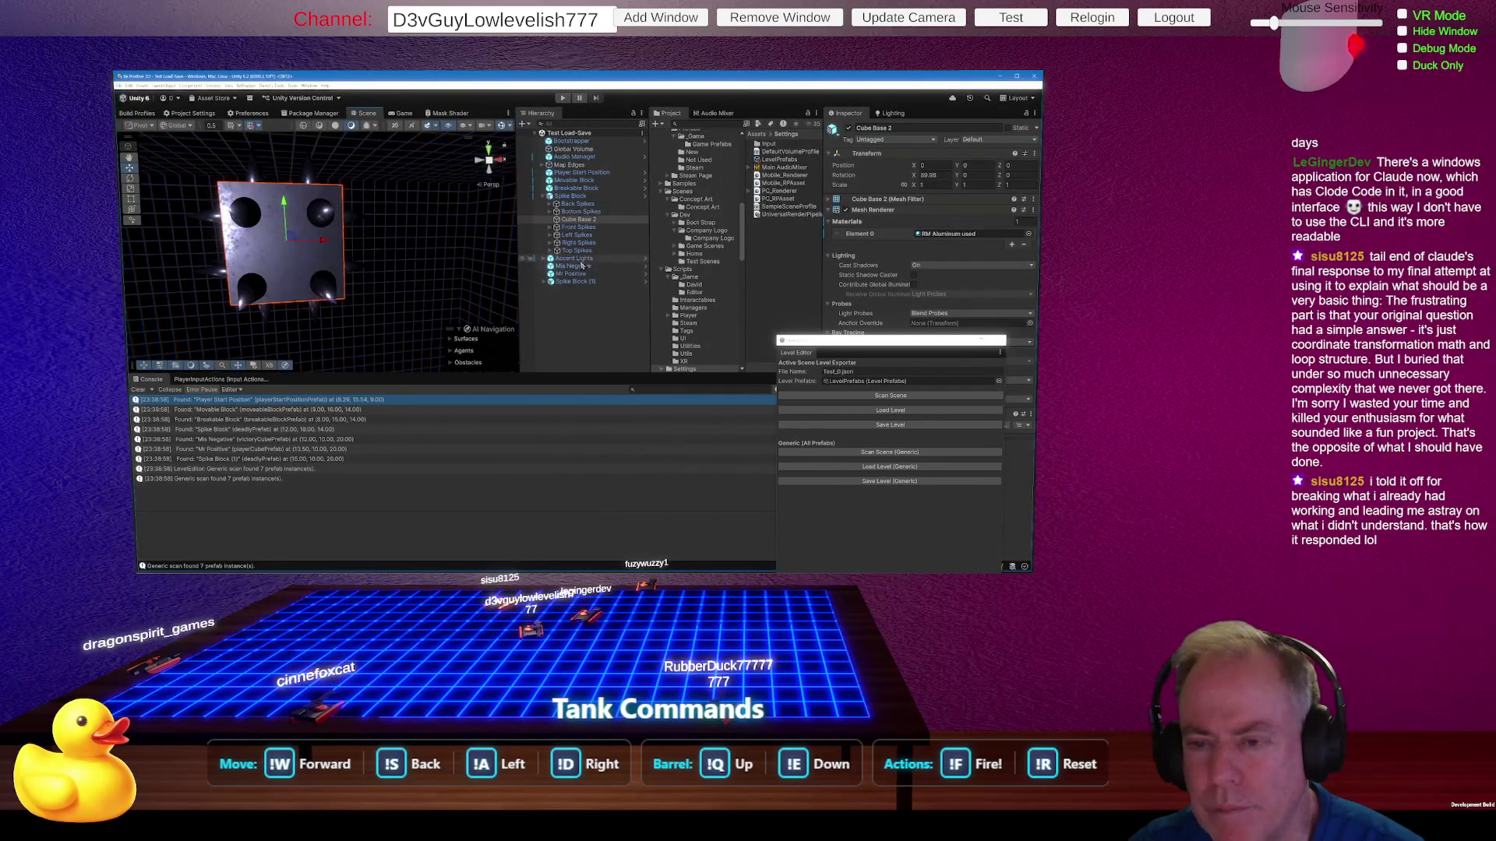
{"action": "left_click", "coordinate": [626, 194]}
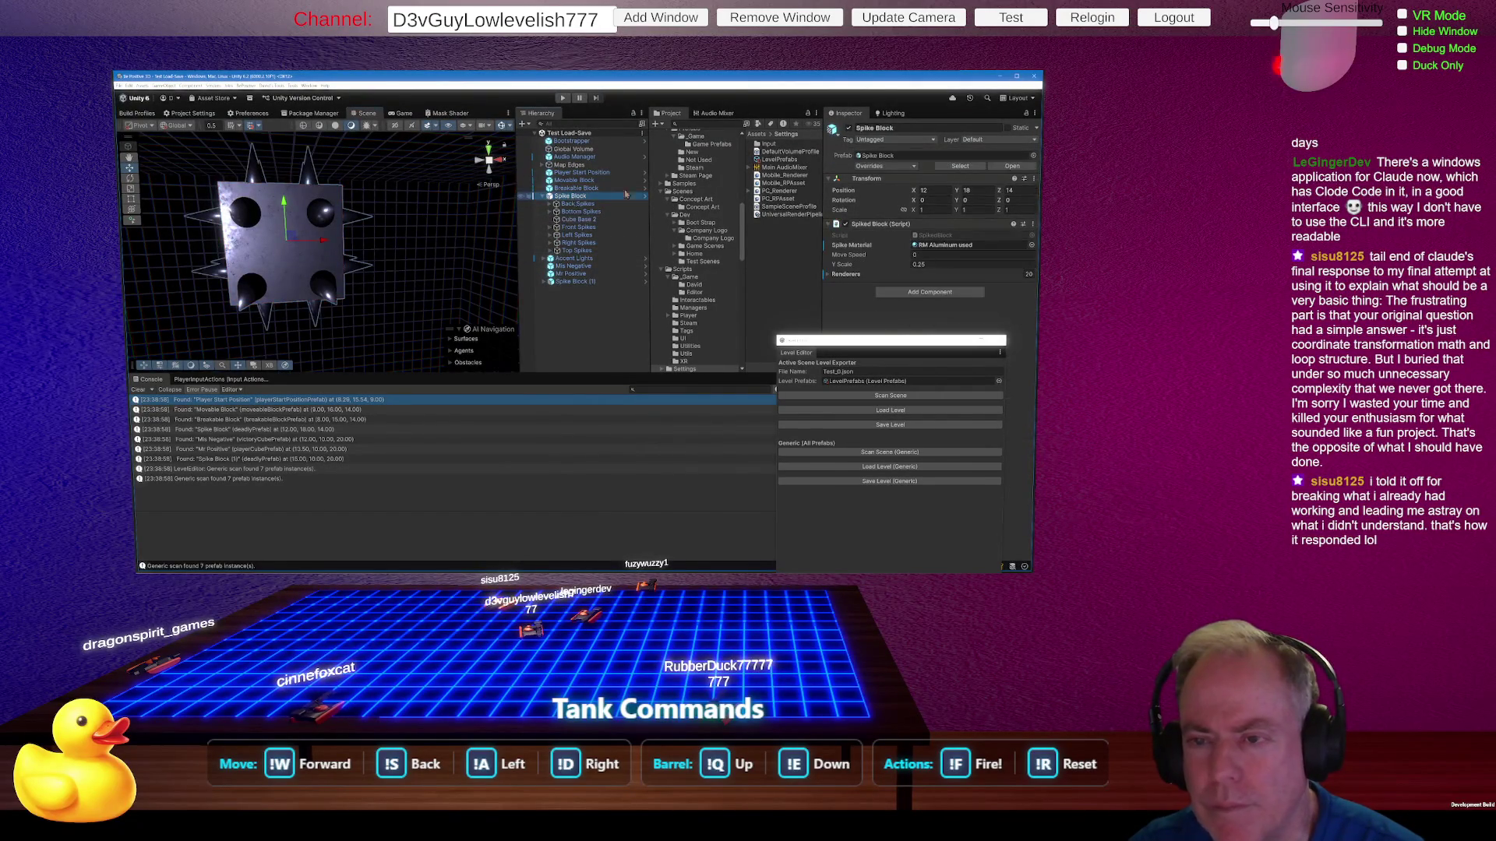
{"action": "left_click", "coordinate": [885, 167]}
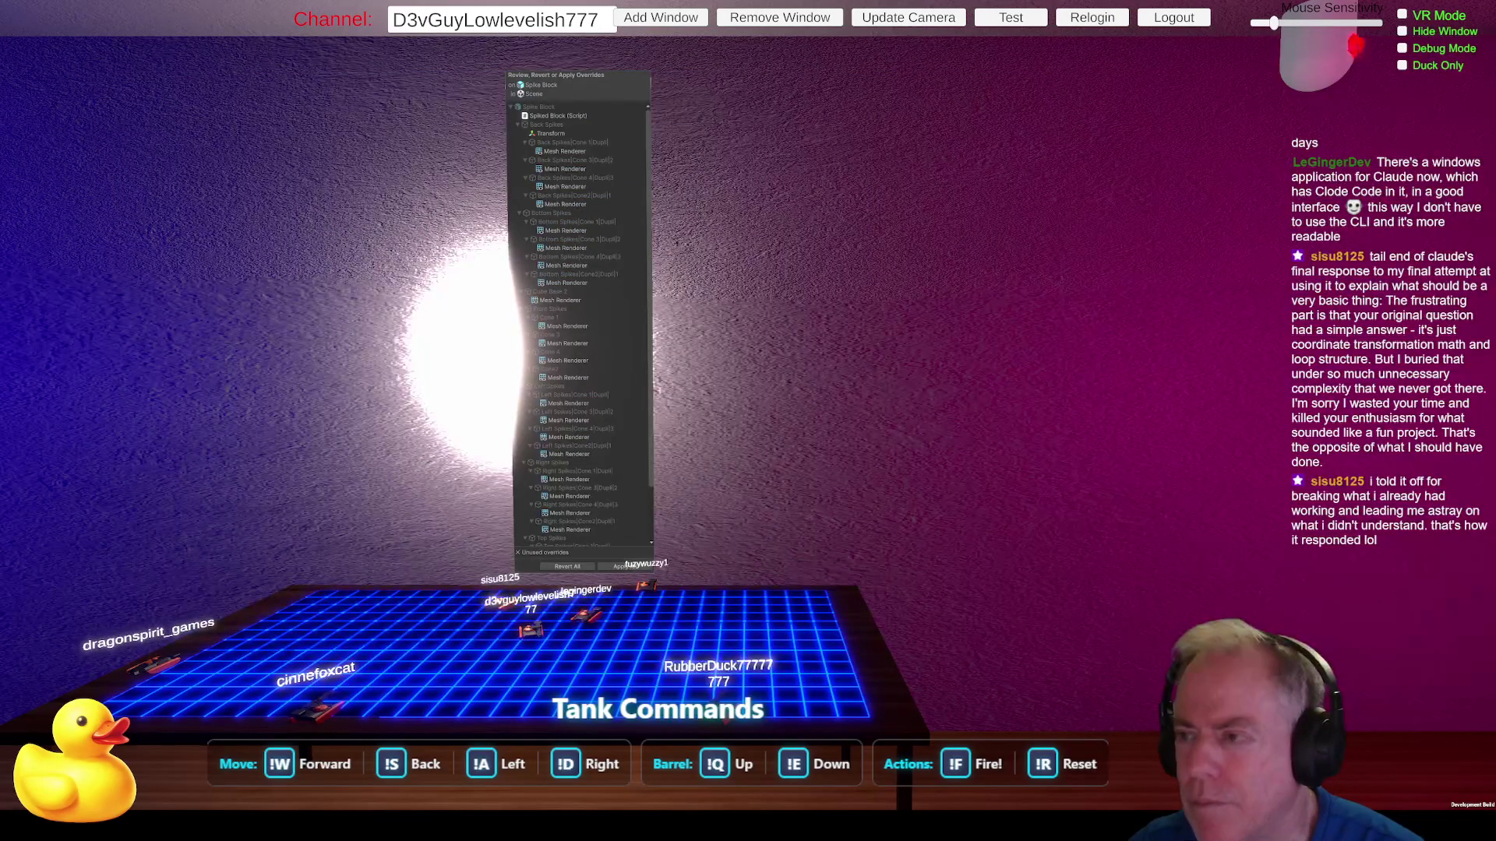
{"action": "left_click", "coordinate": [567, 566]}
{"action": "left_click_drag", "start_coordinate": [374, 355], "coordinate": [366, 352]}
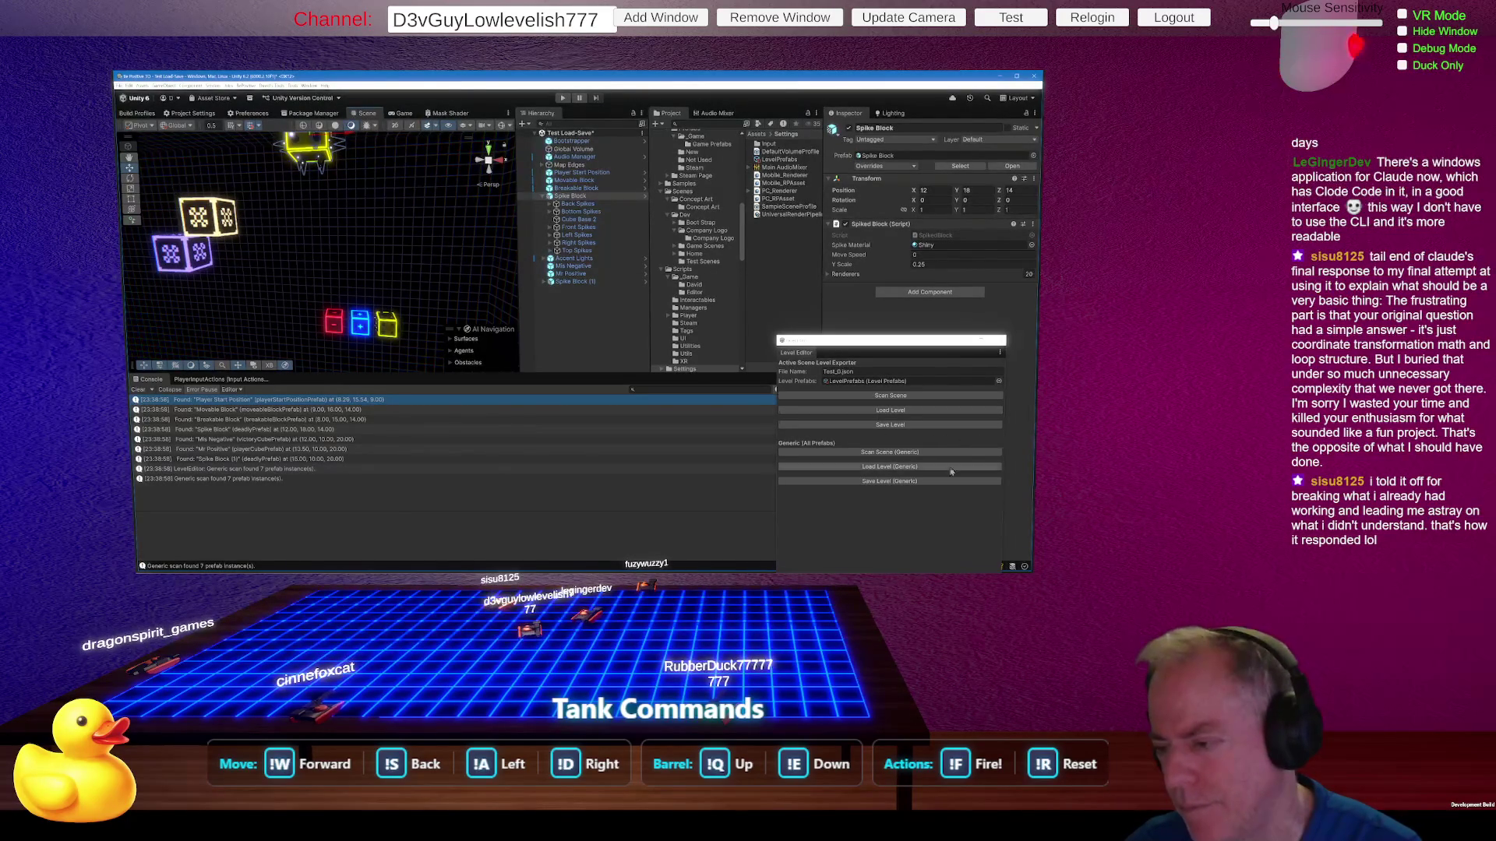
Step: Save the 7-prefab level to Test_0.json twice with Save Level (Generic), then start a prompt in Rider
{"action": "left_click", "coordinate": [892, 483]}
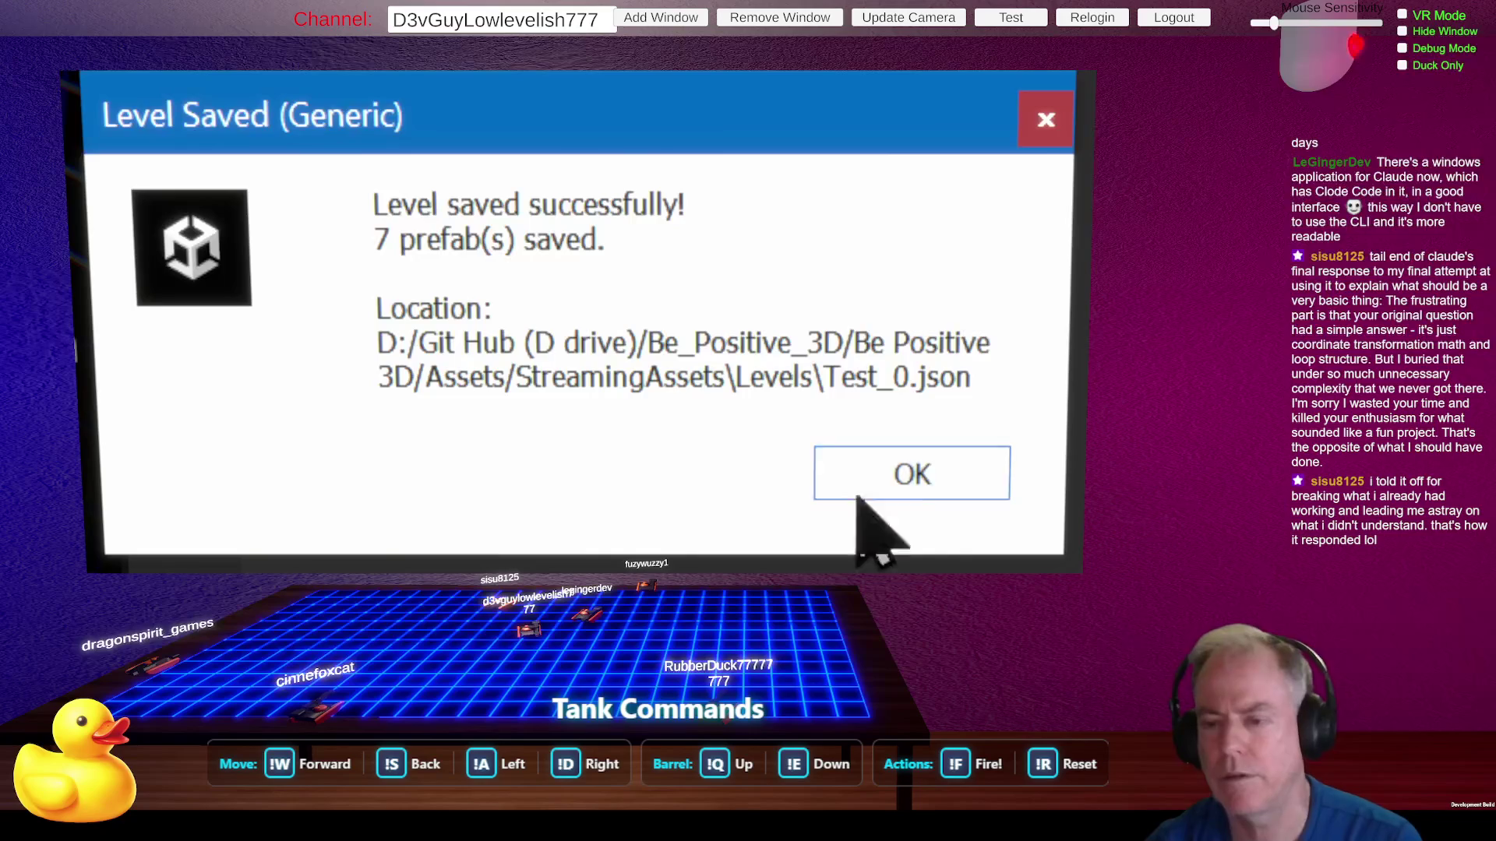
{"action": "left_click", "coordinate": [934, 489]}
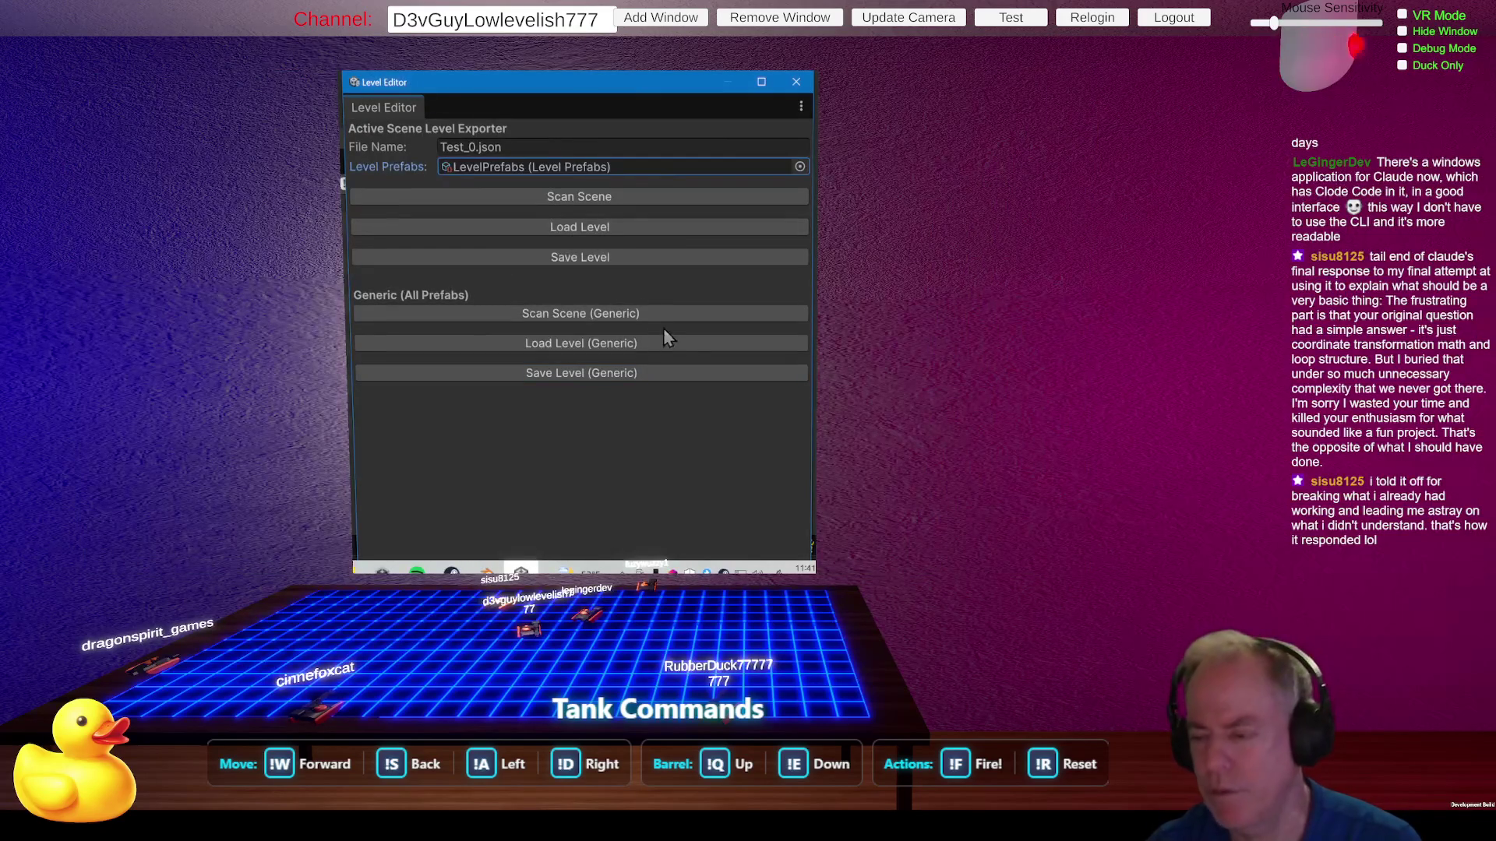
{"action": "left_click", "coordinate": [577, 377]}
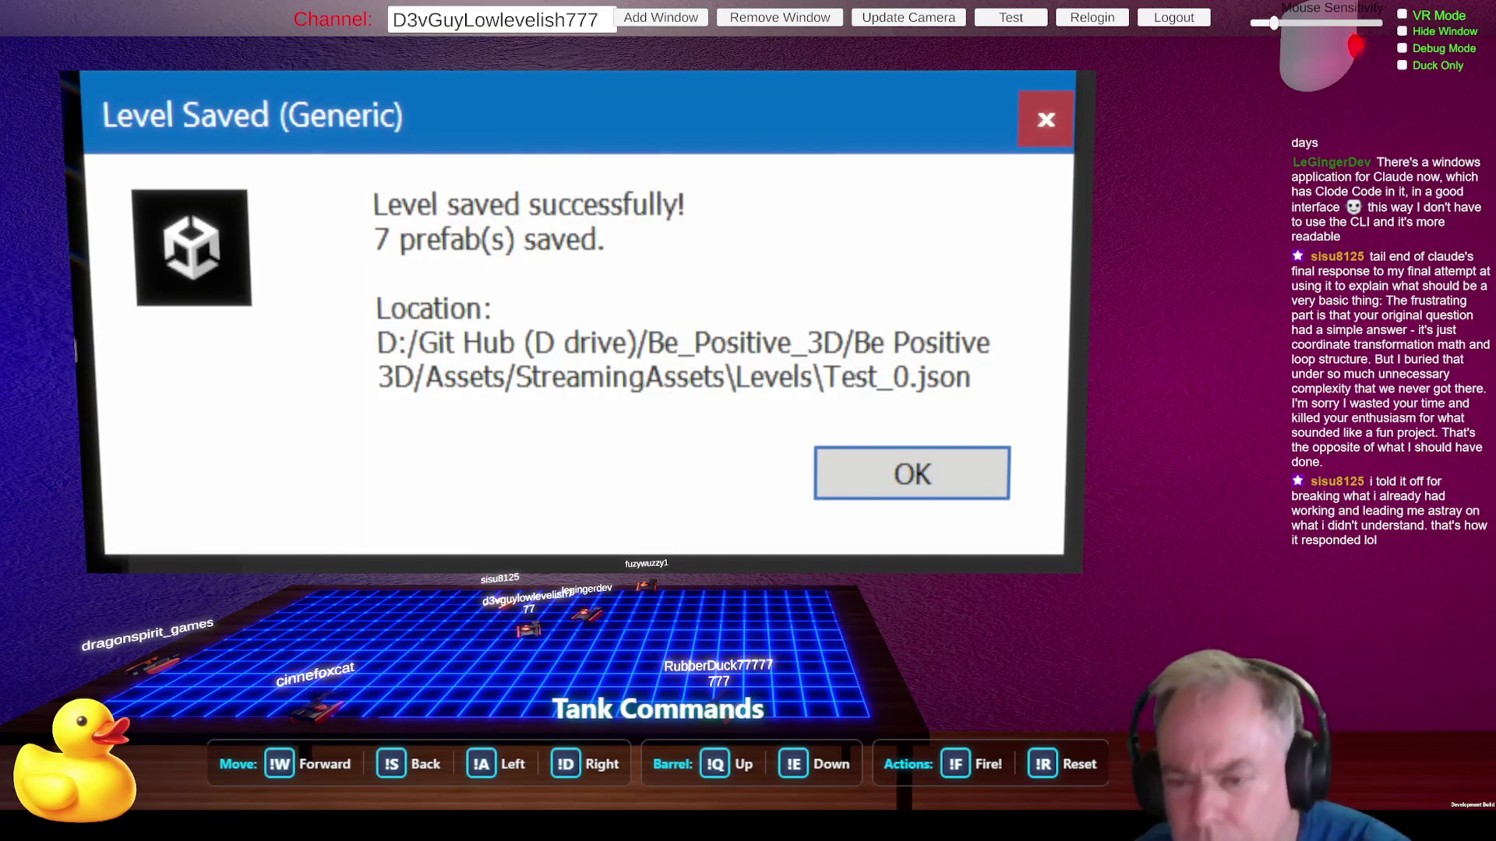
{"action": "left_click", "coordinate": [927, 487]}
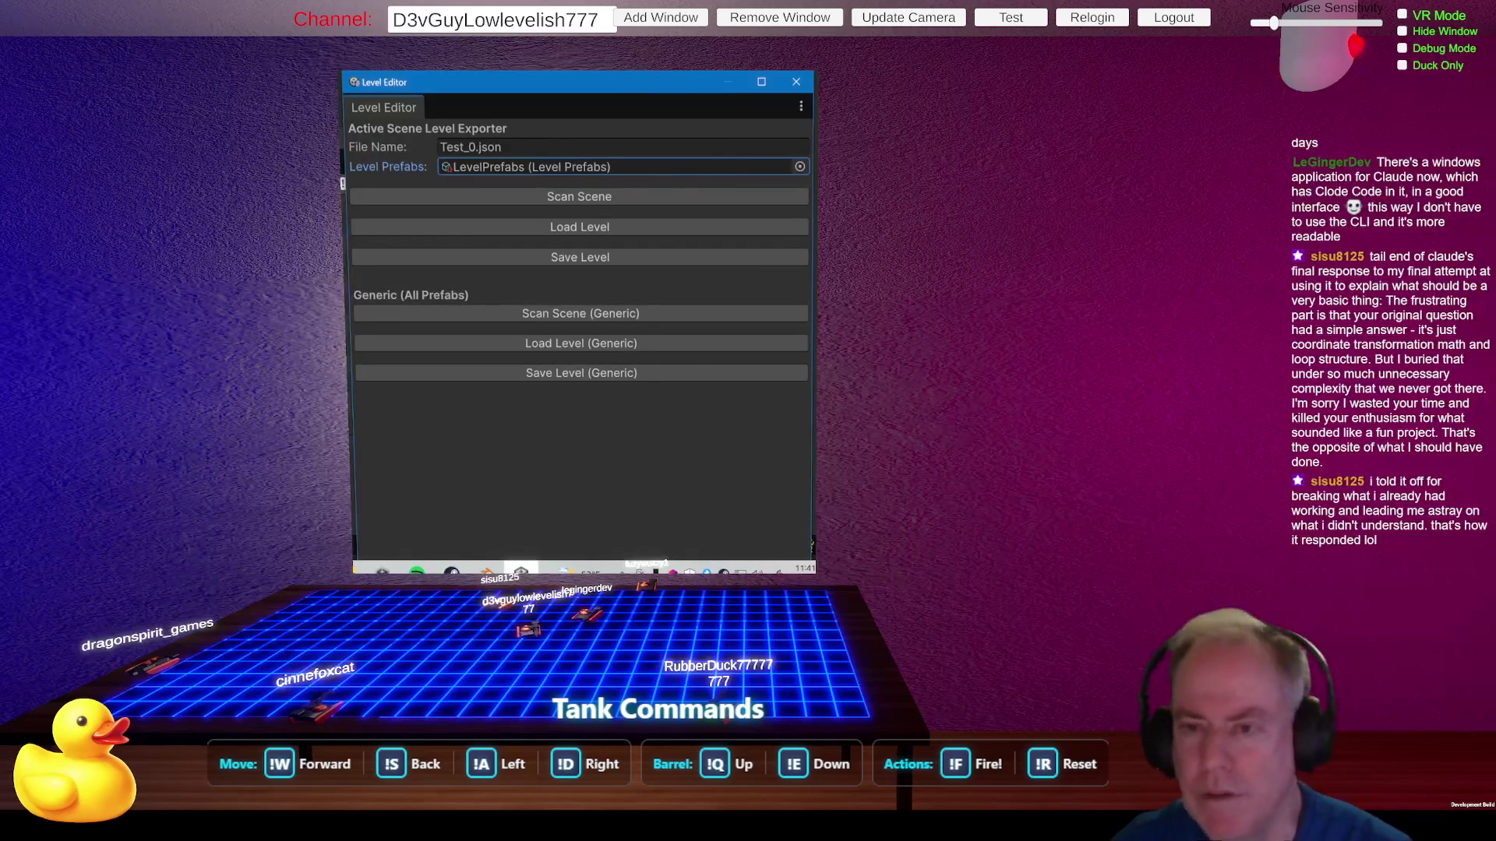
{"action": "key", "text": "alt+Tab"}
{"action": "type", "text": "Do"}
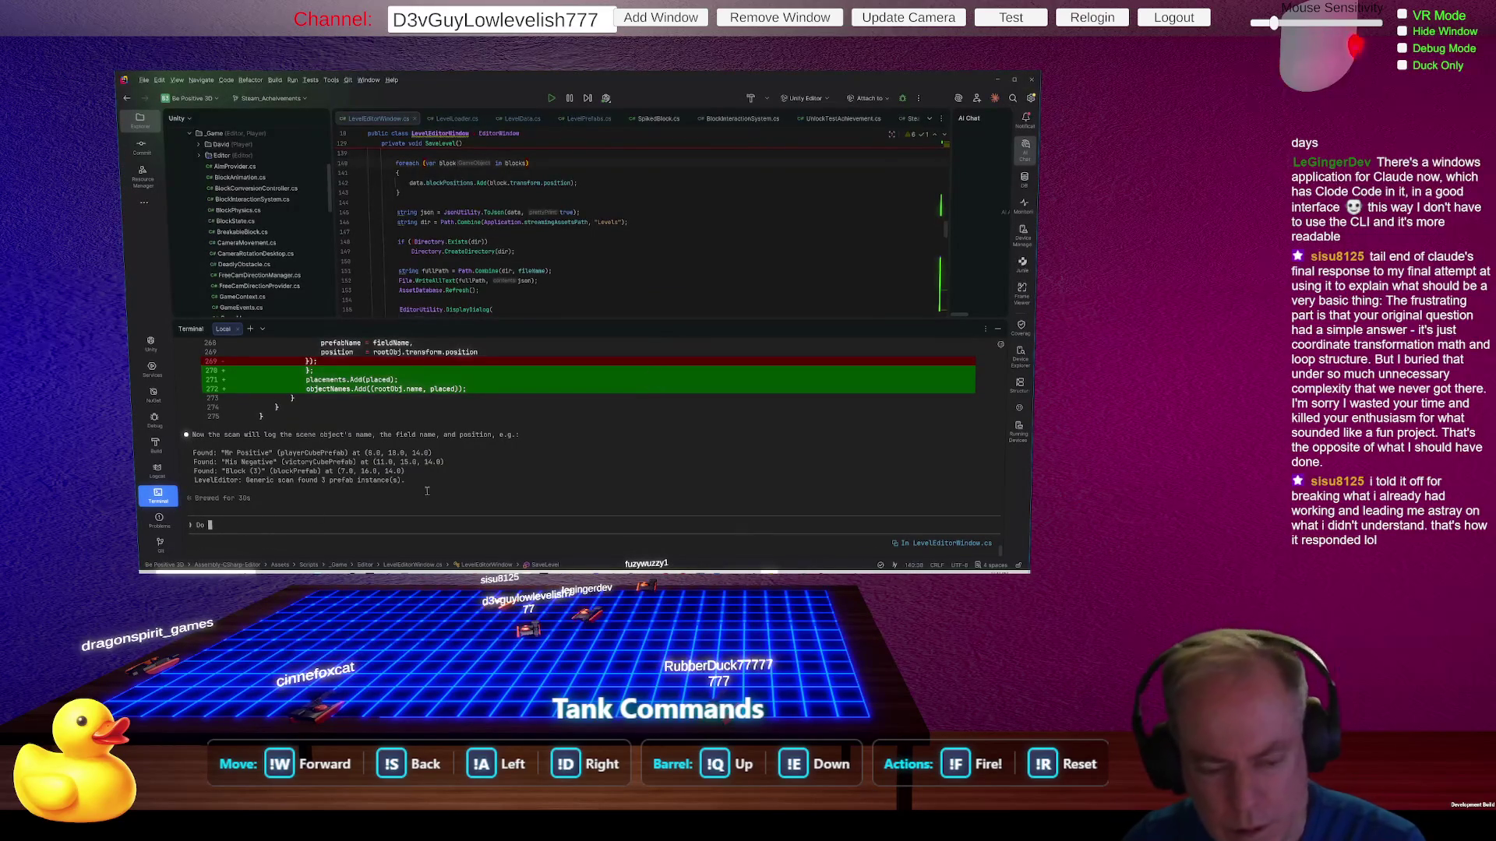
Step: Ask the Claude terminal assistant to confirm before overwriting an existing file when saving a level
{"action": "key", "text": "BackSpace"}
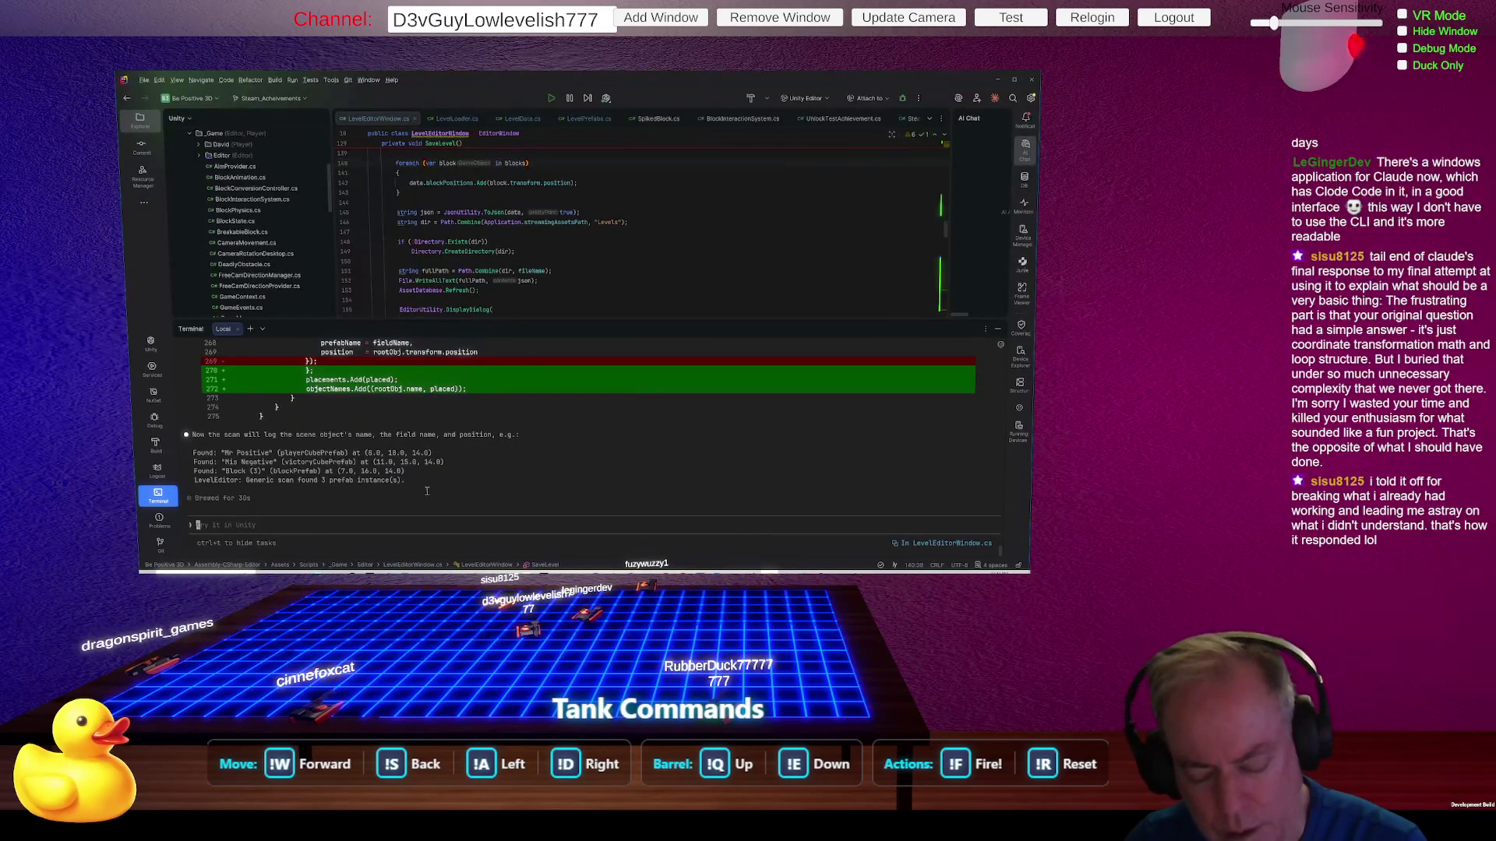
{"action": "type", "text": "Ask to confirm to o"}
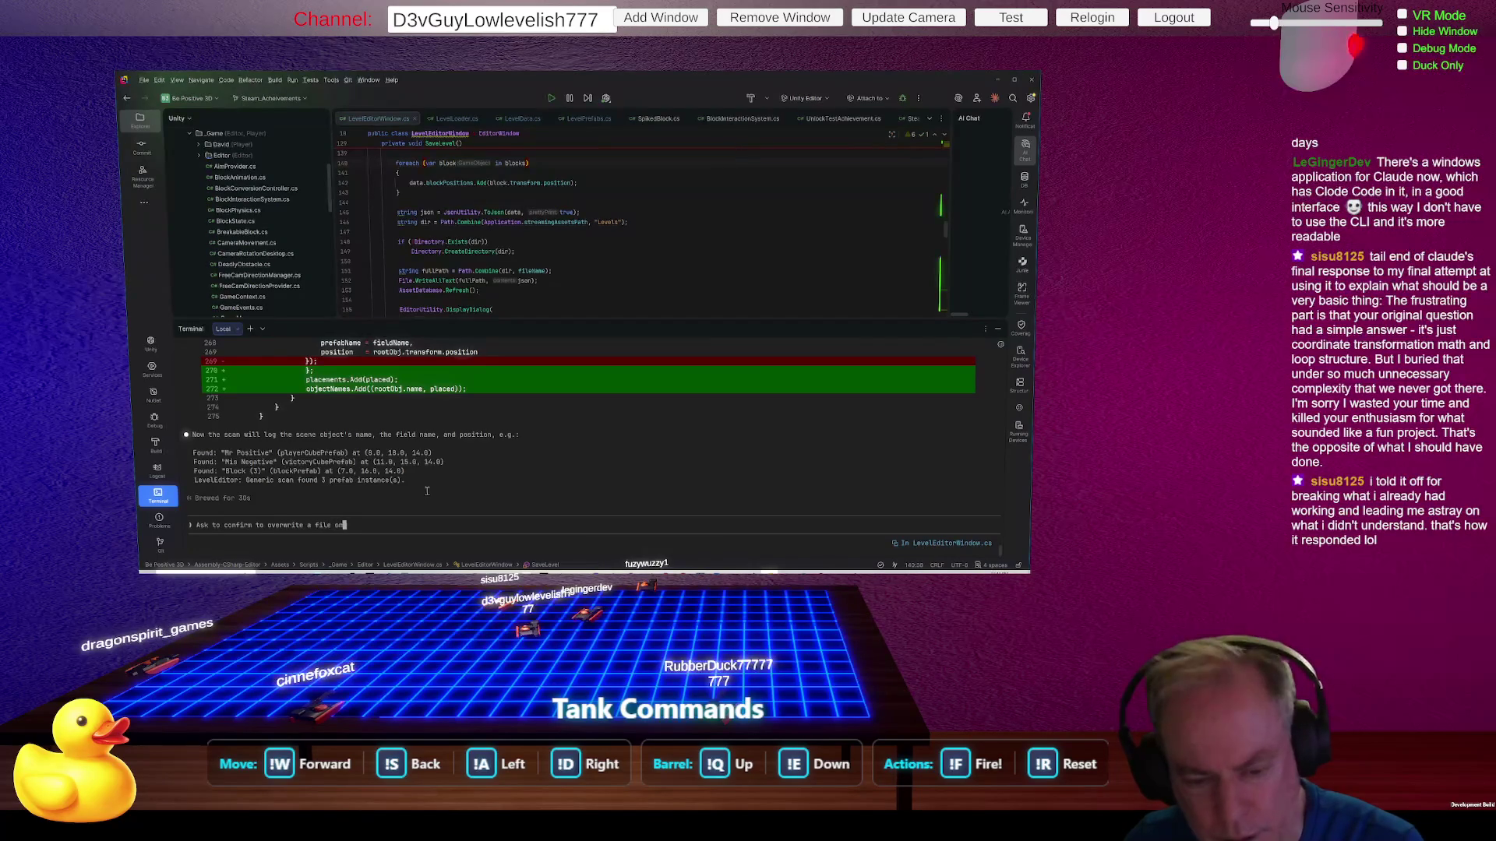
{"action": "type", "text": "ve"}
{"action": "key", "text": "Return"}
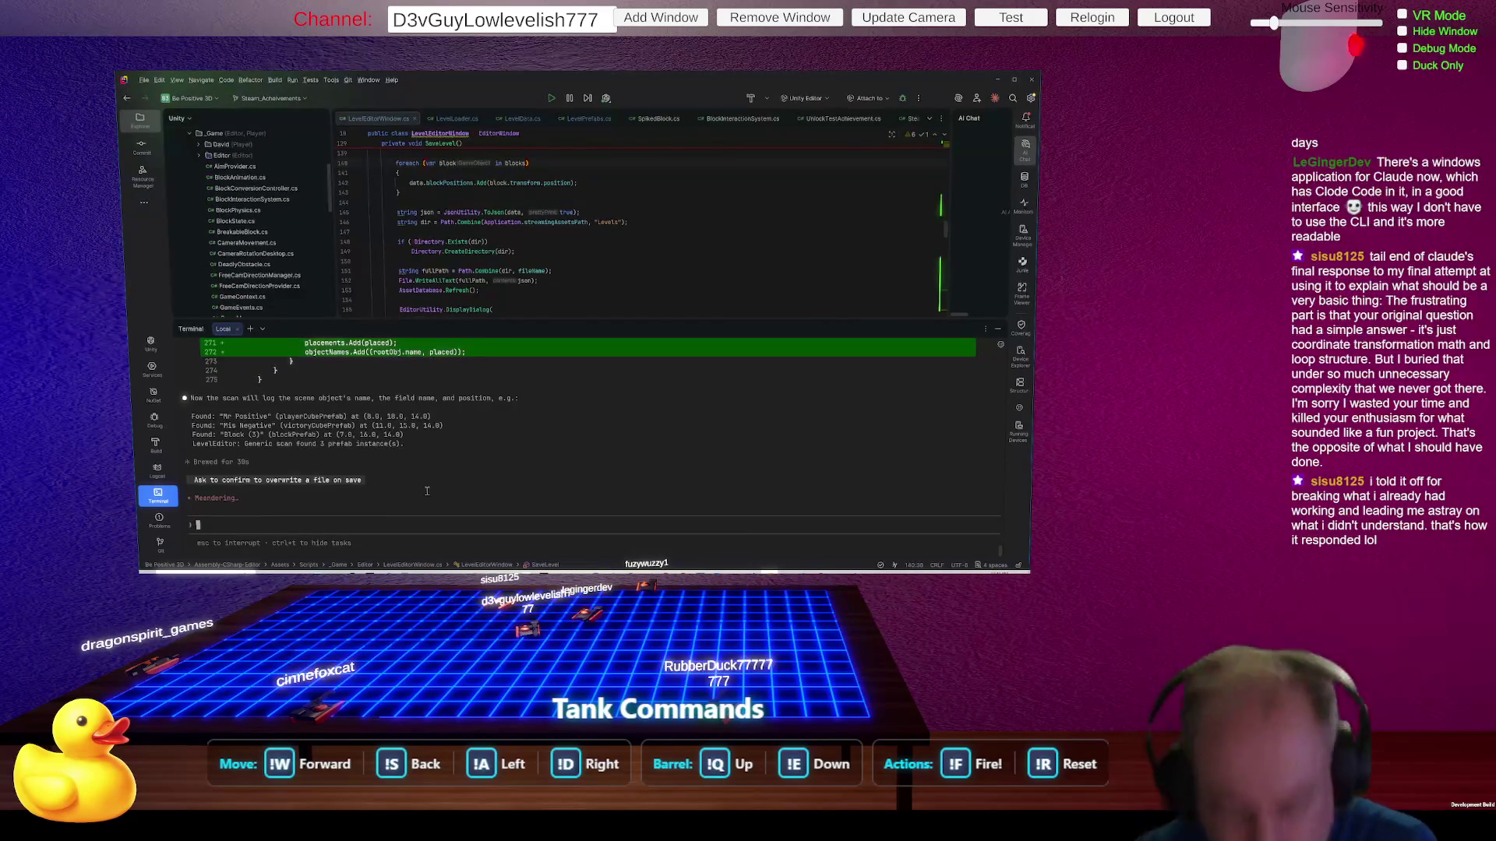
{"action": "key", "text": "alt+Tab"}
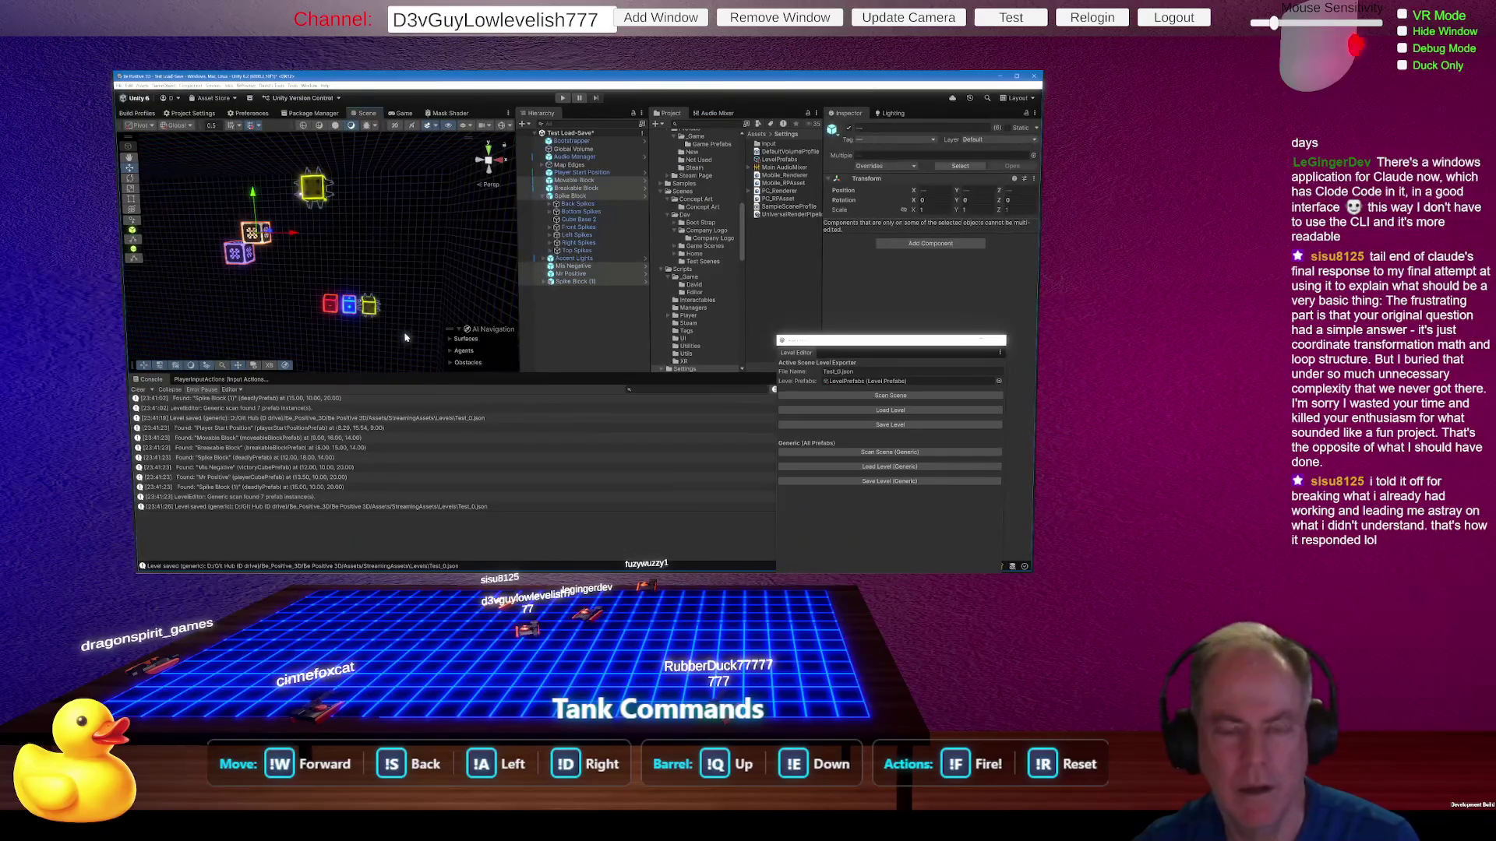
{"action": "key", "text": "Delete"}
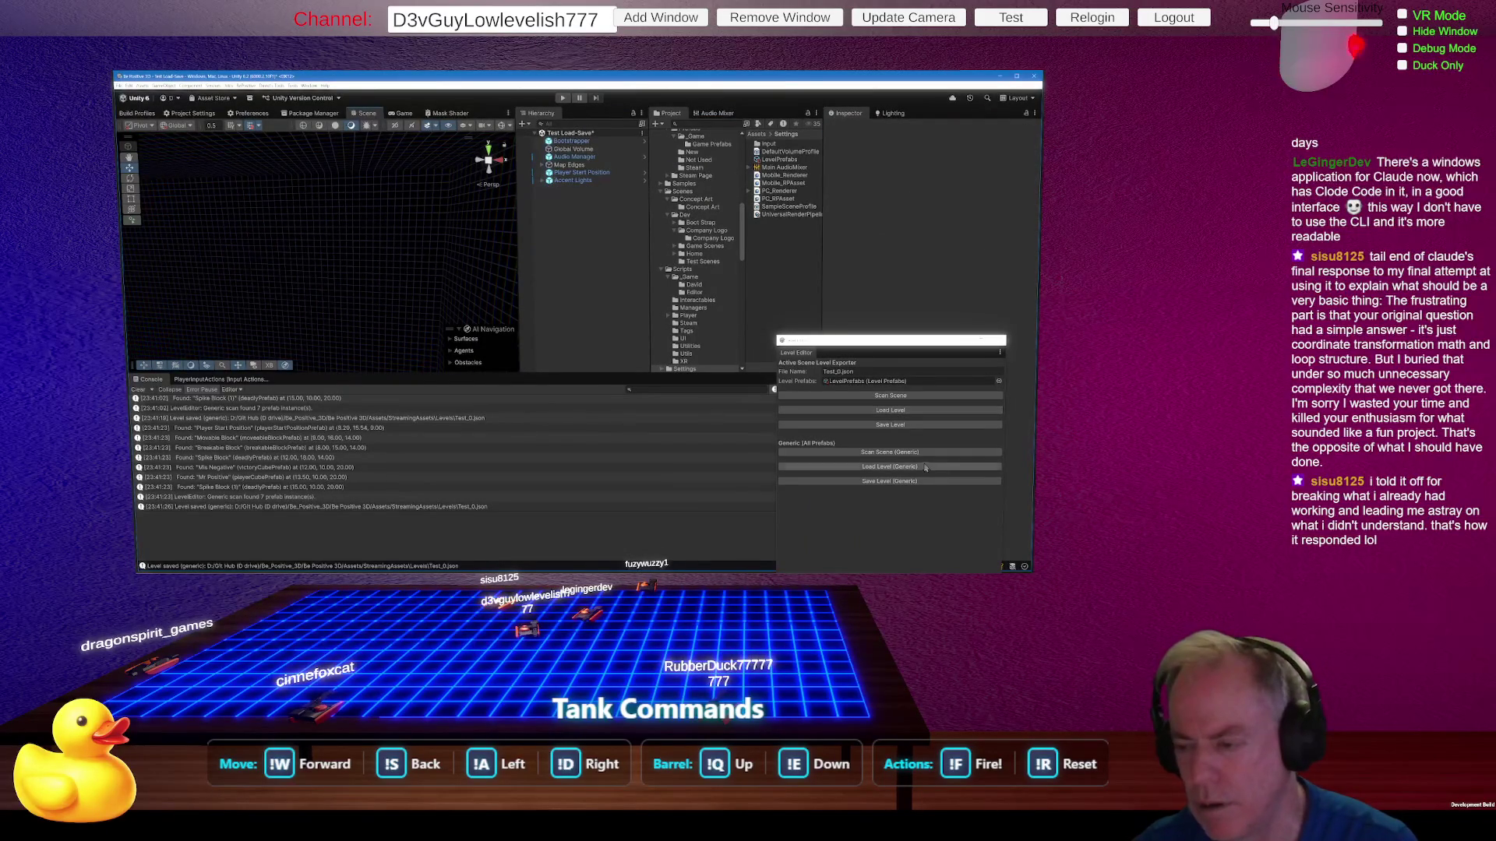
{"action": "left_click", "coordinate": [905, 470]}
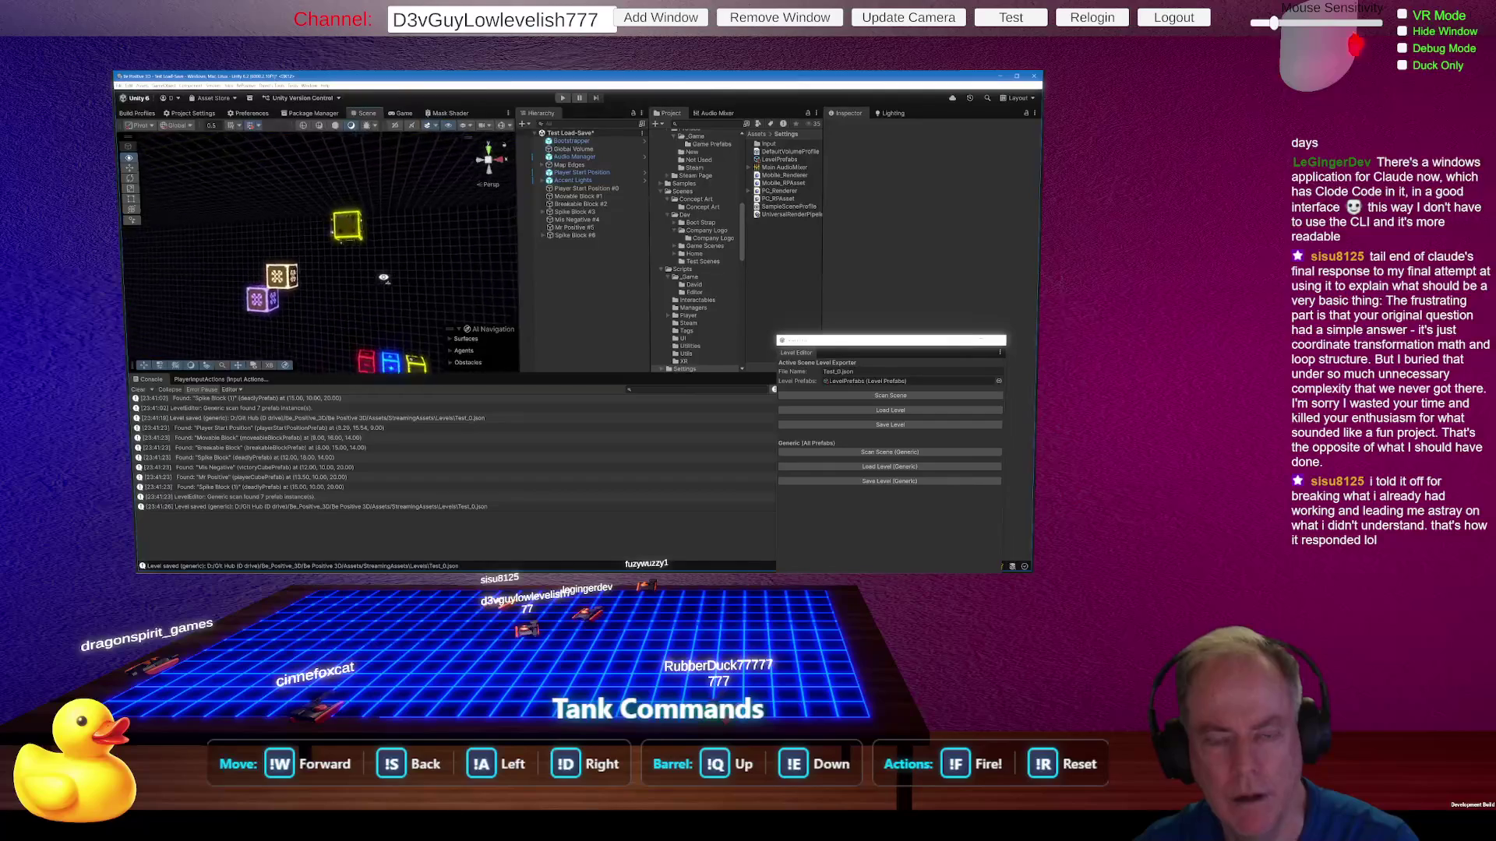
{"action": "mouse_move", "coordinate": [377, 295]}
{"action": "left_mouse_down"}
{"action": "mouse_move", "coordinate": [424, 279]}
{"action": "mouse_move", "coordinate": [467, 312]}
{"action": "left_mouse_up"}
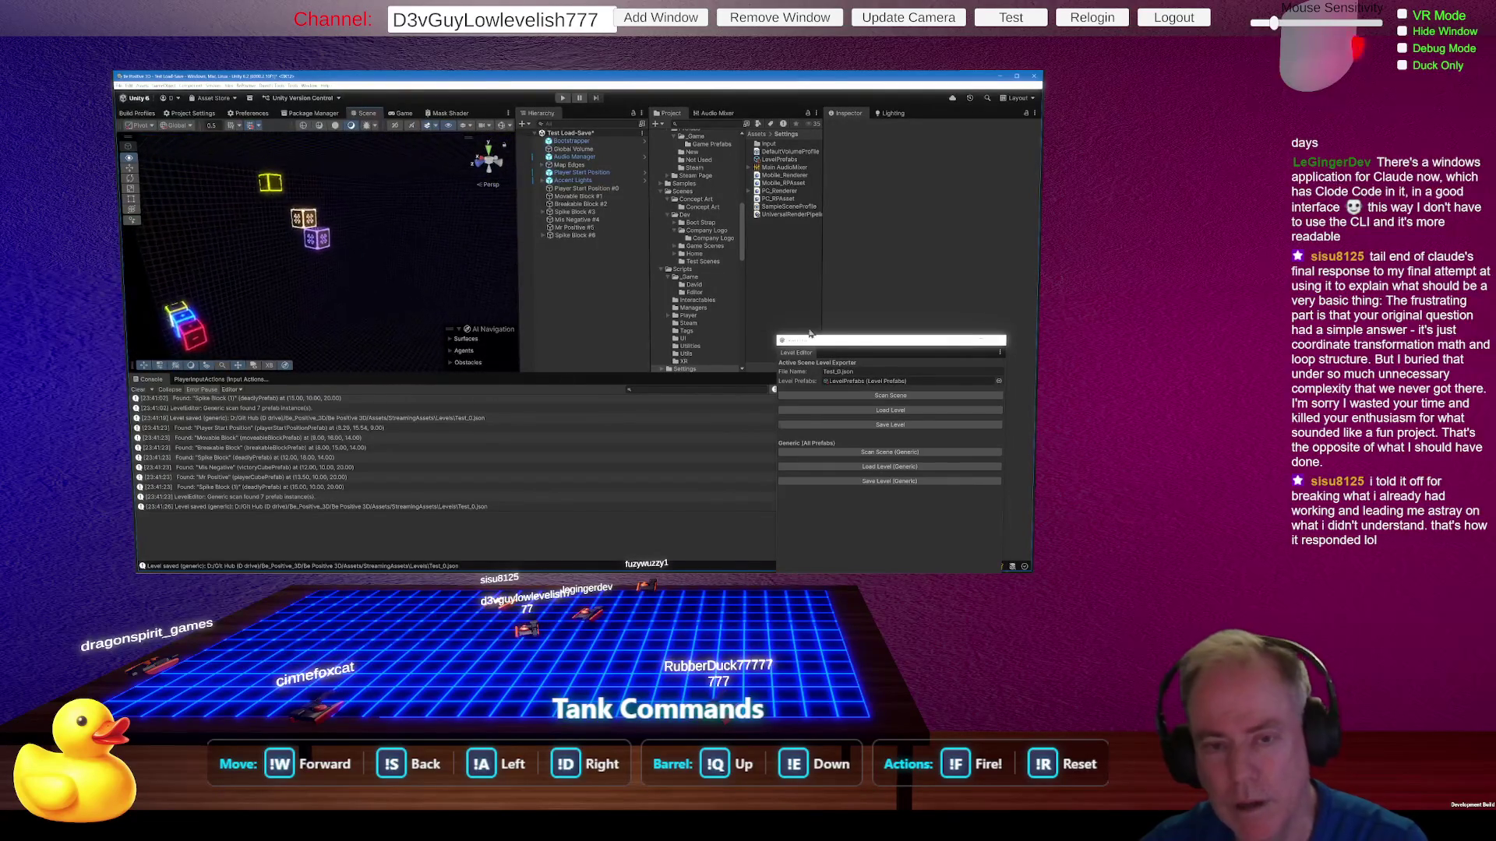
{"action": "mouse_move", "coordinate": [452, 222]}
{"action": "left_mouse_down"}
{"action": "mouse_move", "coordinate": [449, 240]}
{"action": "mouse_move", "coordinate": [430, 237]}
{"action": "mouse_move", "coordinate": [467, 310]}
{"action": "mouse_move", "coordinate": [490, 313]}
{"action": "mouse_move", "coordinate": [496, 344]}
{"action": "left_mouse_up"}
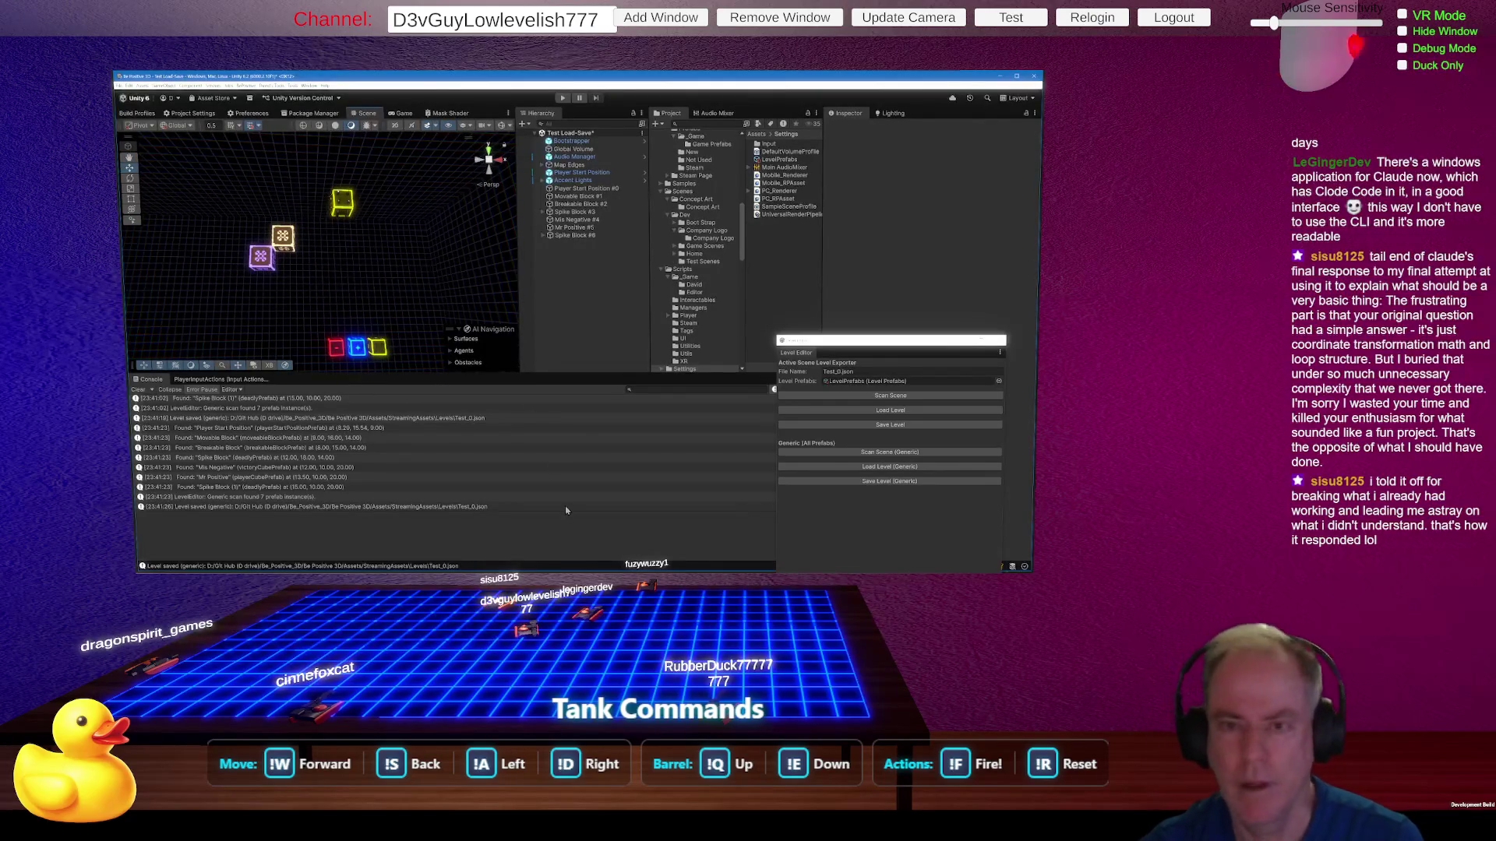
{"action": "key", "text": "alt+Tab"}
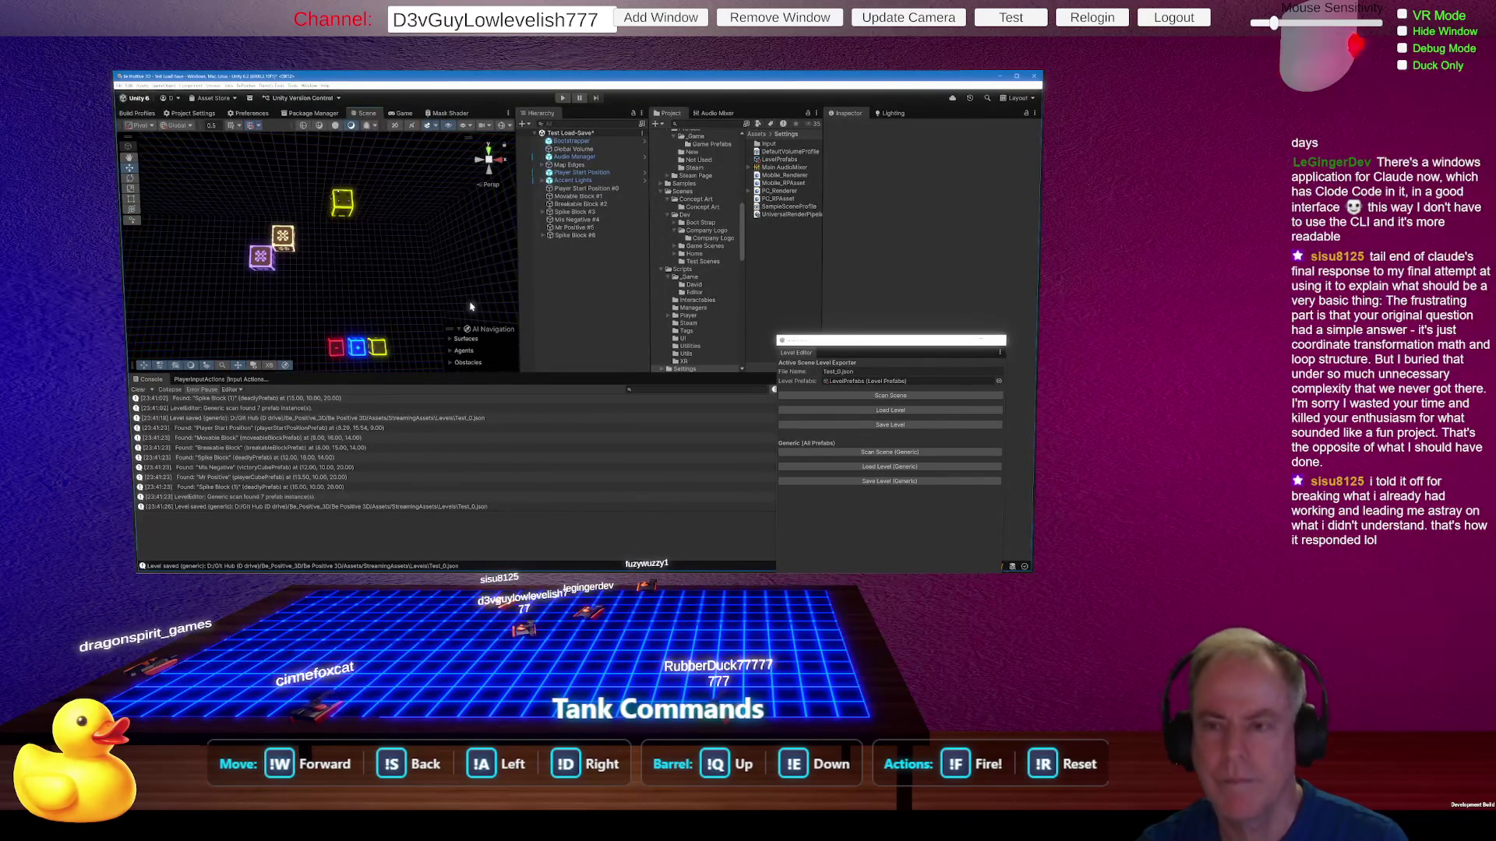
Step: Enlarge the diff and apply Claude's overwrite-confirmation edit to LevelEditorWindow.cs
{"action": "key", "text": "alt+Tab"}
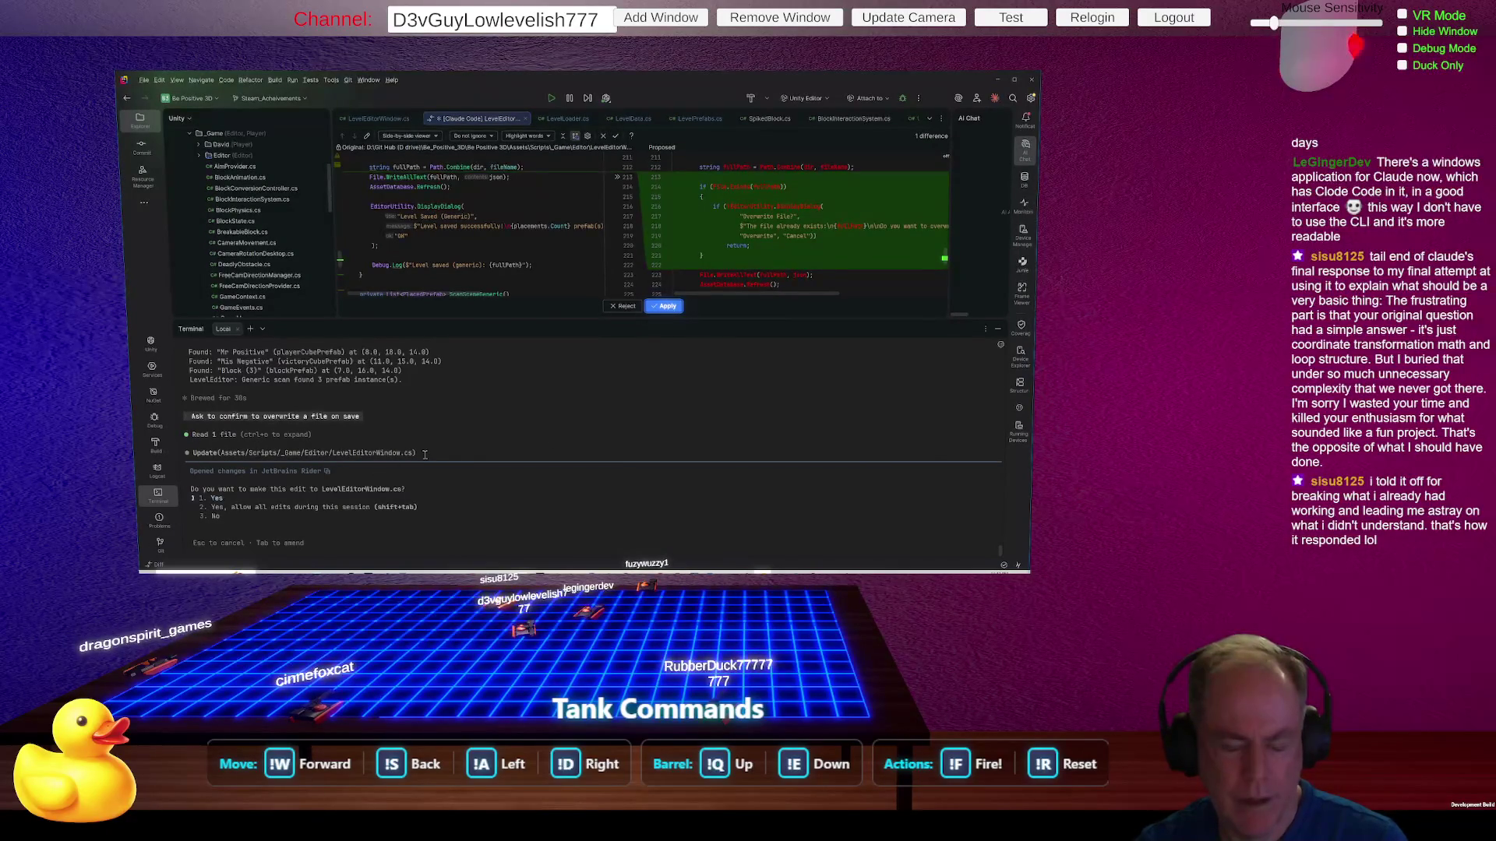
{"action": "left_click_drag", "start_coordinate": [622, 317], "coordinate": [627, 450]}
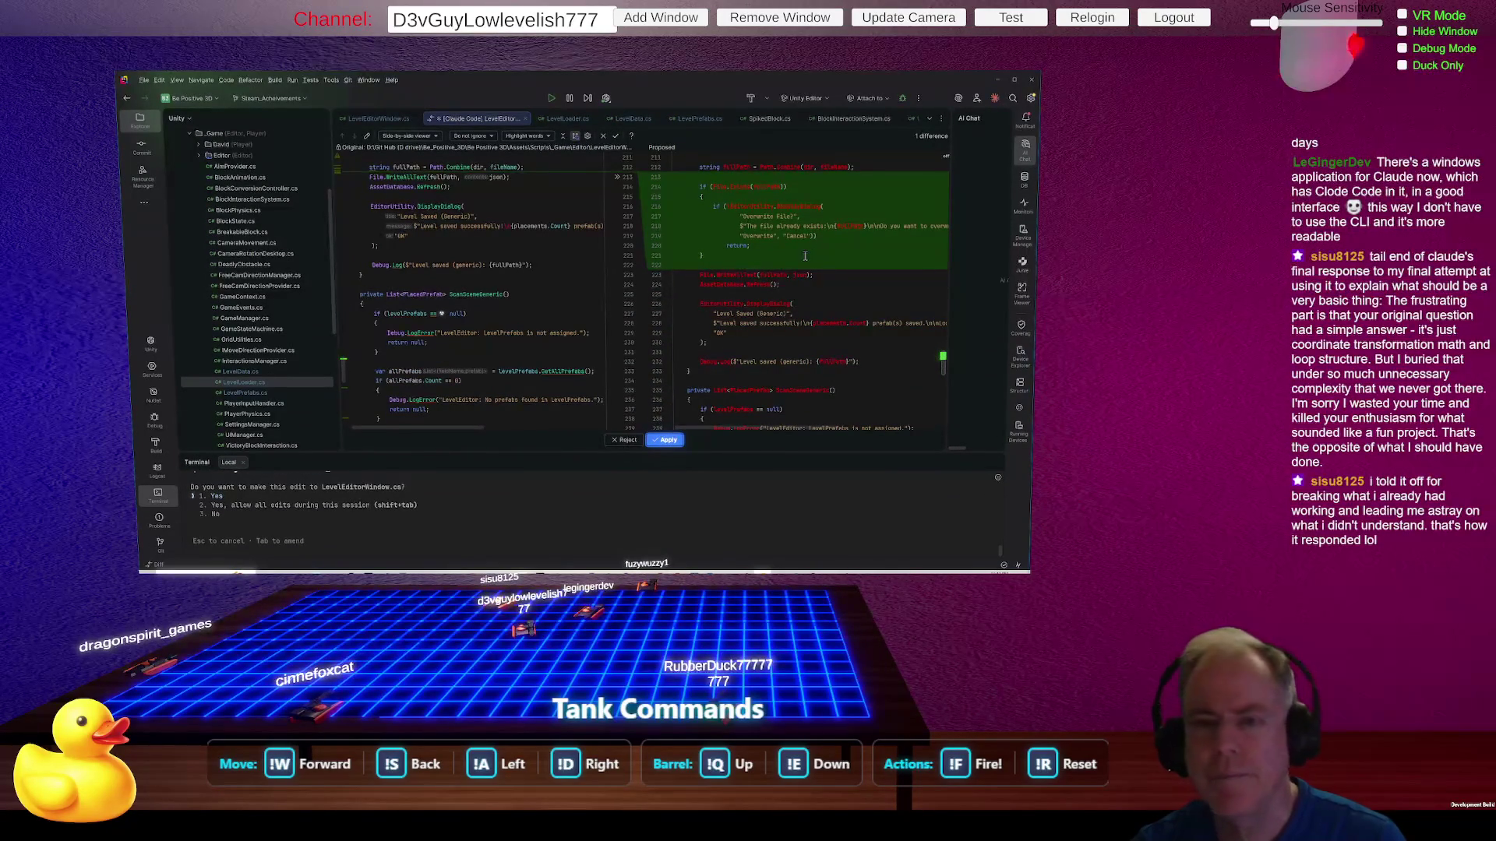
{"action": "scroll", "coordinate": [805, 256], "scroll_direction": "up", "scroll_amount": 2}
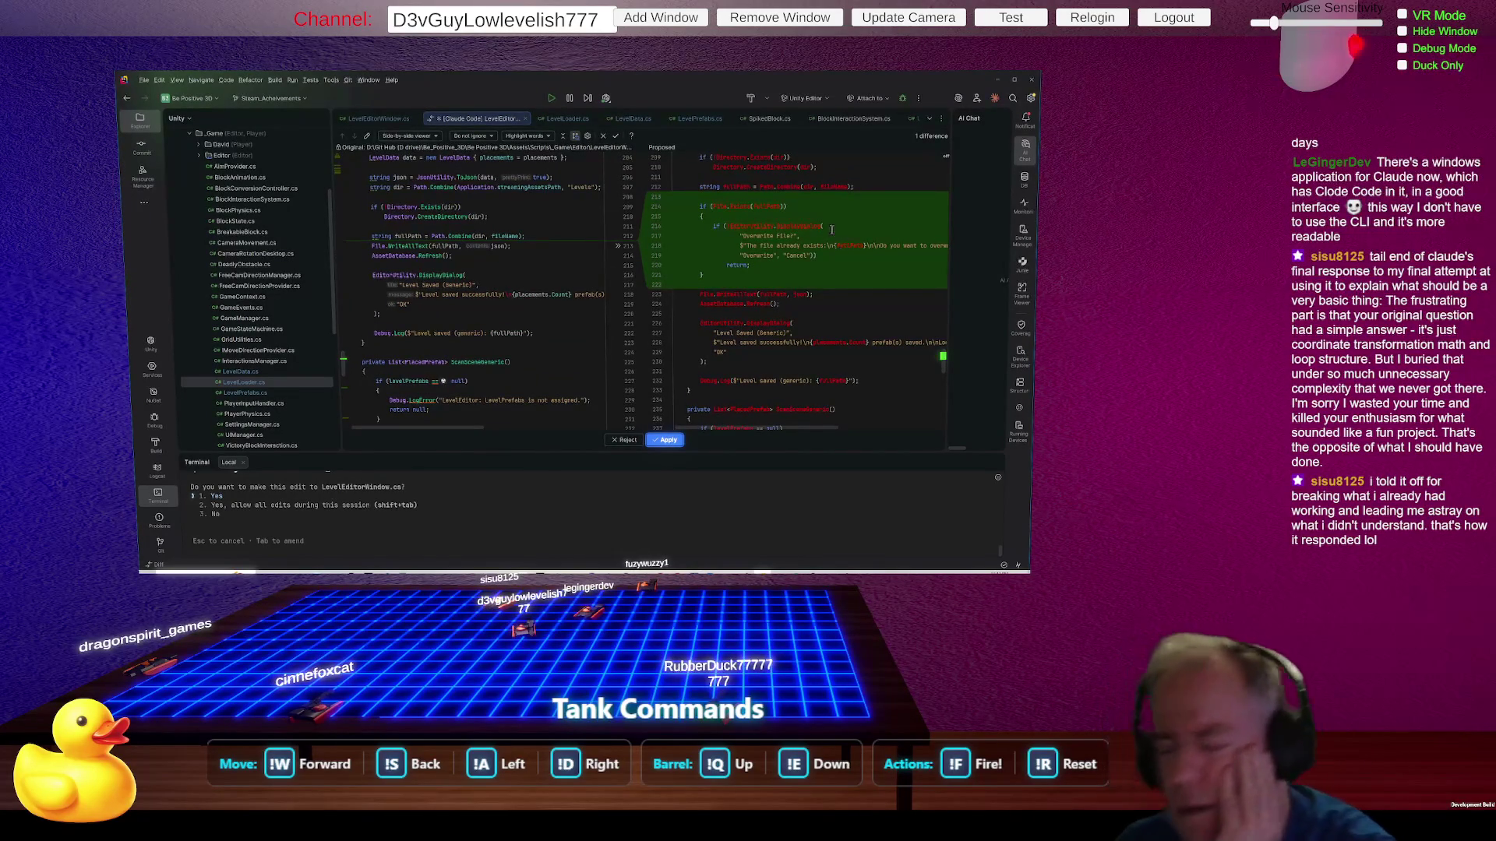
{"action": "left_click", "coordinate": [659, 437]}
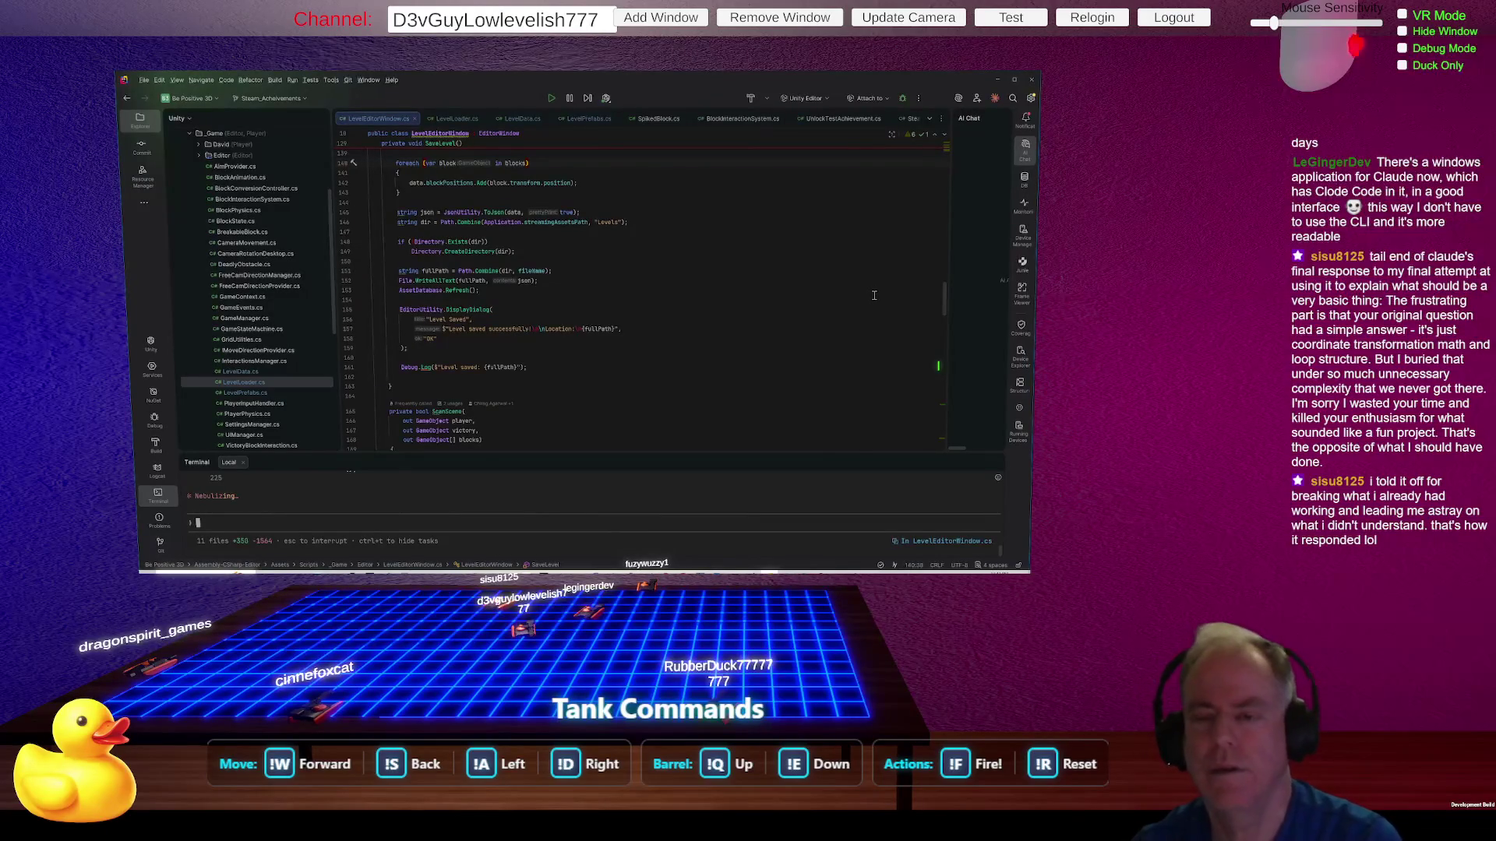
{"action": "key", "text": "alt+Tab"}
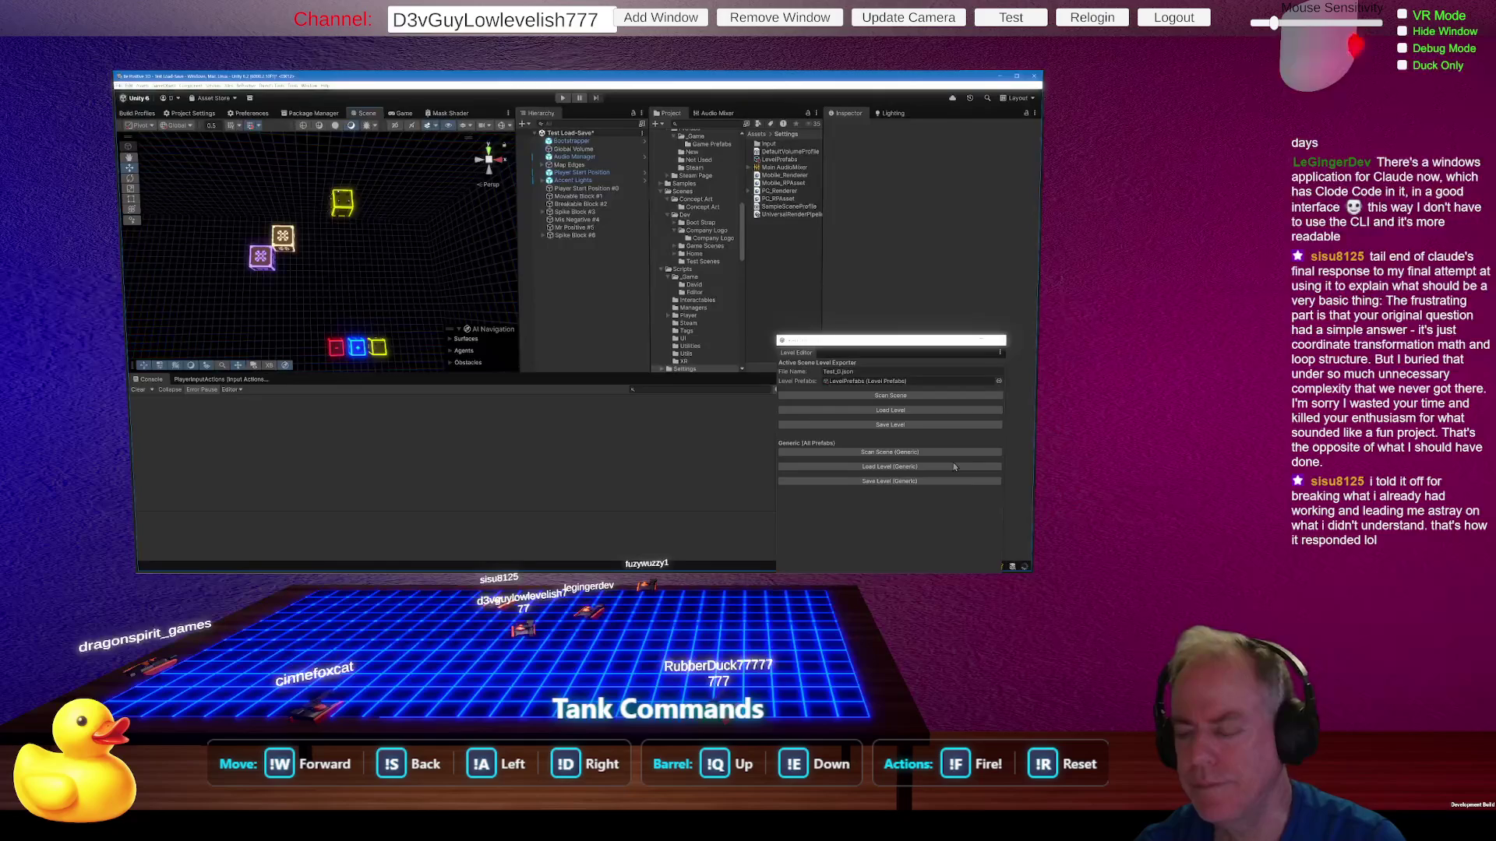
Step: Save over Test_0.json, cancel the Overwrite File? prompt, and load the saved level
{"action": "left_click", "coordinate": [915, 480]}
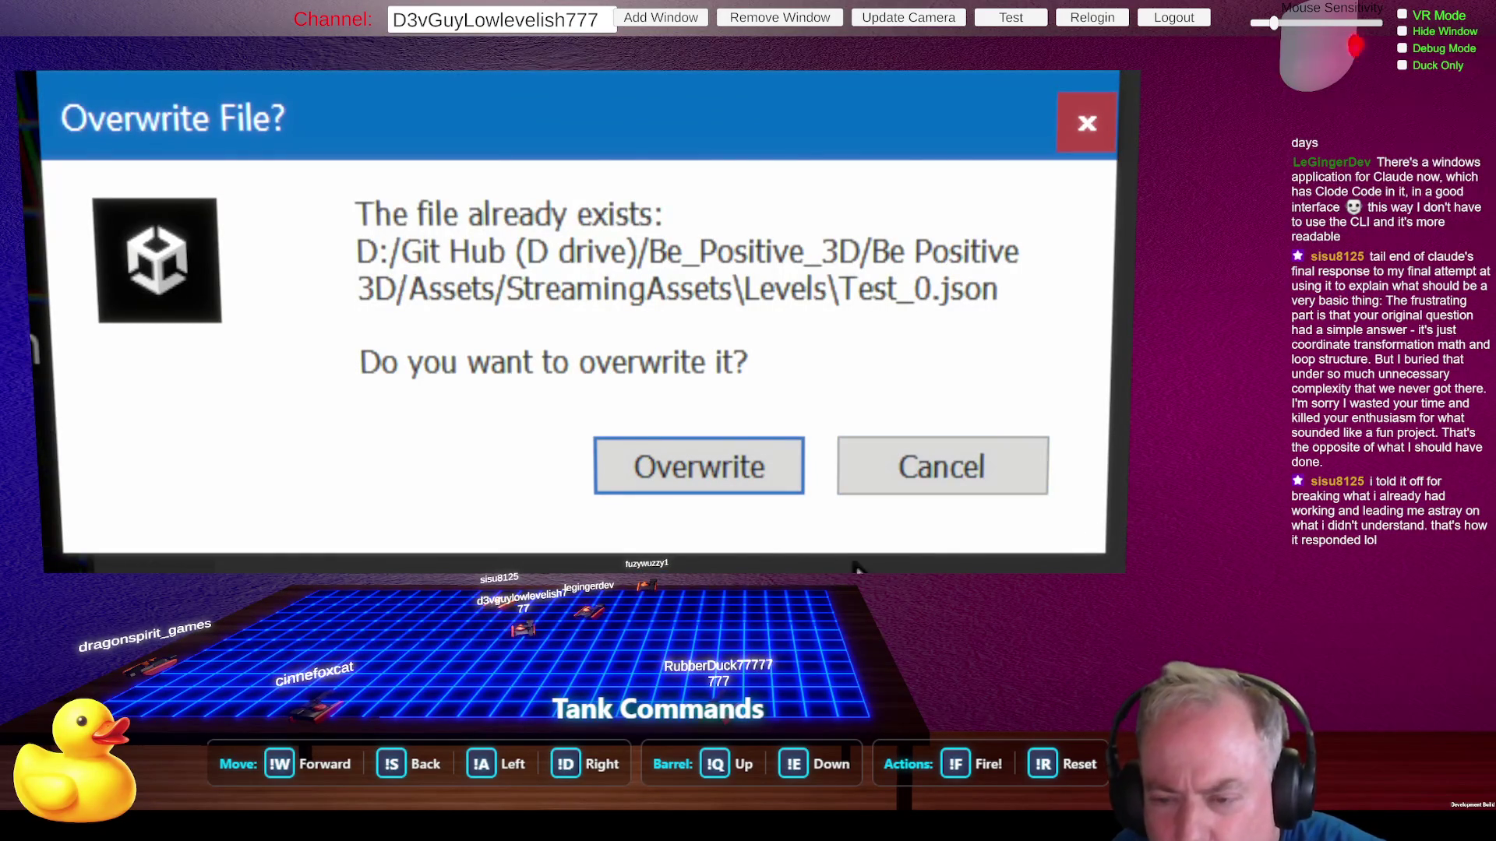
{"action": "left_click", "coordinate": [938, 477]}
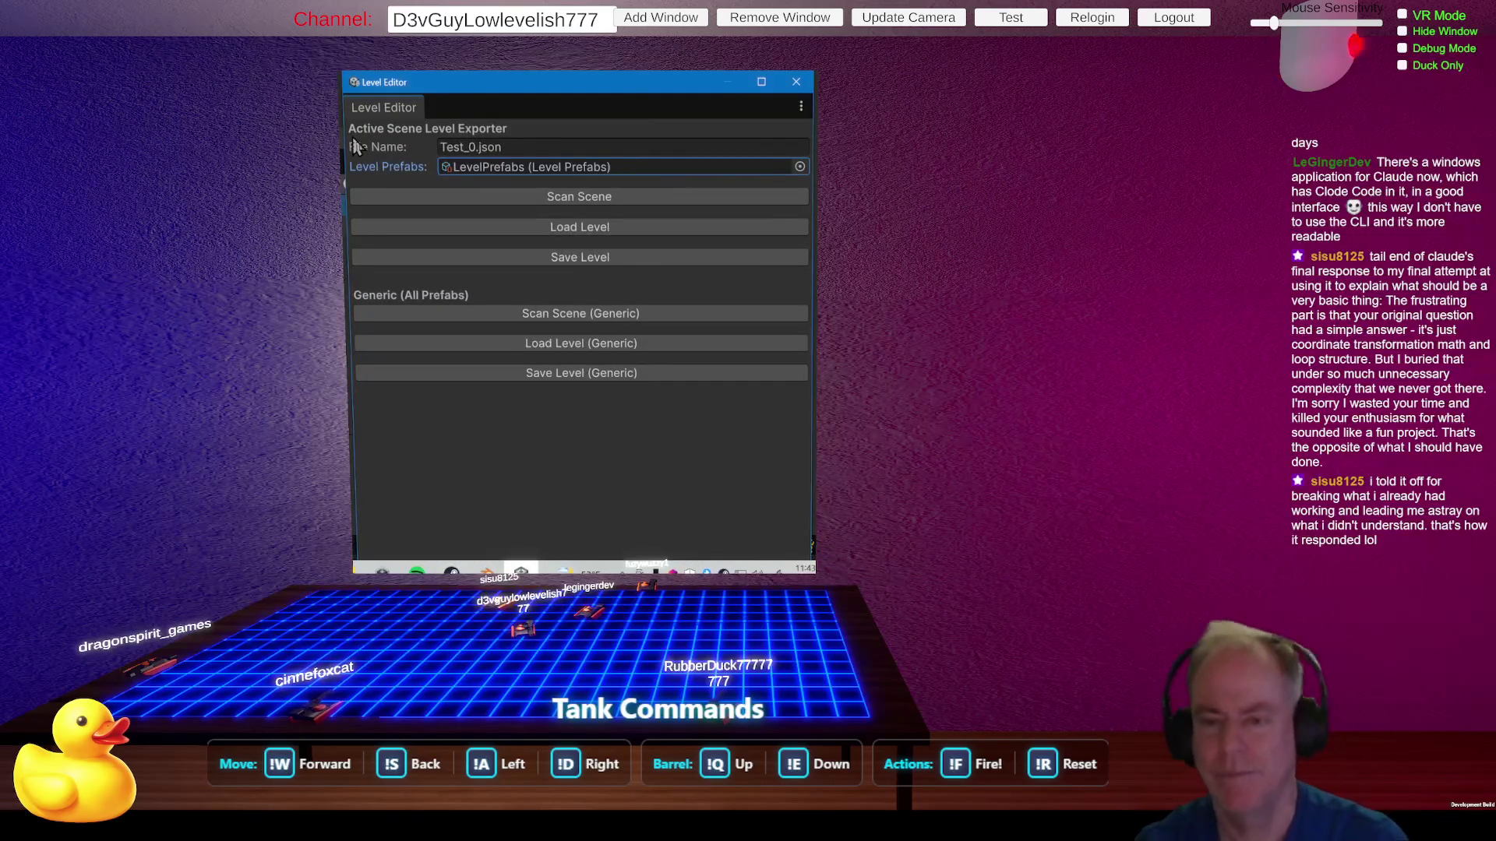
{"action": "left_click", "coordinate": [406, 368]}
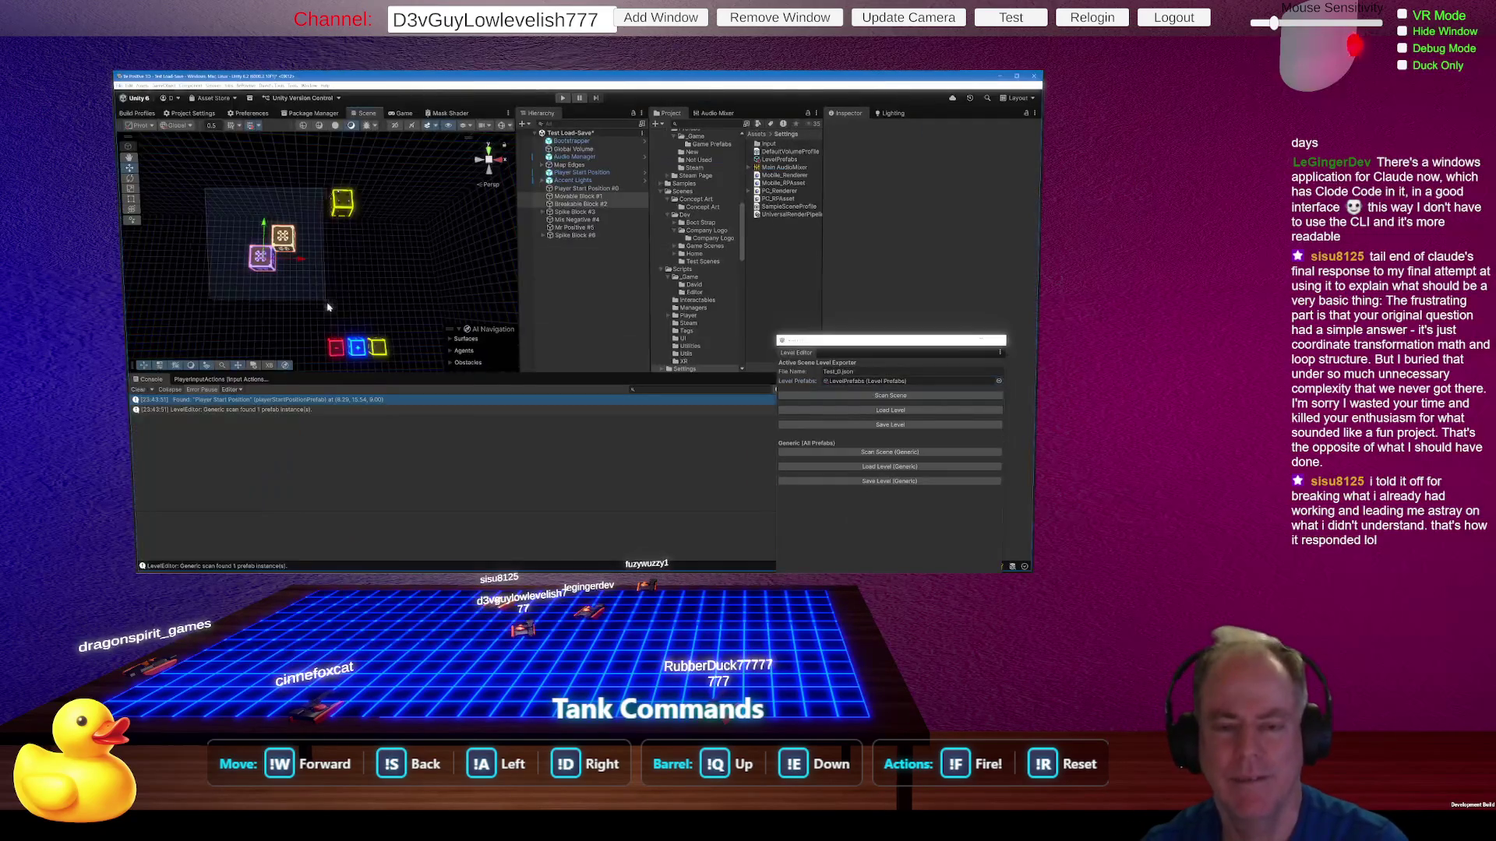
{"action": "left_click", "coordinate": [923, 467]}
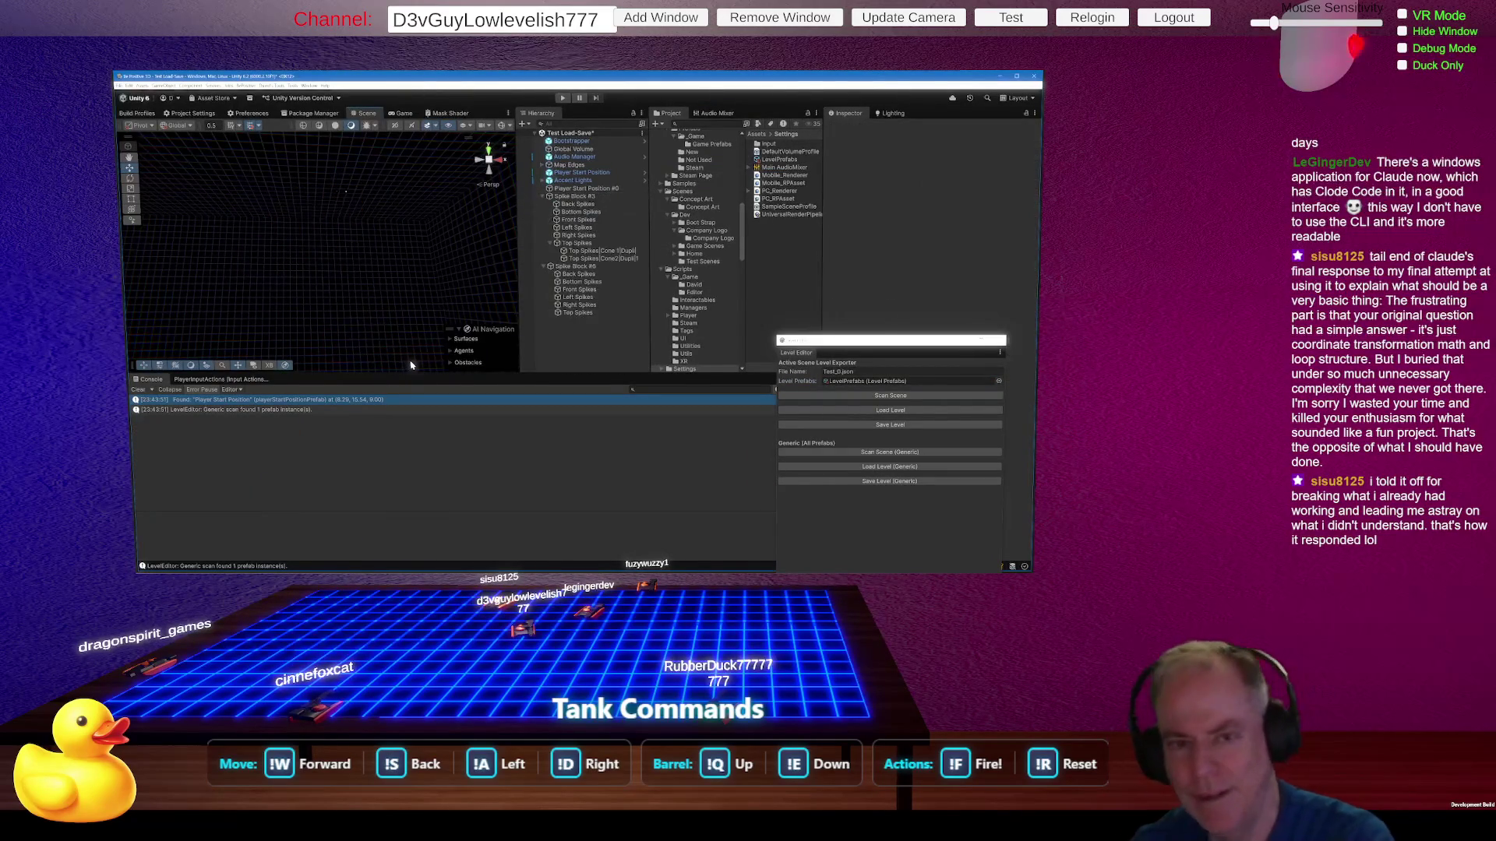
{"action": "left_click", "coordinate": [890, 466]}
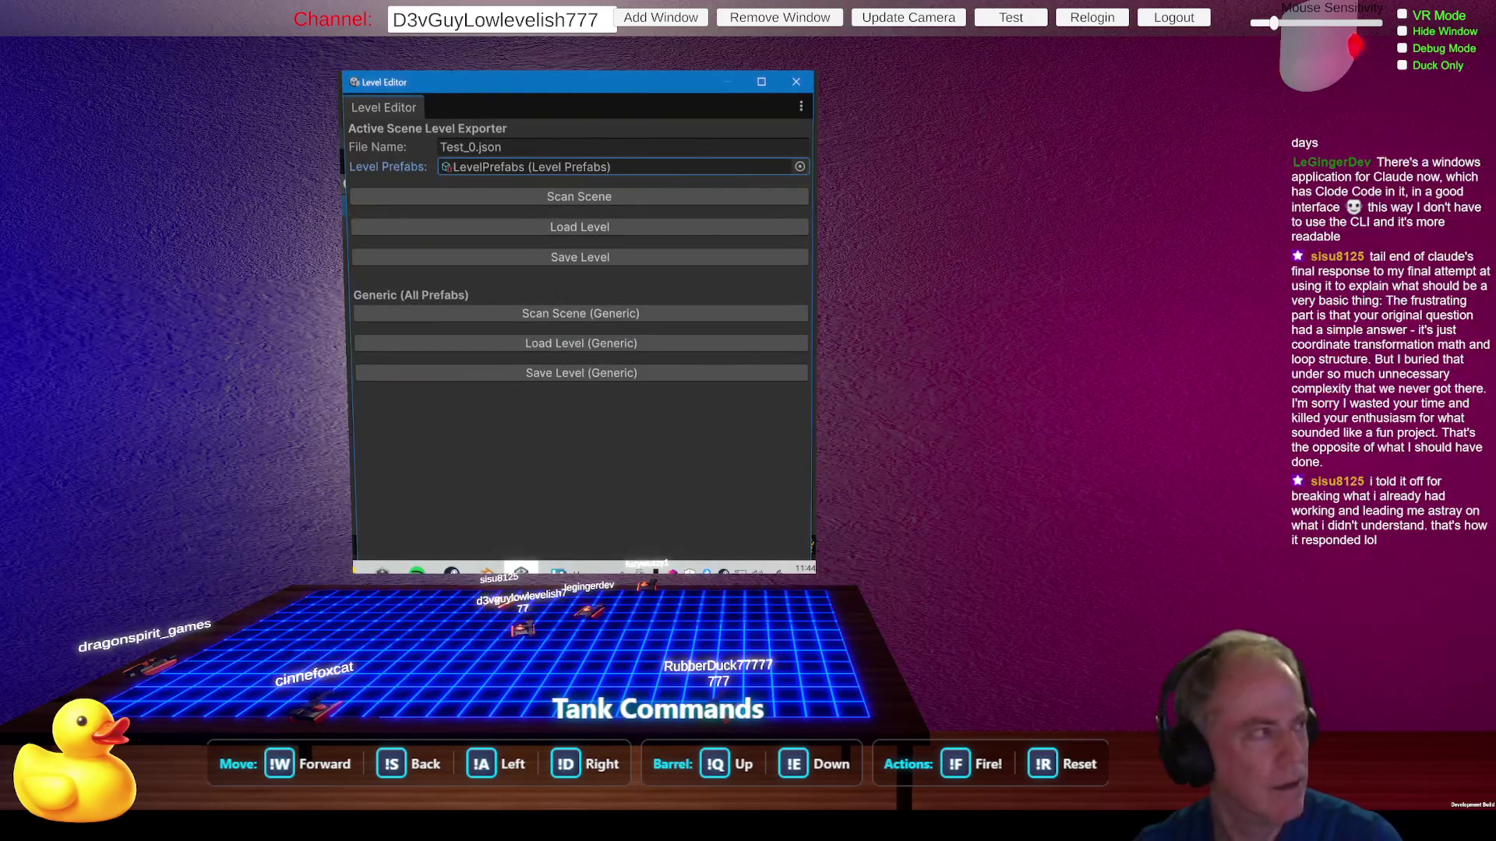
Step: Orbit the reloaded level, select Quad (2), and show the LevelPrefabs asset in the Inspector
{"action": "left_click", "coordinate": [427, 275]}
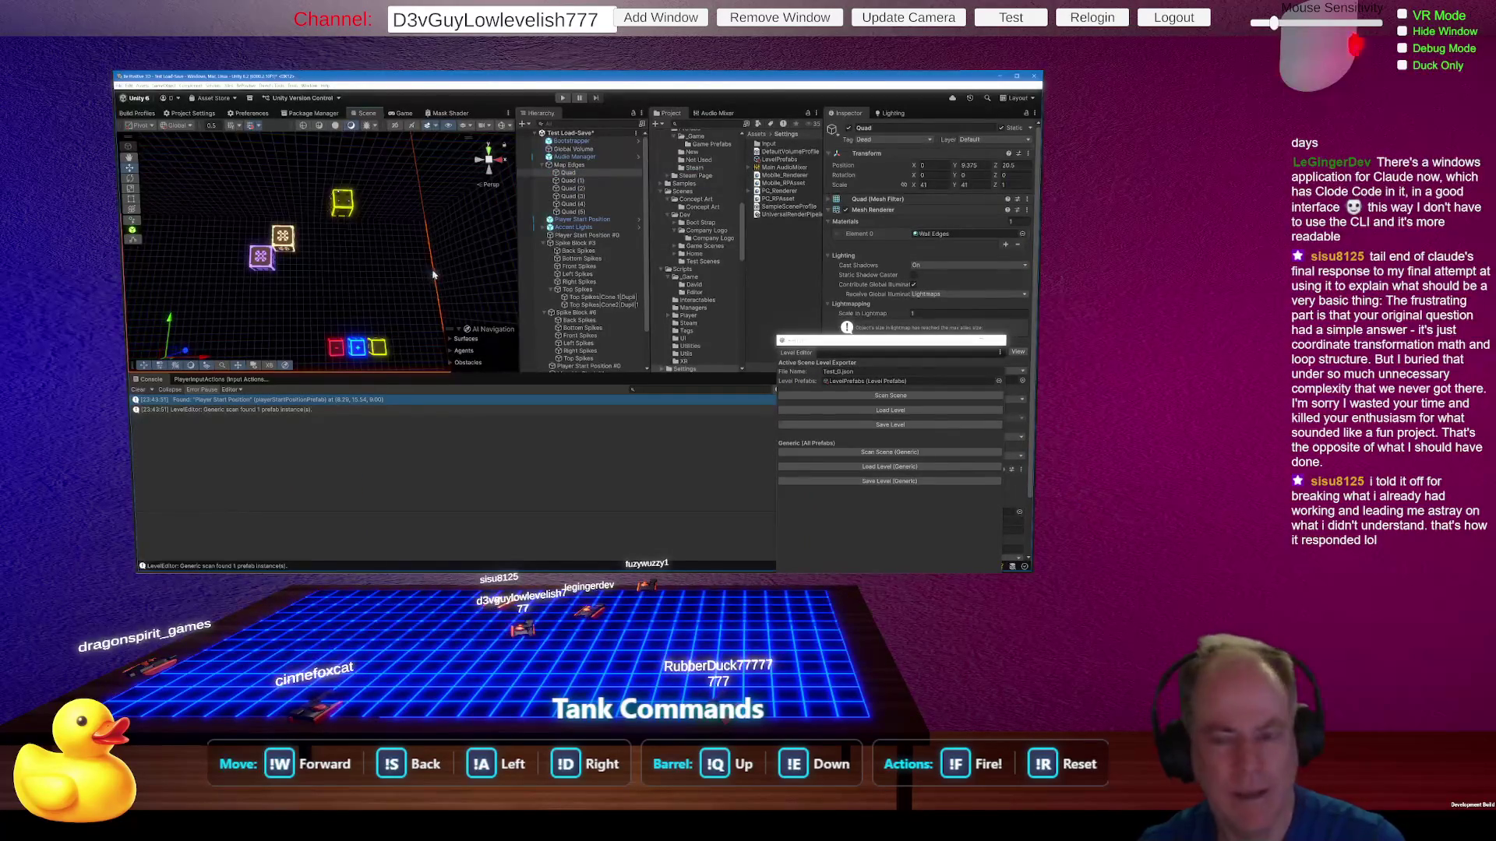
{"action": "mouse_move", "coordinate": [405, 282]}
{"action": "left_mouse_down"}
{"action": "mouse_move", "coordinate": [374, 275]}
{"action": "mouse_move", "coordinate": [455, 285]}
{"action": "left_mouse_up"}
{"action": "left_click", "coordinate": [456, 285]}
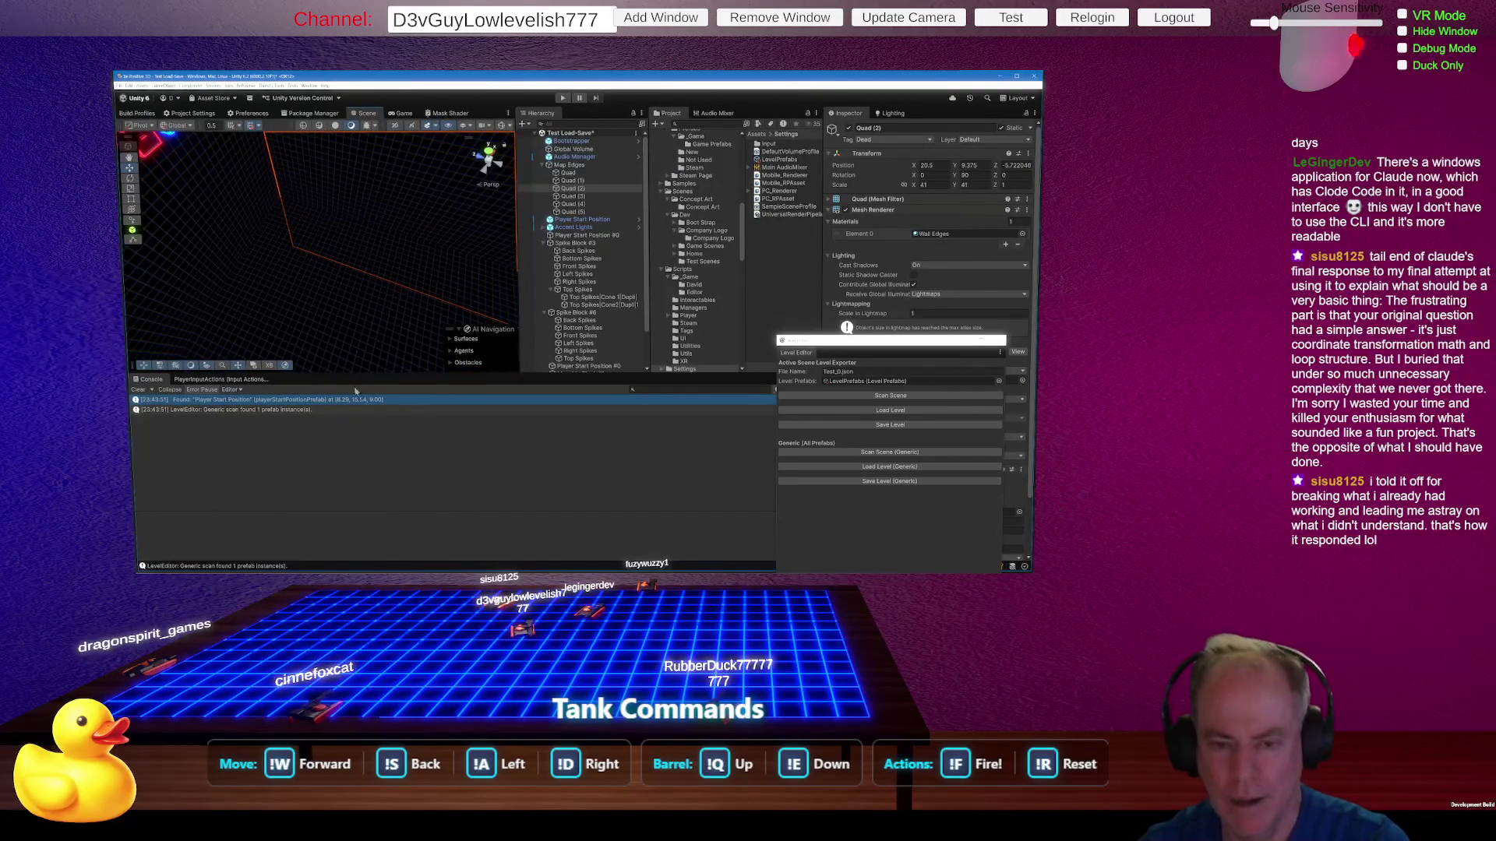
{"action": "left_click_drag", "start_coordinate": [451, 448], "coordinate": [276, 522]}
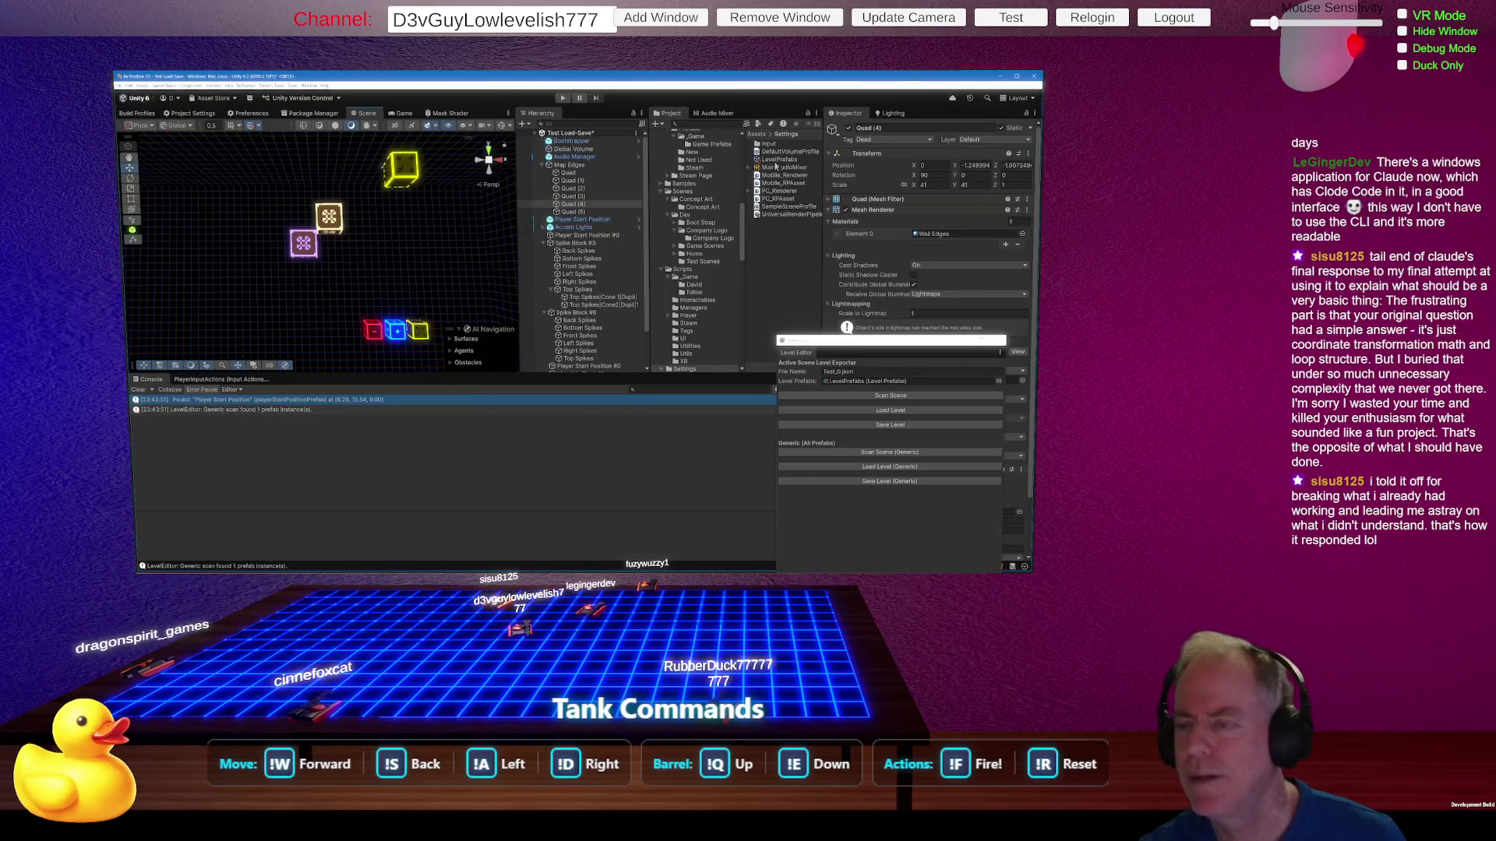
{"action": "left_click", "coordinate": [776, 161]}
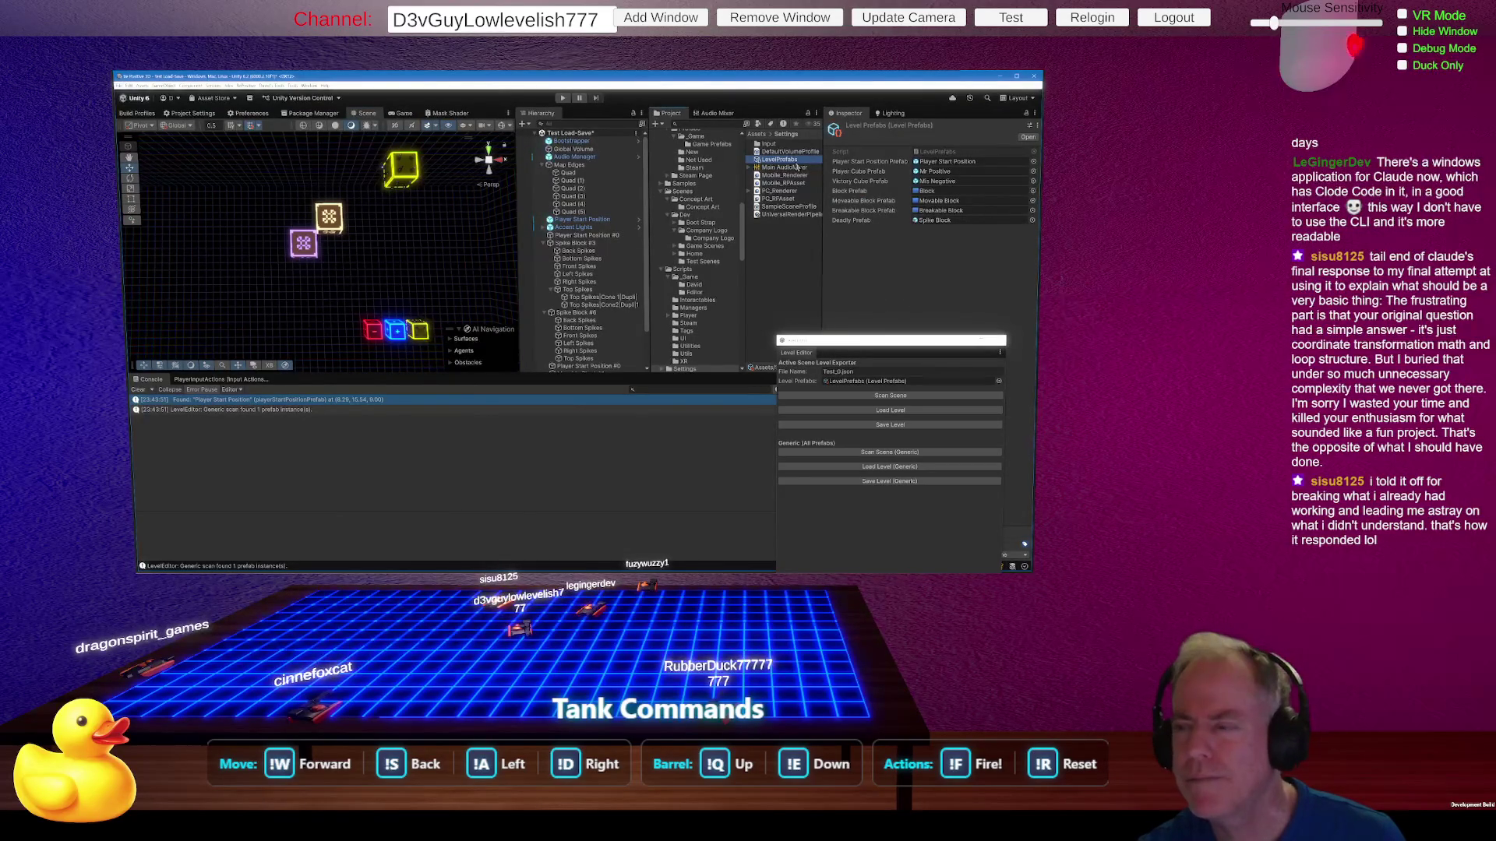
{"action": "double_click", "coordinate": [932, 153]}
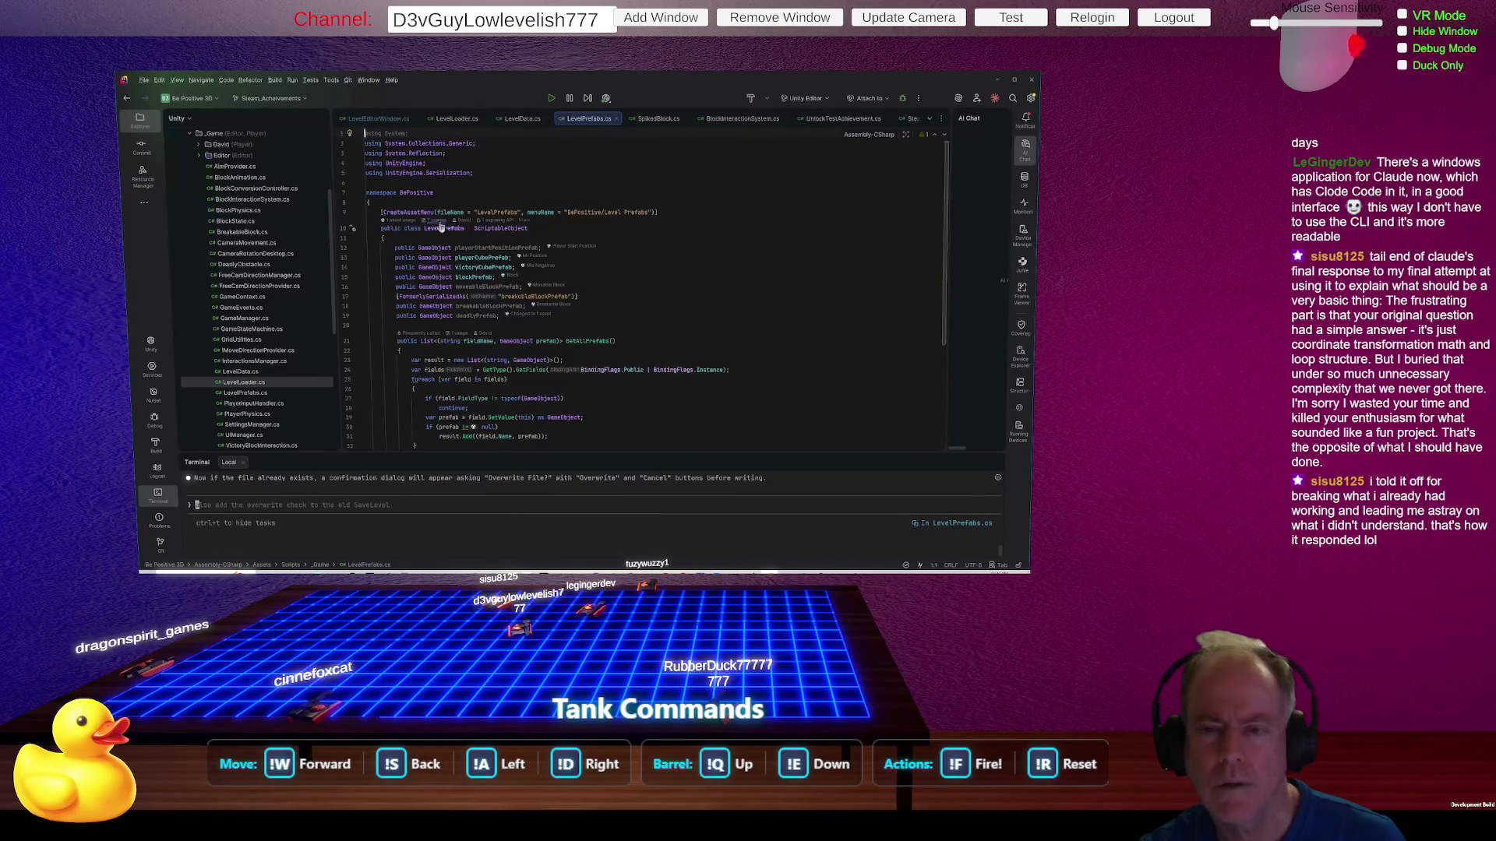
{"action": "mouse_move", "coordinate": [494, 226]}
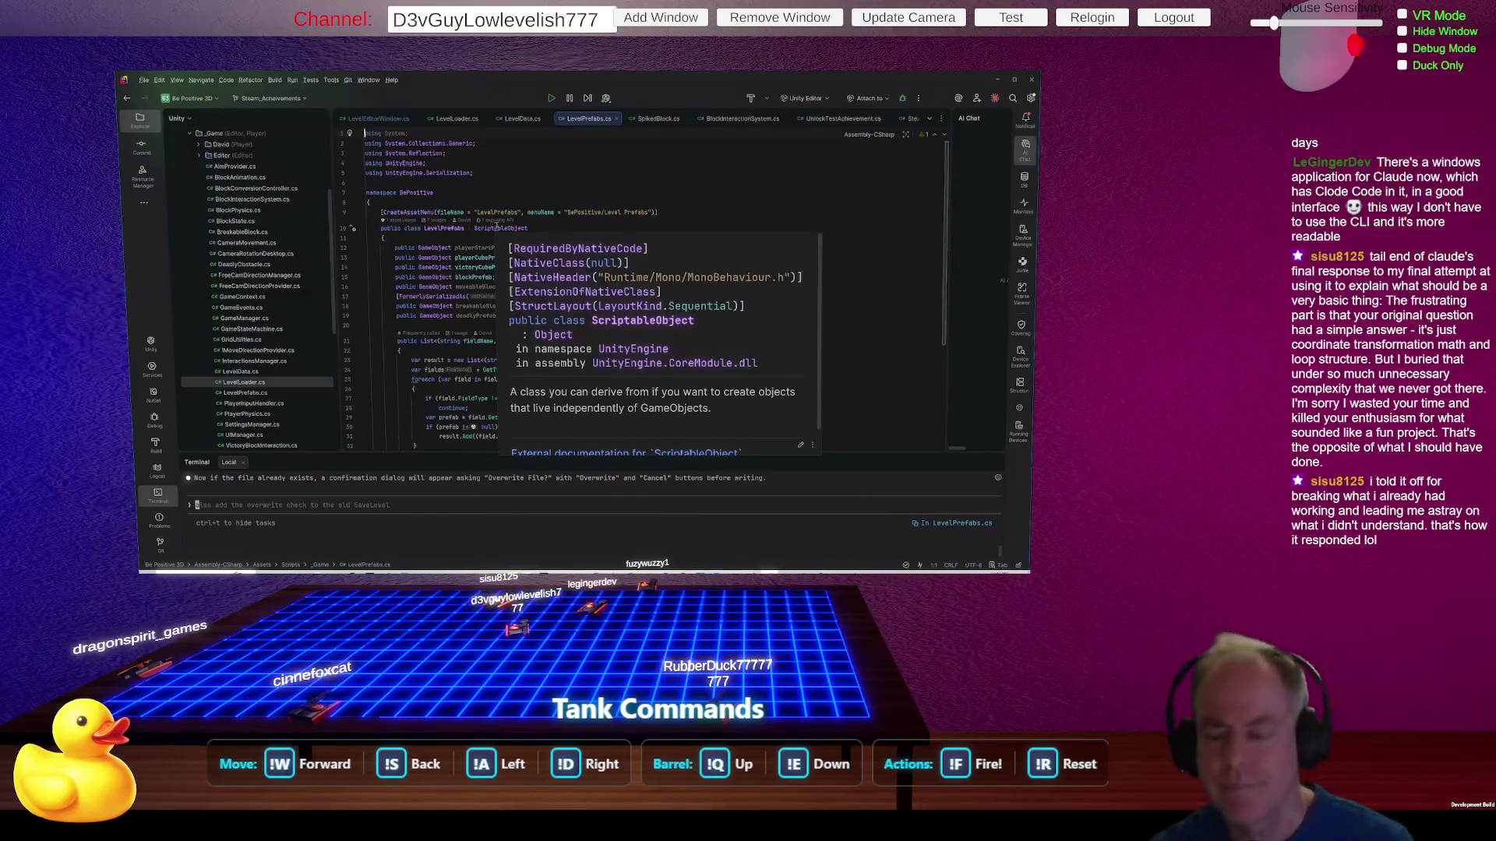
{"action": "key", "text": "Escape"}
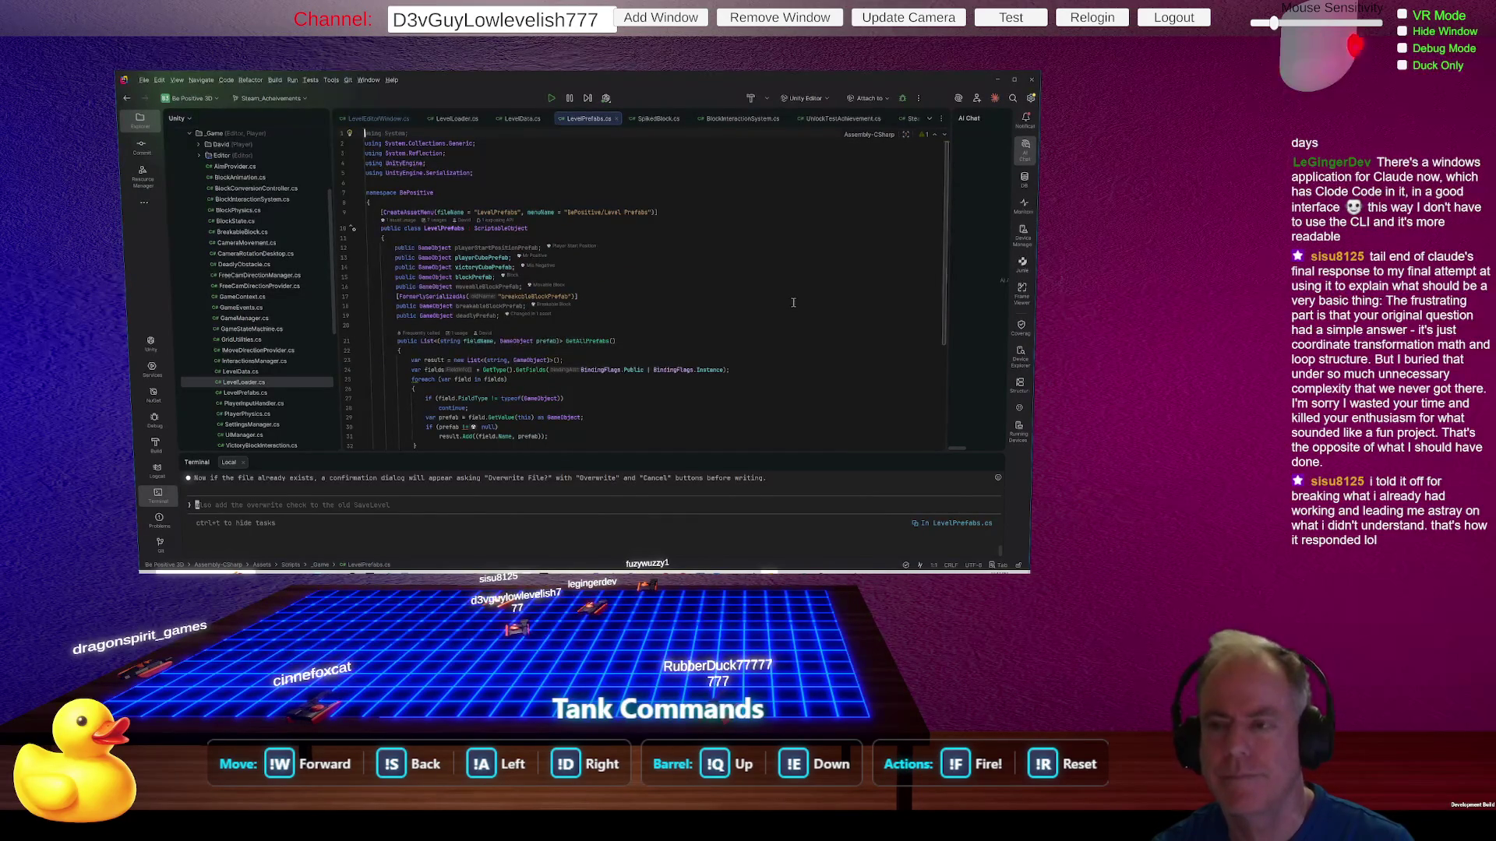
{"action": "key", "text": "alt+Tab"}
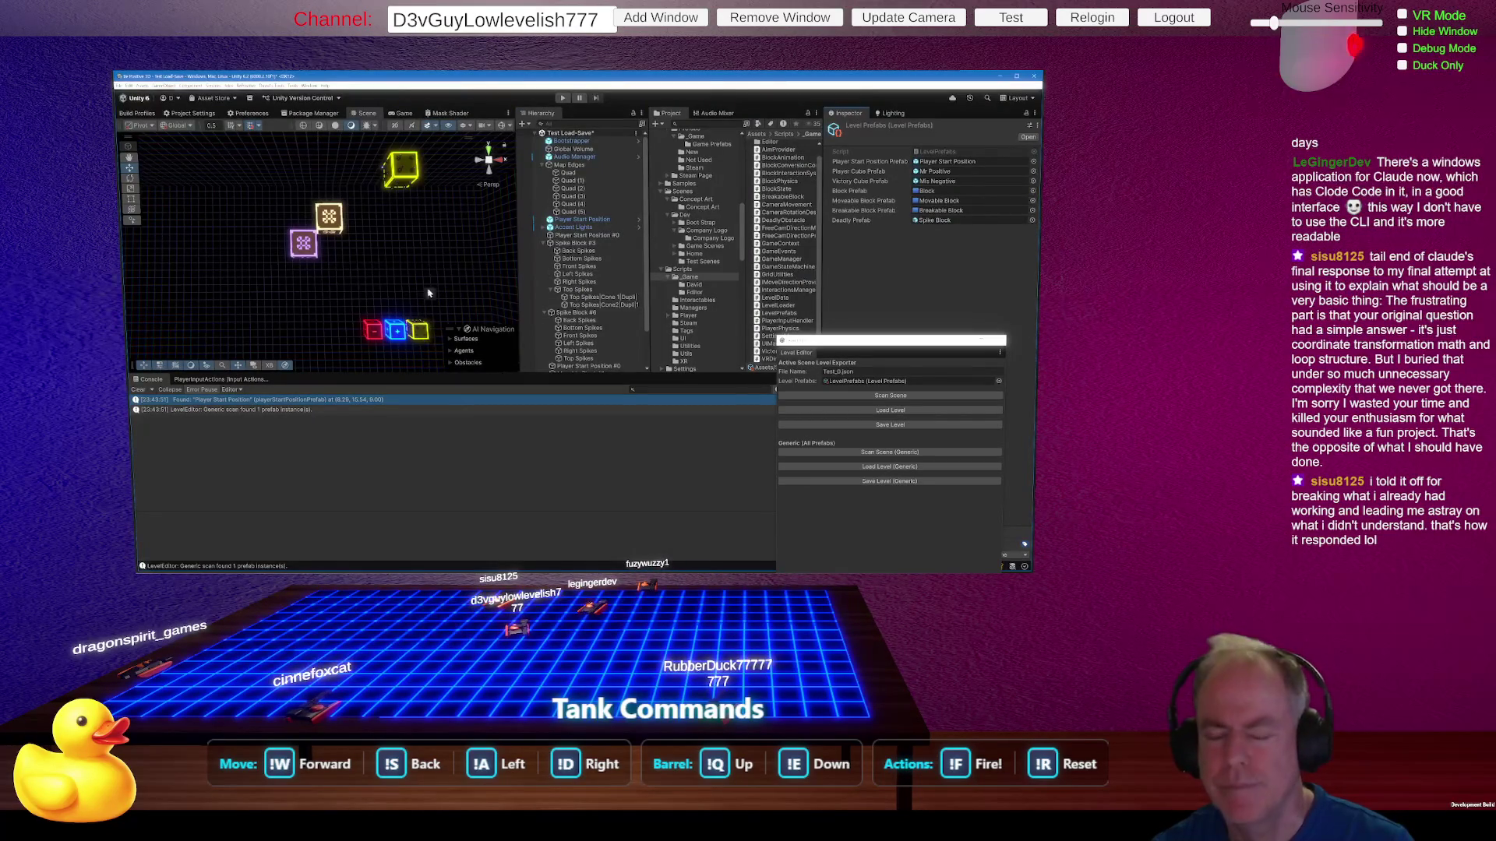
Step: Open StreamingAssets > Levels, set the file name to Level_1.json, and load it
{"action": "key", "text": "alt+Tab"}
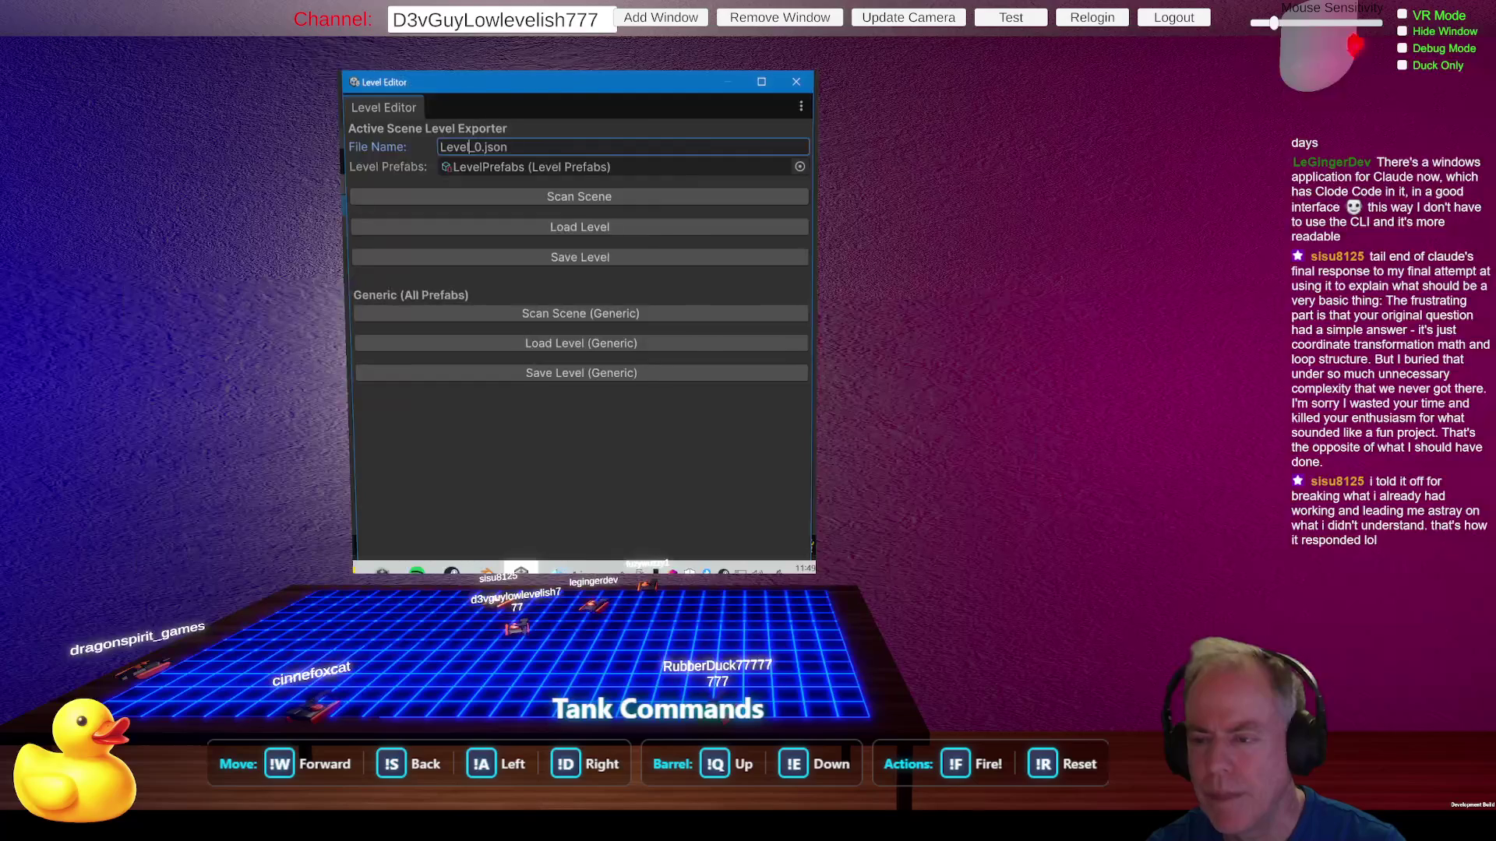
{"action": "key", "text": "alt+Tab"}
{"action": "left_click", "coordinate": [661, 342]}
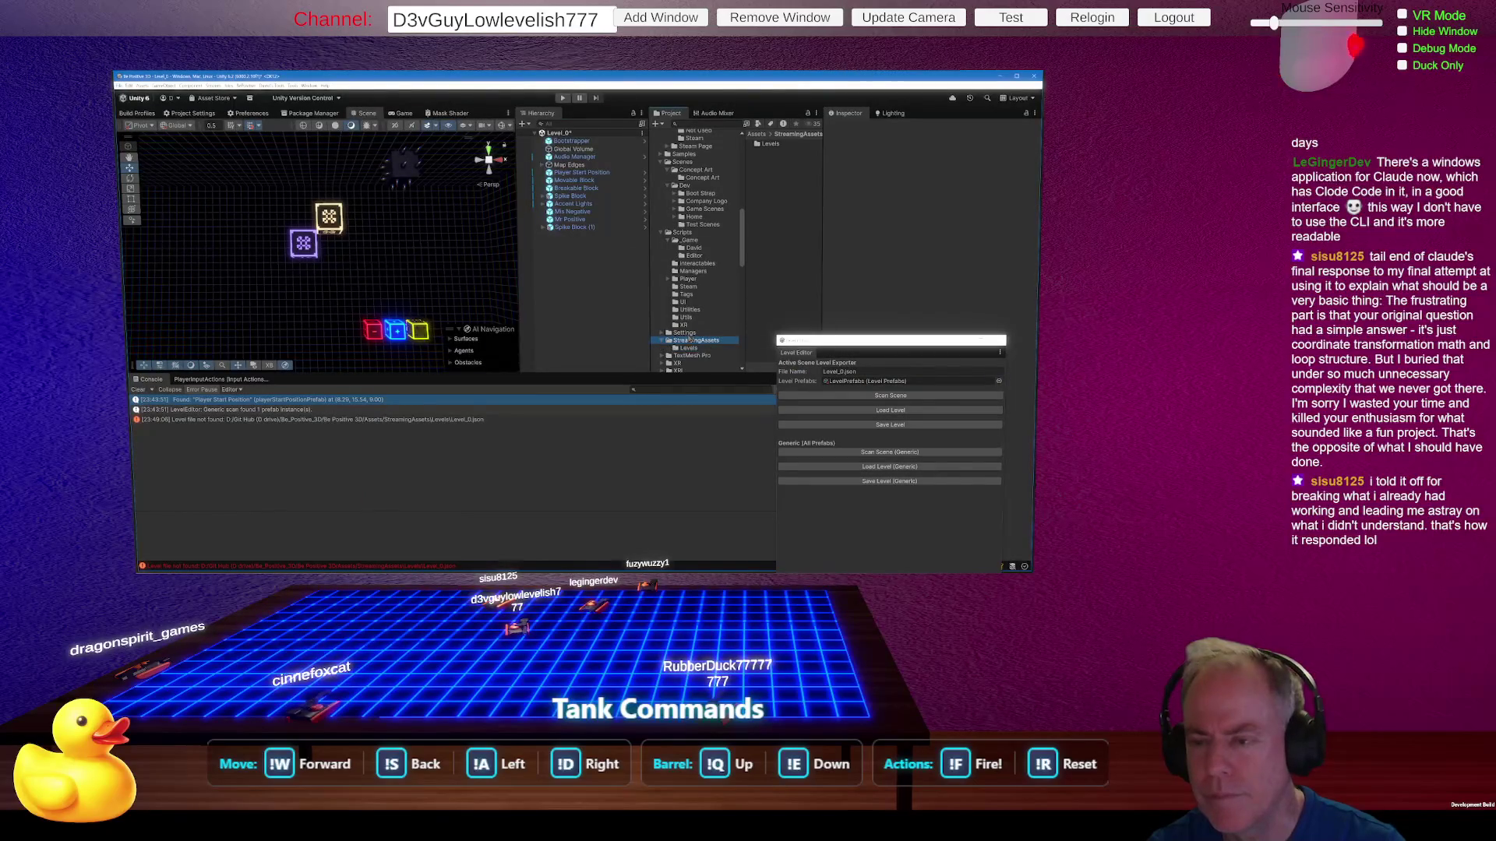
{"action": "left_click", "coordinate": [689, 348]}
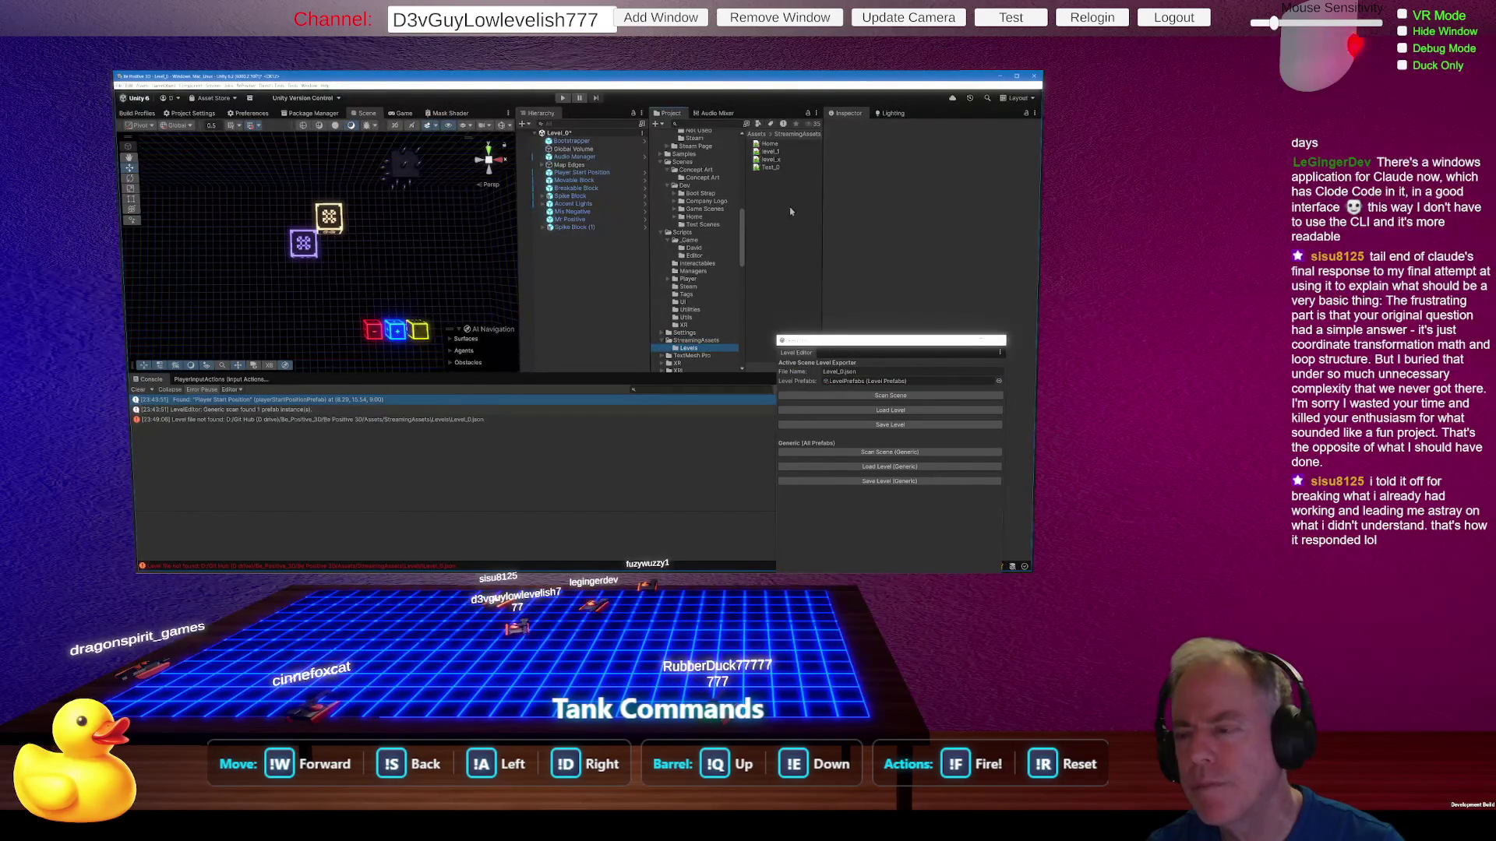
{"action": "left_click", "coordinate": [839, 371]}
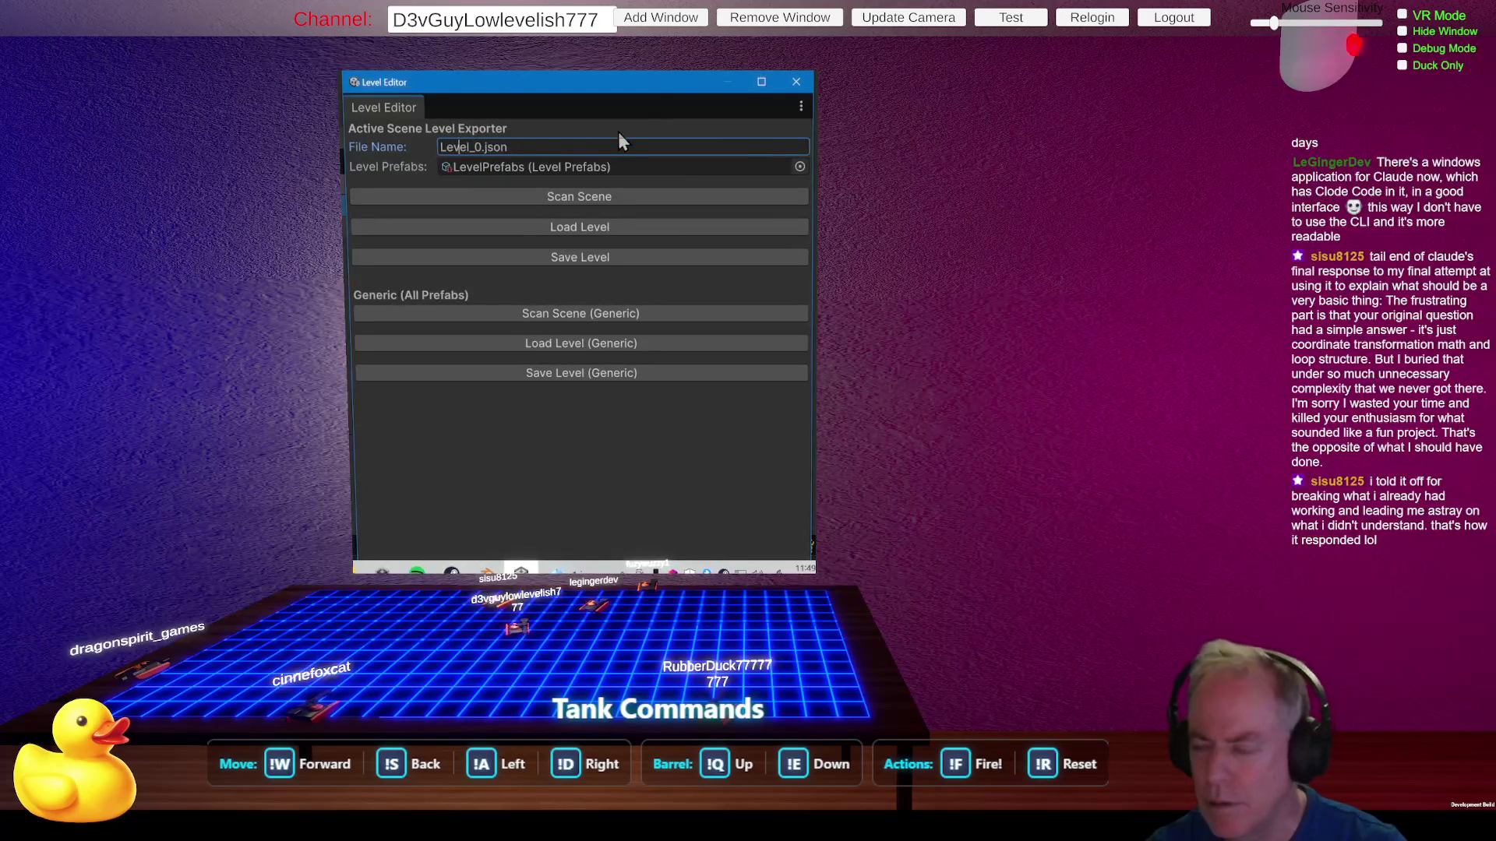
{"action": "key", "text": "Delete"}
{"action": "type", "text": "1"}
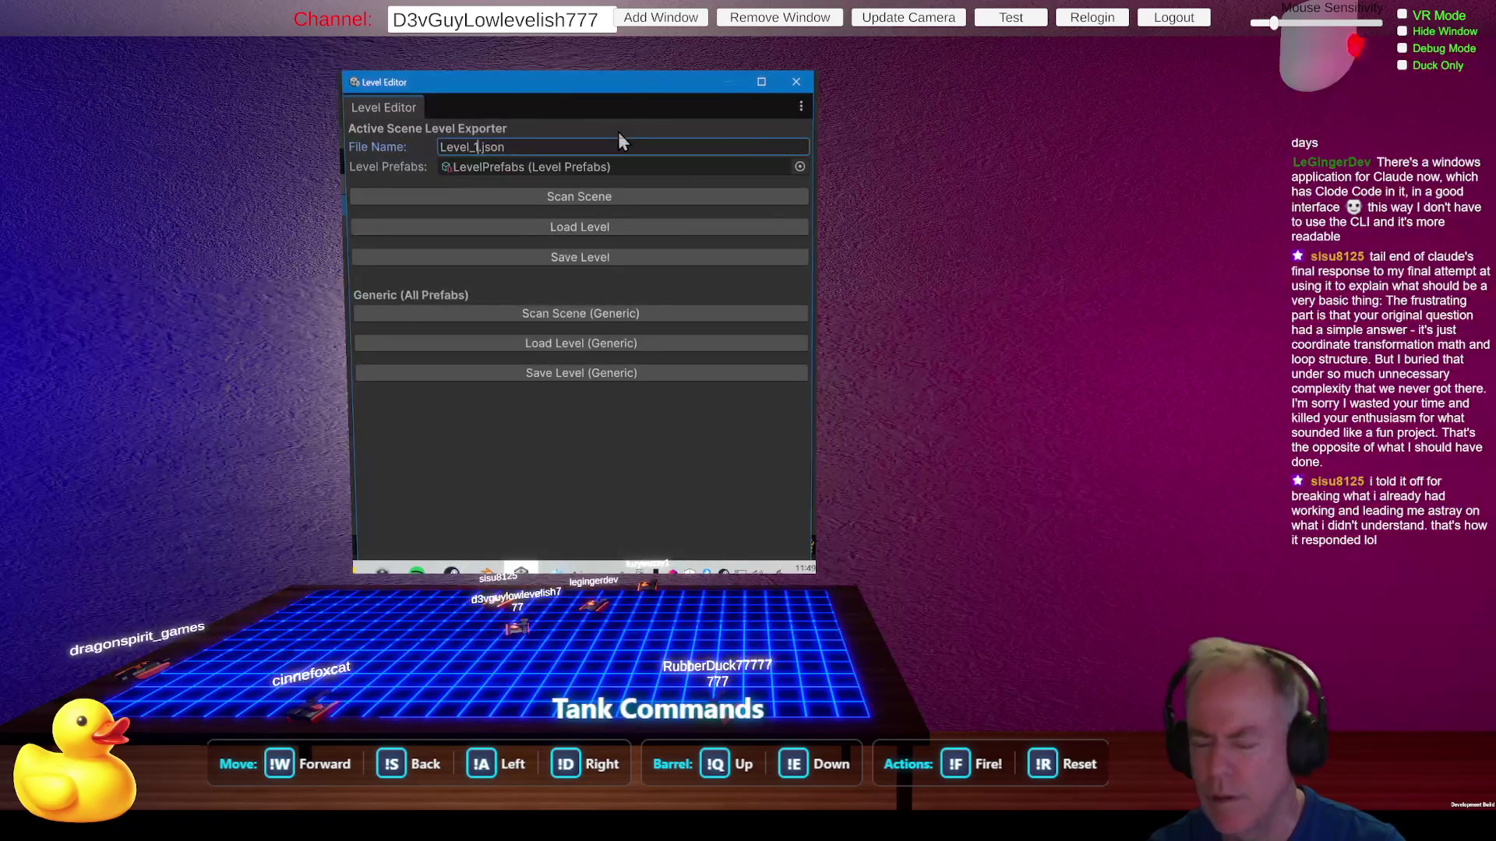
{"action": "left_click", "coordinate": [611, 227]}
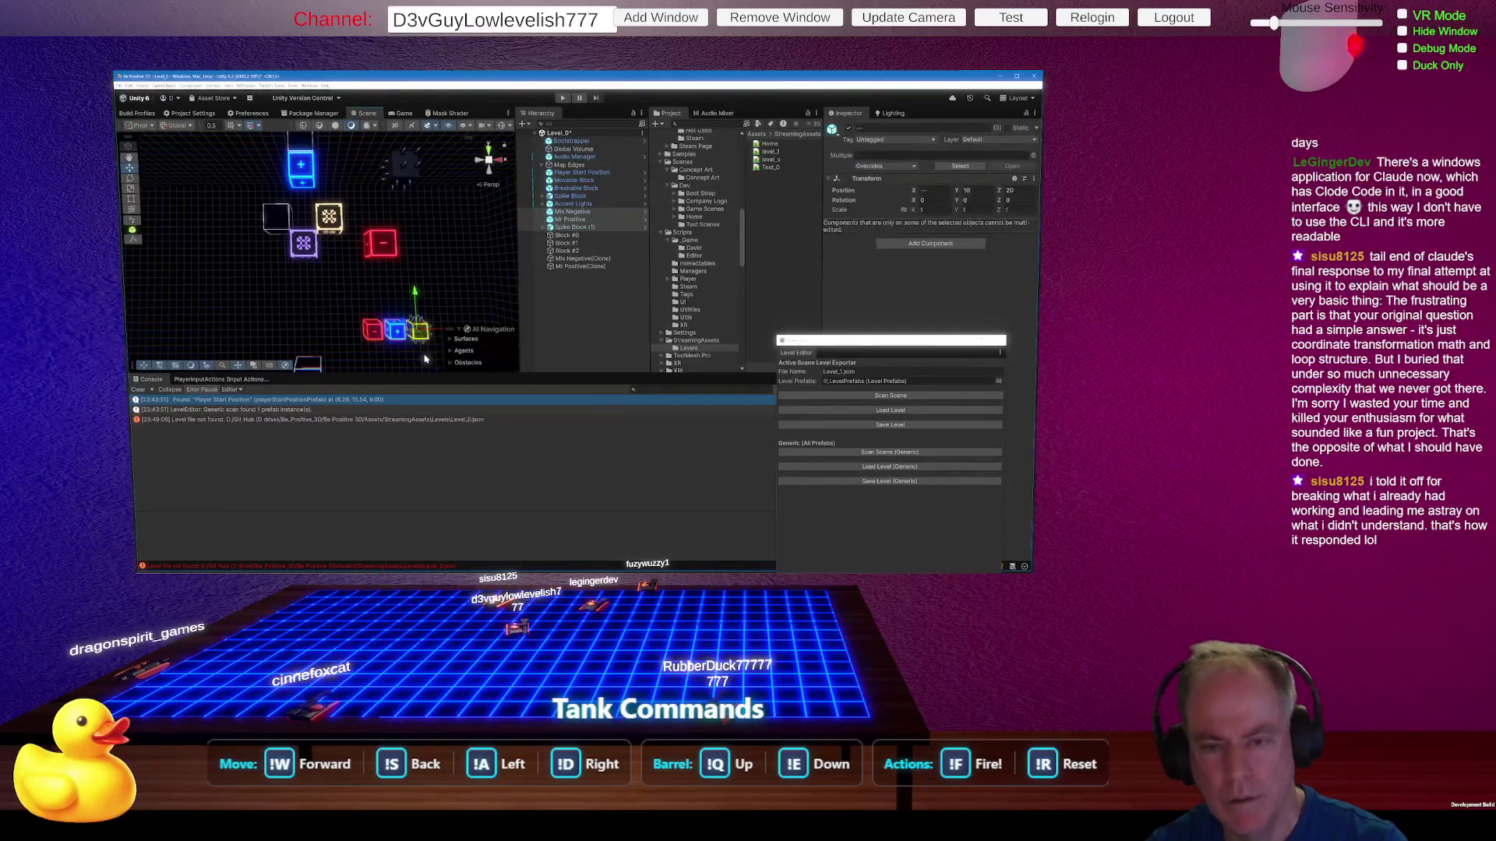
Step: Undo the deletion, then delete only the Mis Negative and Mr Positive cubes, keeping Spike Block (1)
{"action": "key", "text": "Delete"}
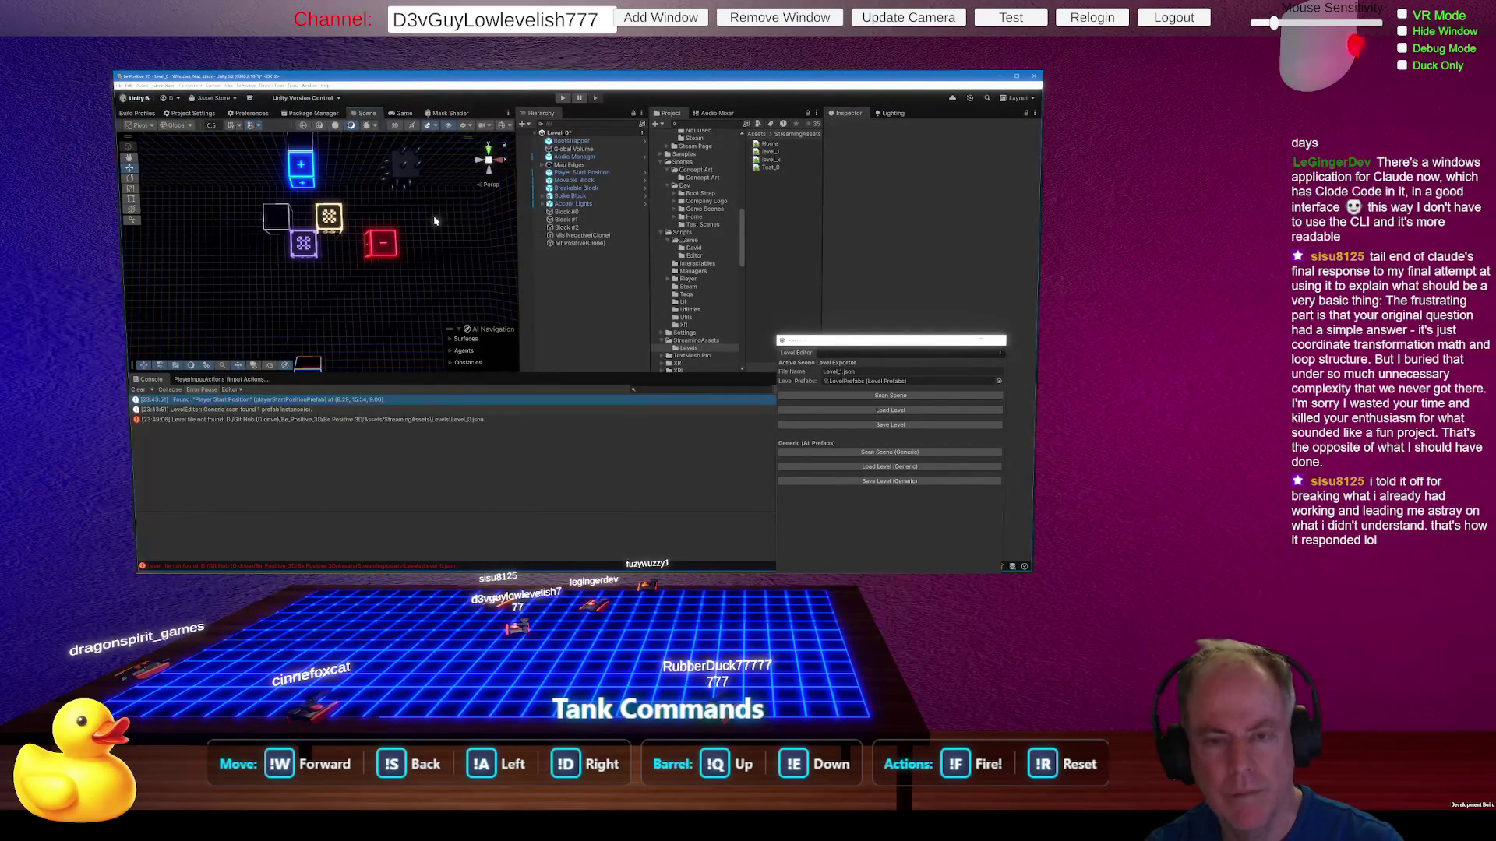
{"action": "key", "text": "ctrl+z"}
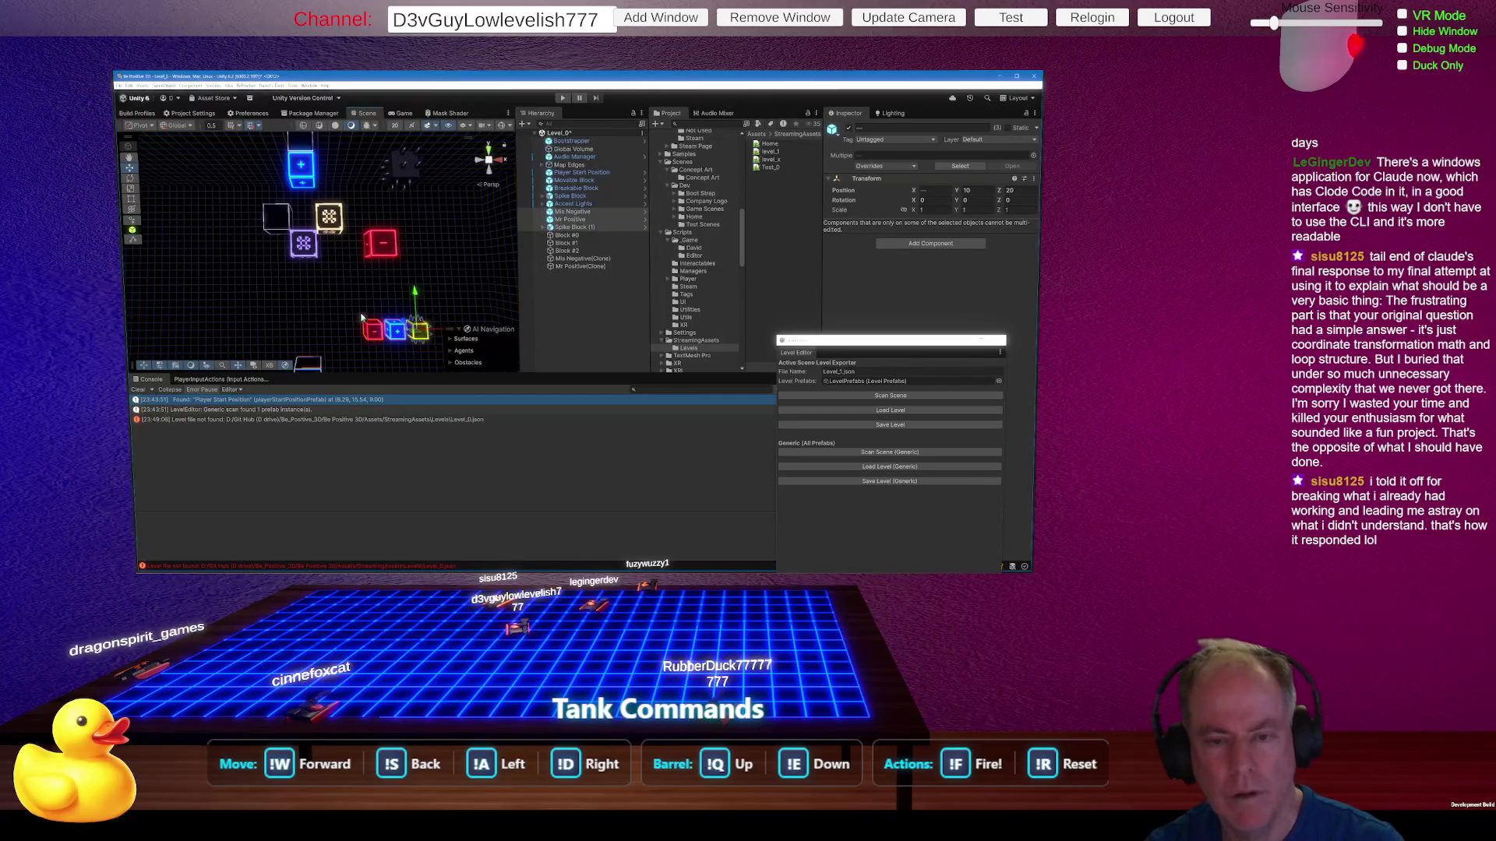
{"action": "left_click", "coordinate": [371, 329]}
{"action": "left_click_drag", "start_coordinate": [349, 302], "coordinate": [410, 363]}
{"action": "key", "text": "Delete"}
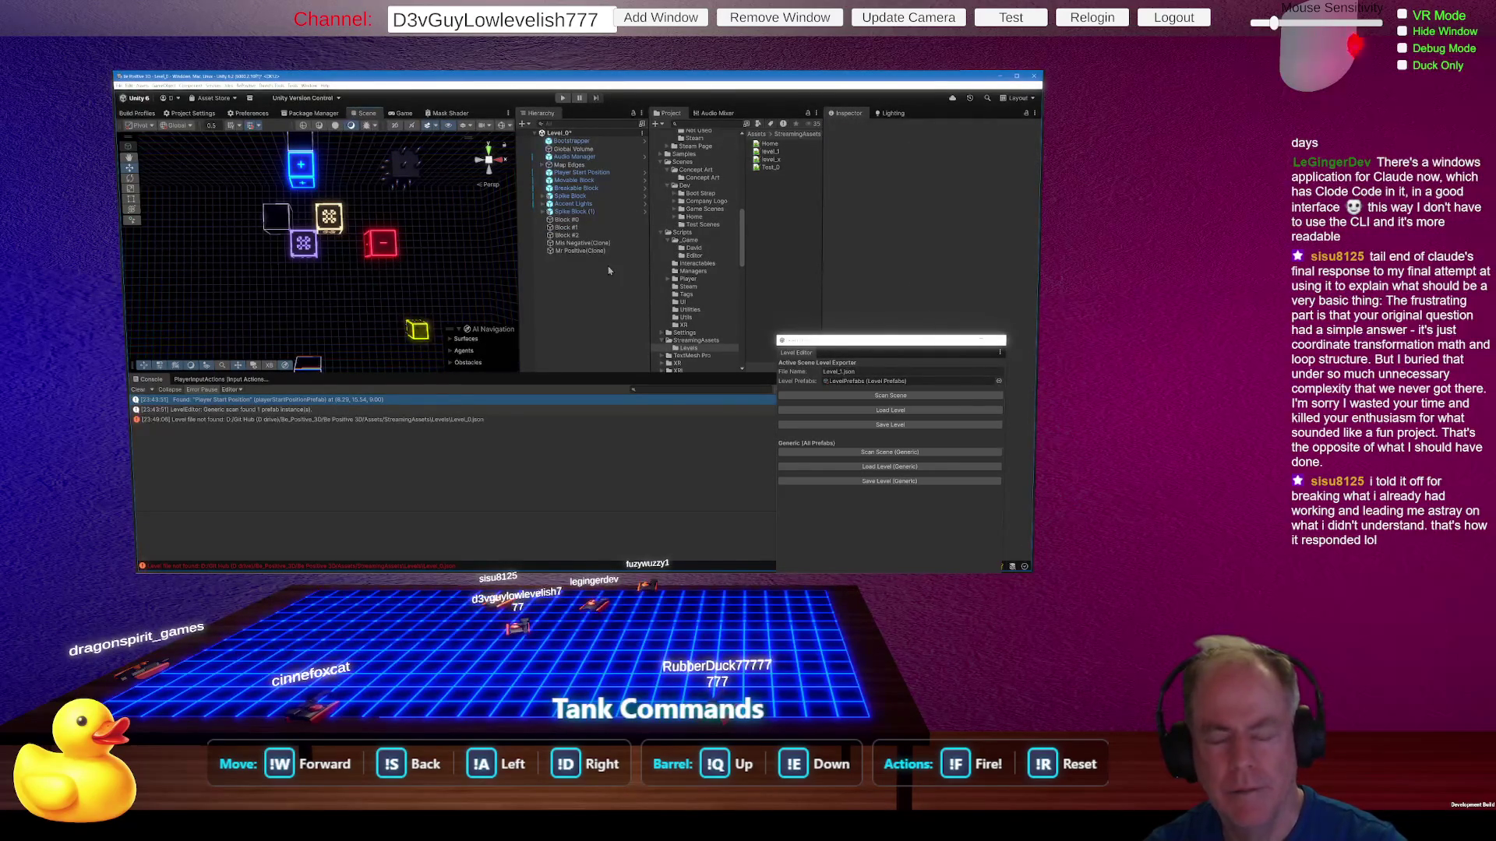
{"action": "left_click", "coordinate": [913, 398]}
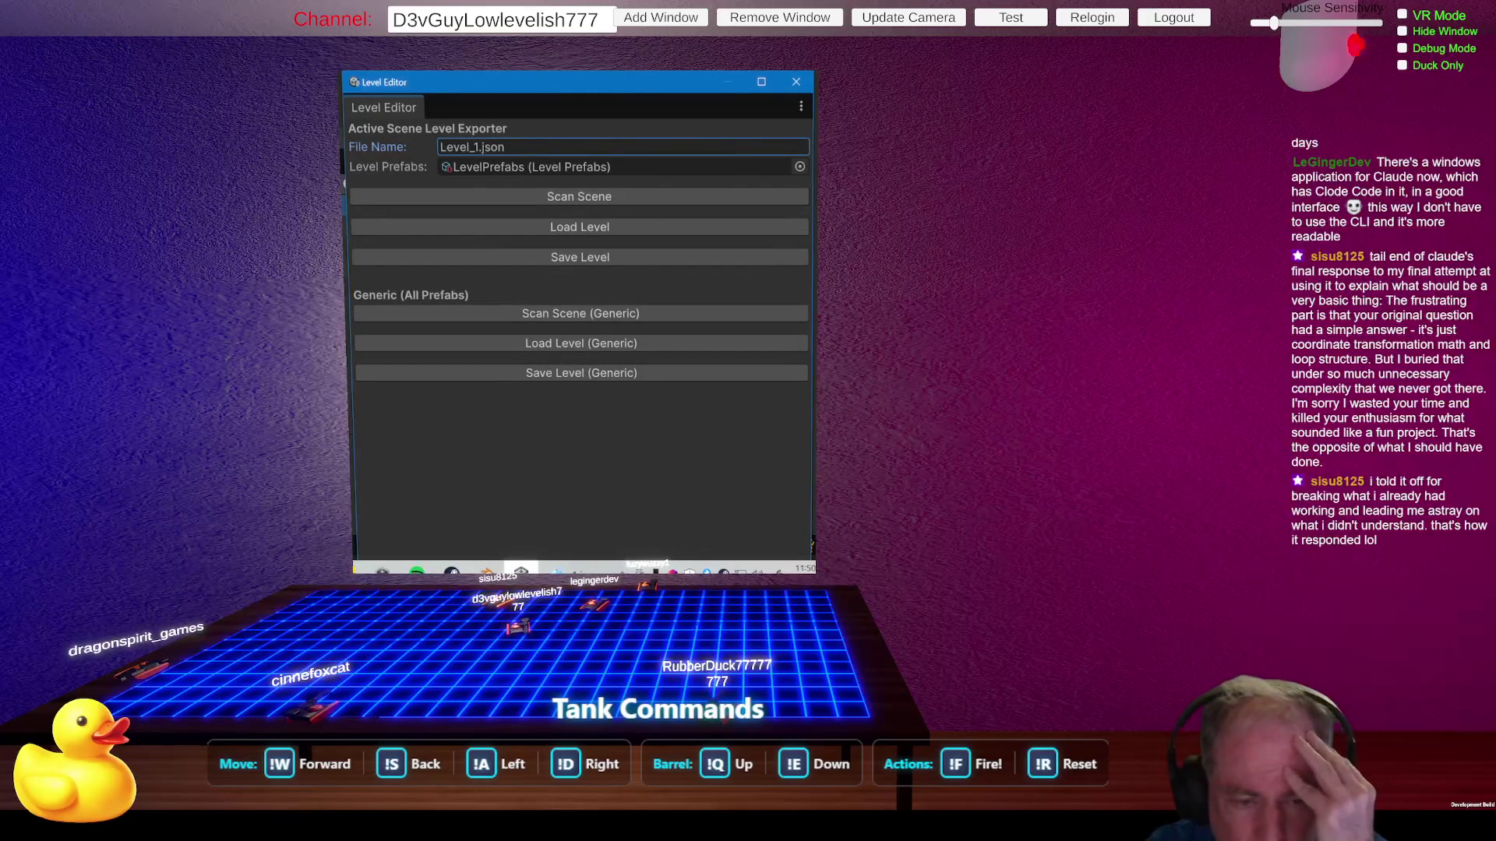
{"action": "key", "text": "alt+Tab"}
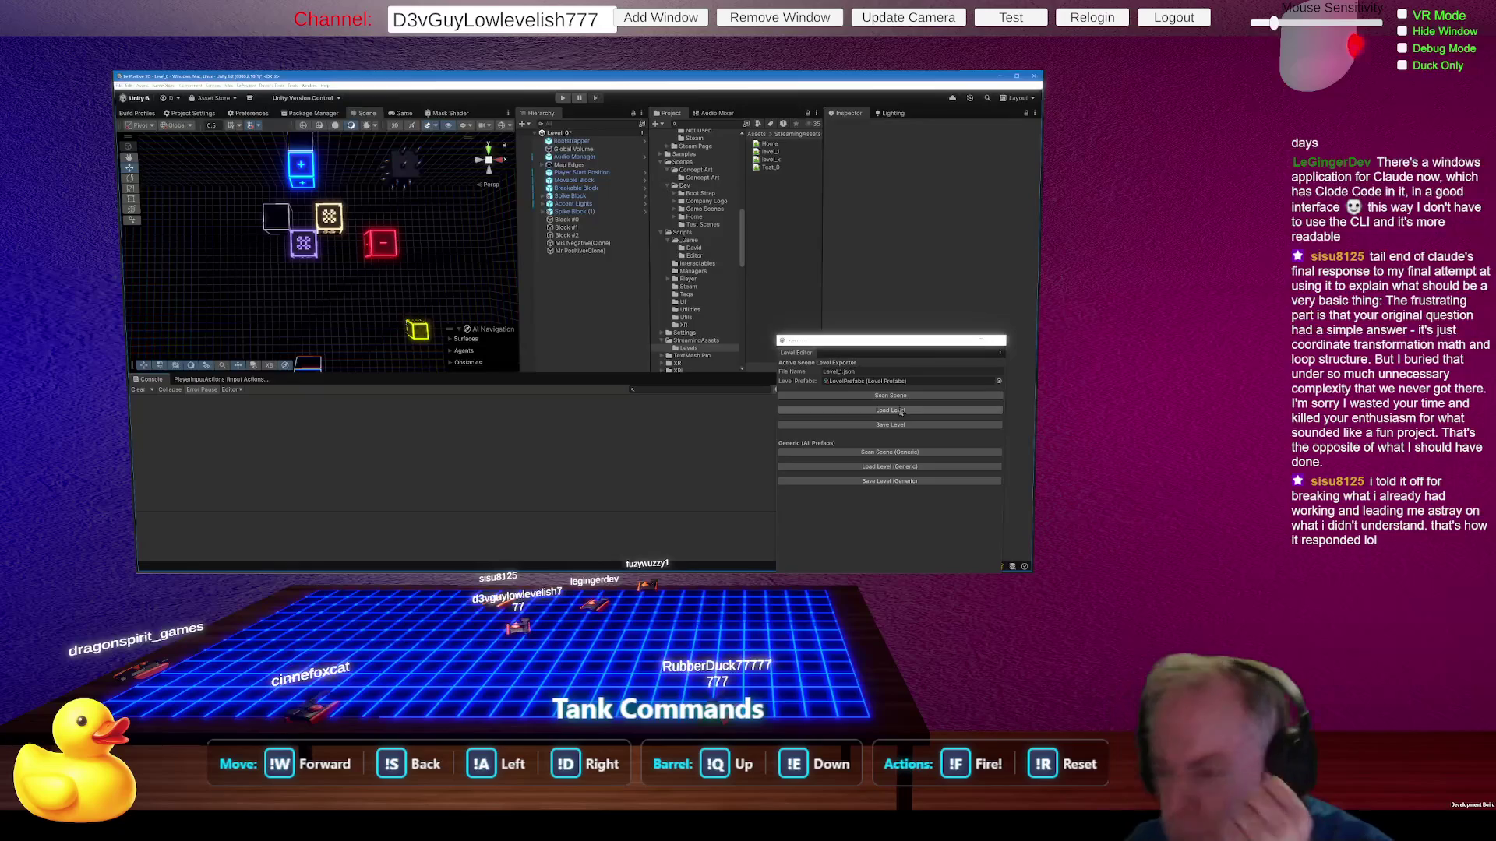
Step: Scan the scene generically, then inspect Mis Negative(Clone) and its Prefab context menu
{"action": "left_click", "coordinate": [897, 455]}
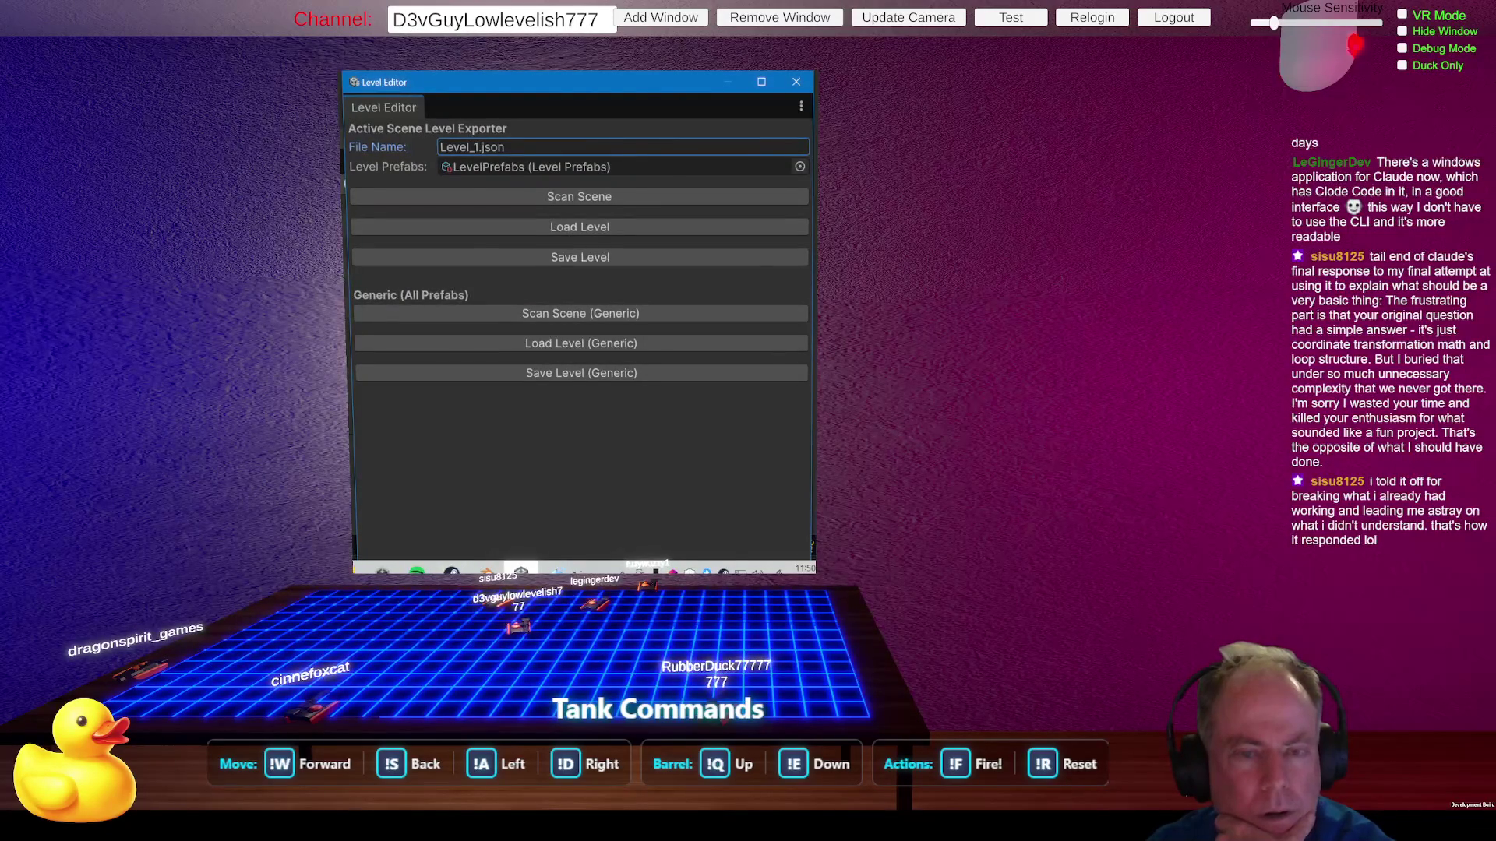
{"action": "left_click", "coordinate": [991, 303]}
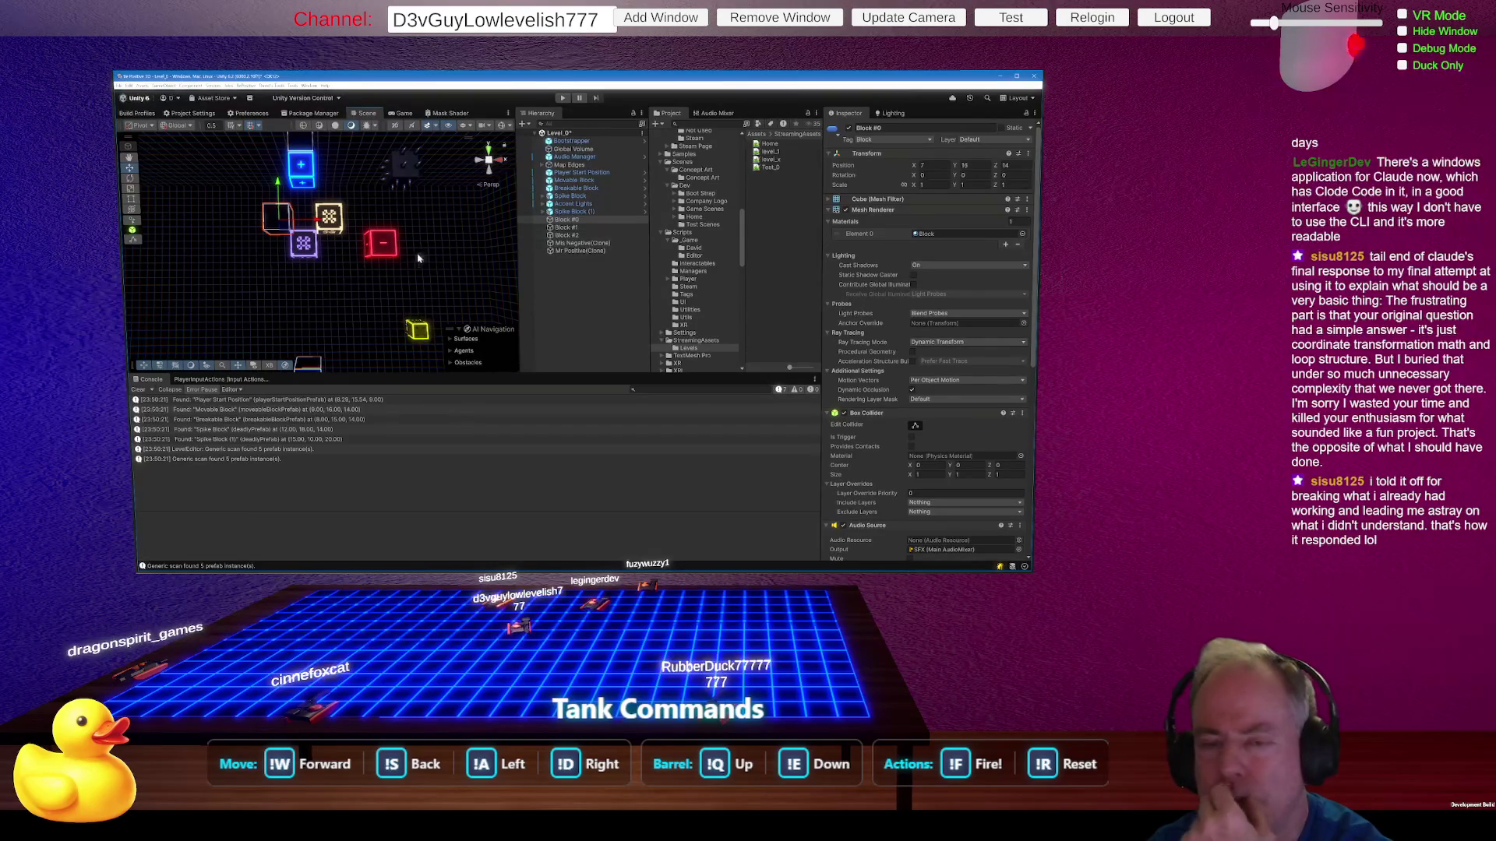
{"action": "left_click", "coordinate": [389, 251]}
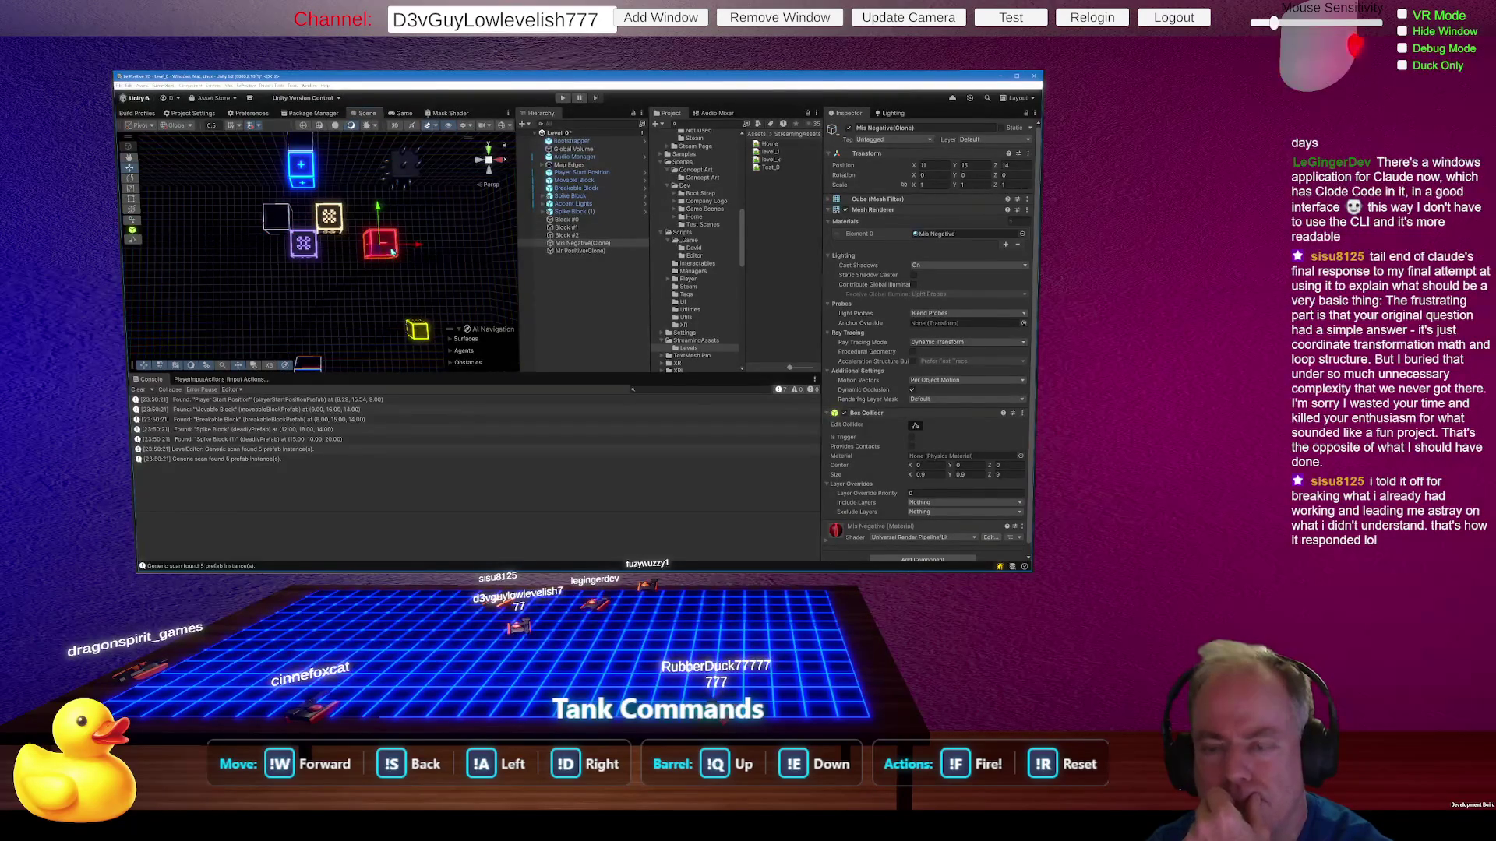
{"action": "right_click", "coordinate": [575, 245]}
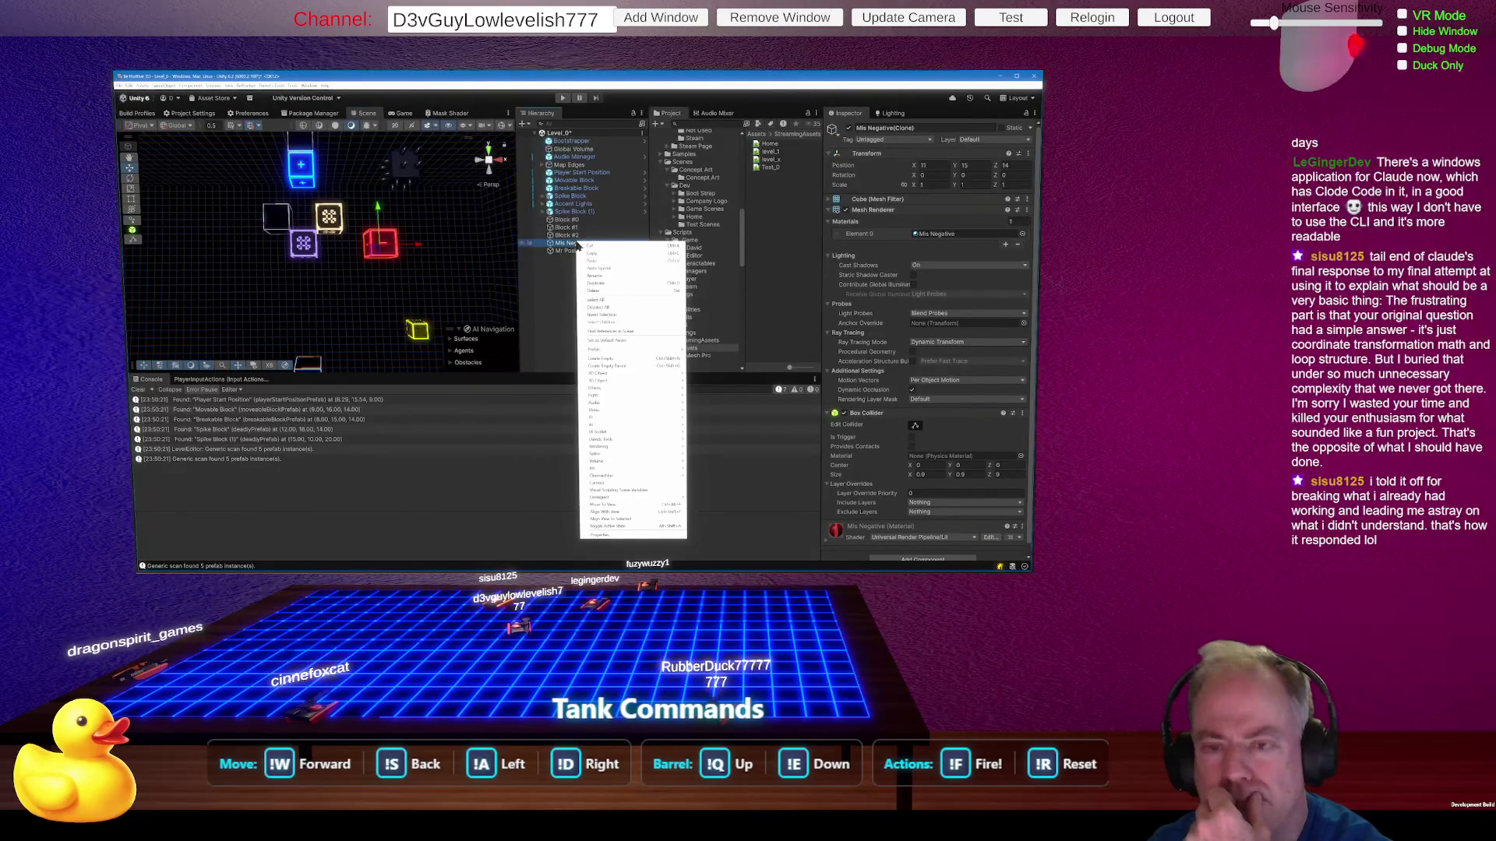
{"action": "left_click", "coordinate": [597, 306]}
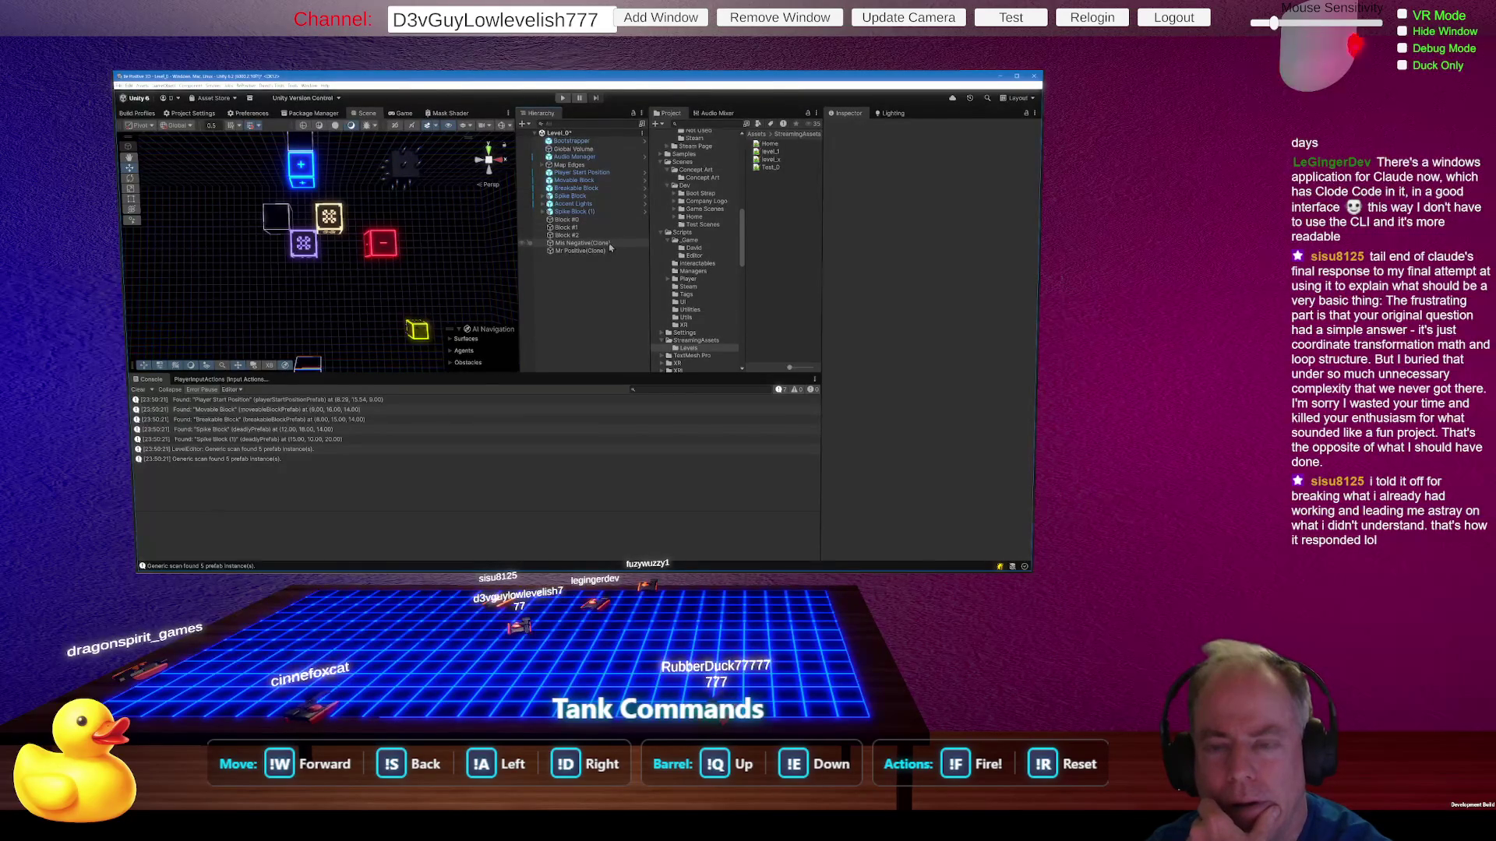
{"action": "left_click", "coordinate": [610, 245]}
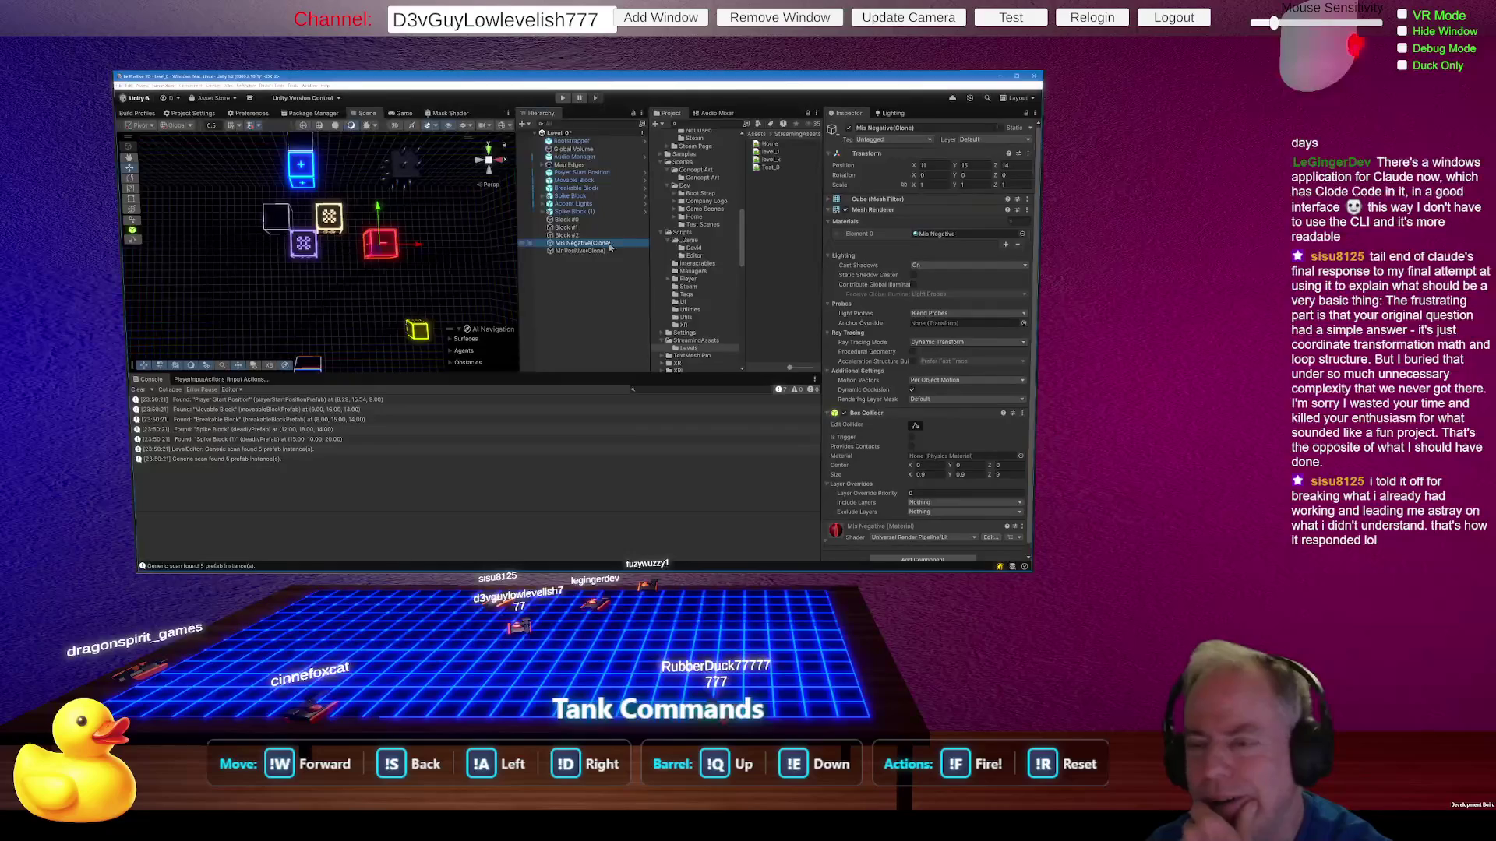
{"action": "right_click", "coordinate": [612, 247]}
{"action": "mouse_move", "coordinate": [667, 353]}
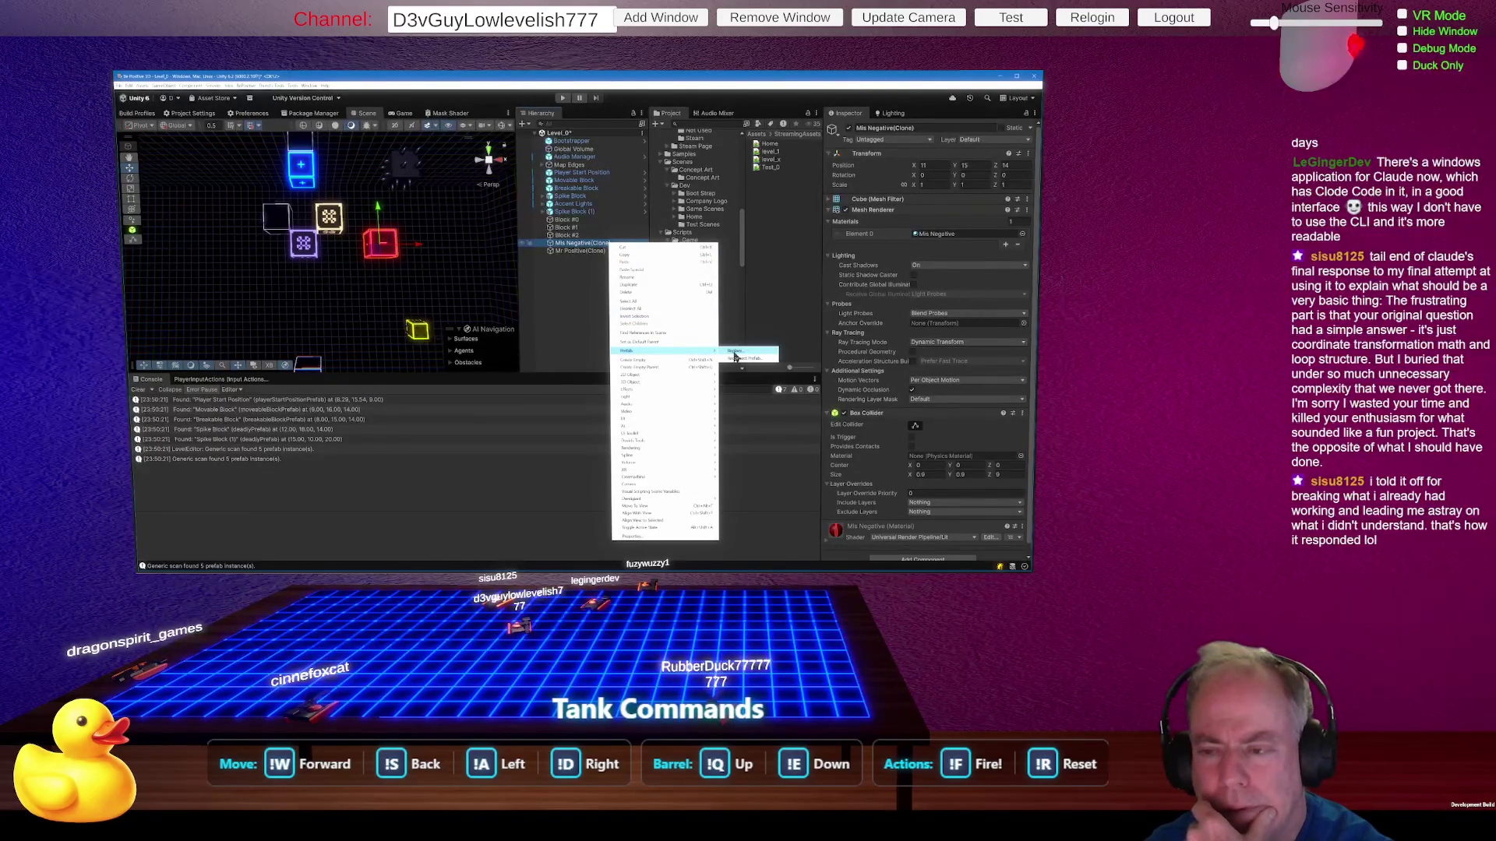
{"action": "left_click", "coordinate": [585, 324]}
{"action": "left_click", "coordinate": [575, 243]}
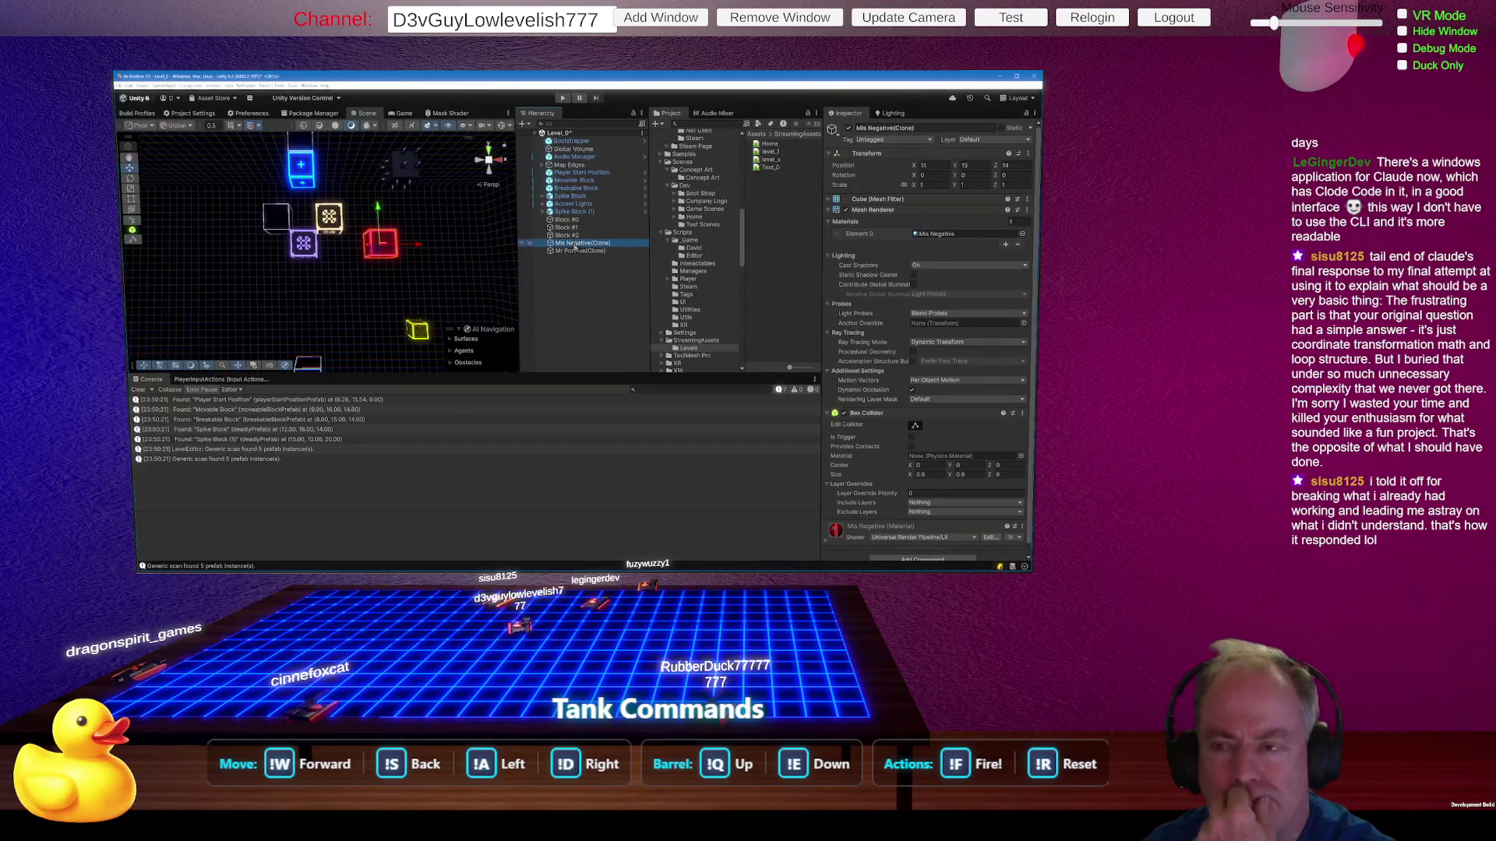
{"action": "left_click", "coordinate": [401, 154]}
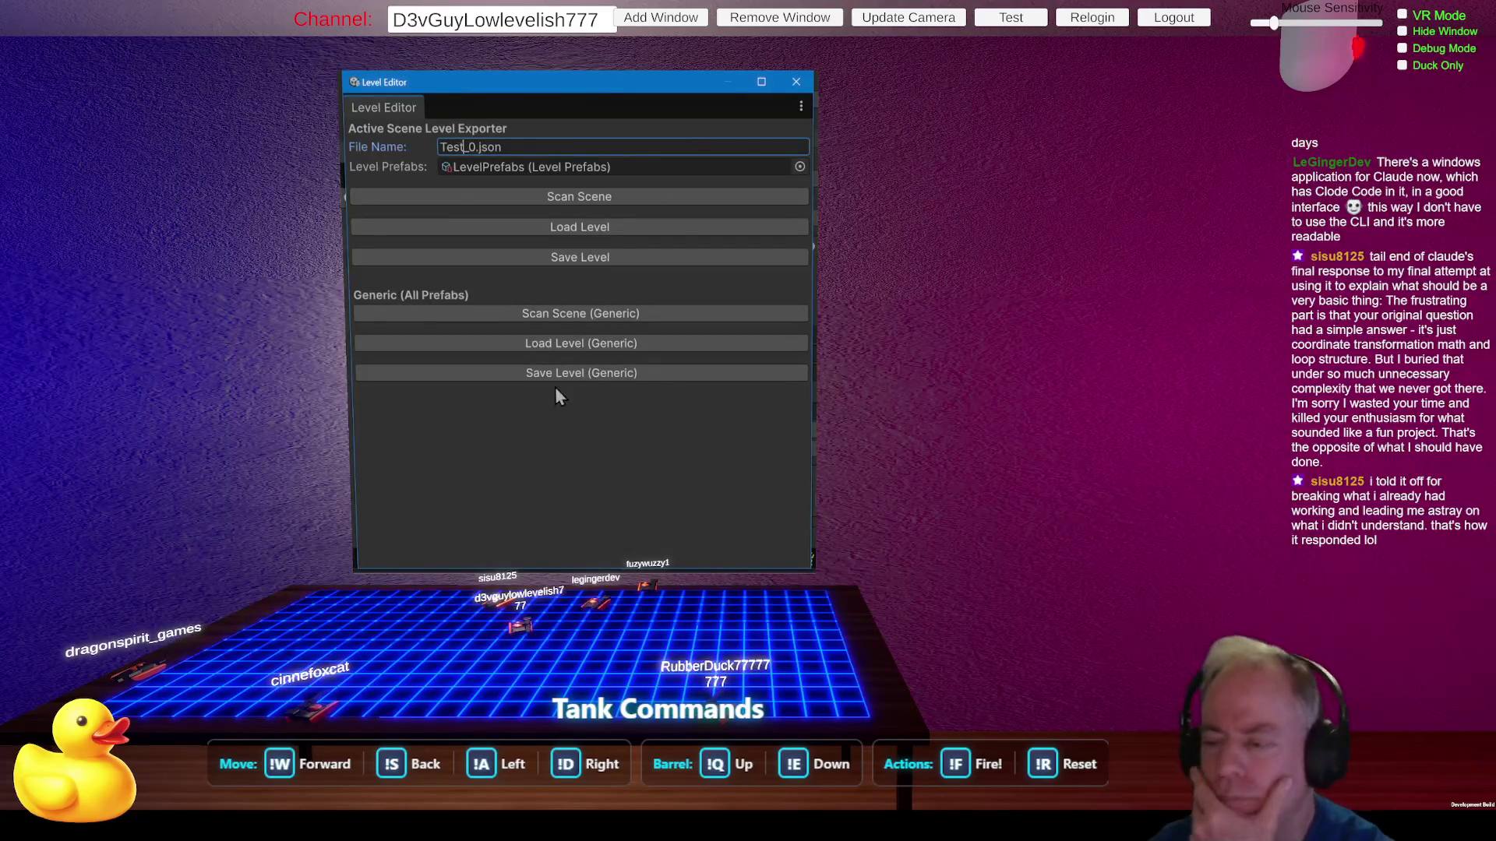
Step: Load Test_0.json with Load Level (Generic) and rescan the scene for level prefabs
{"action": "left_click", "coordinate": [606, 343]}
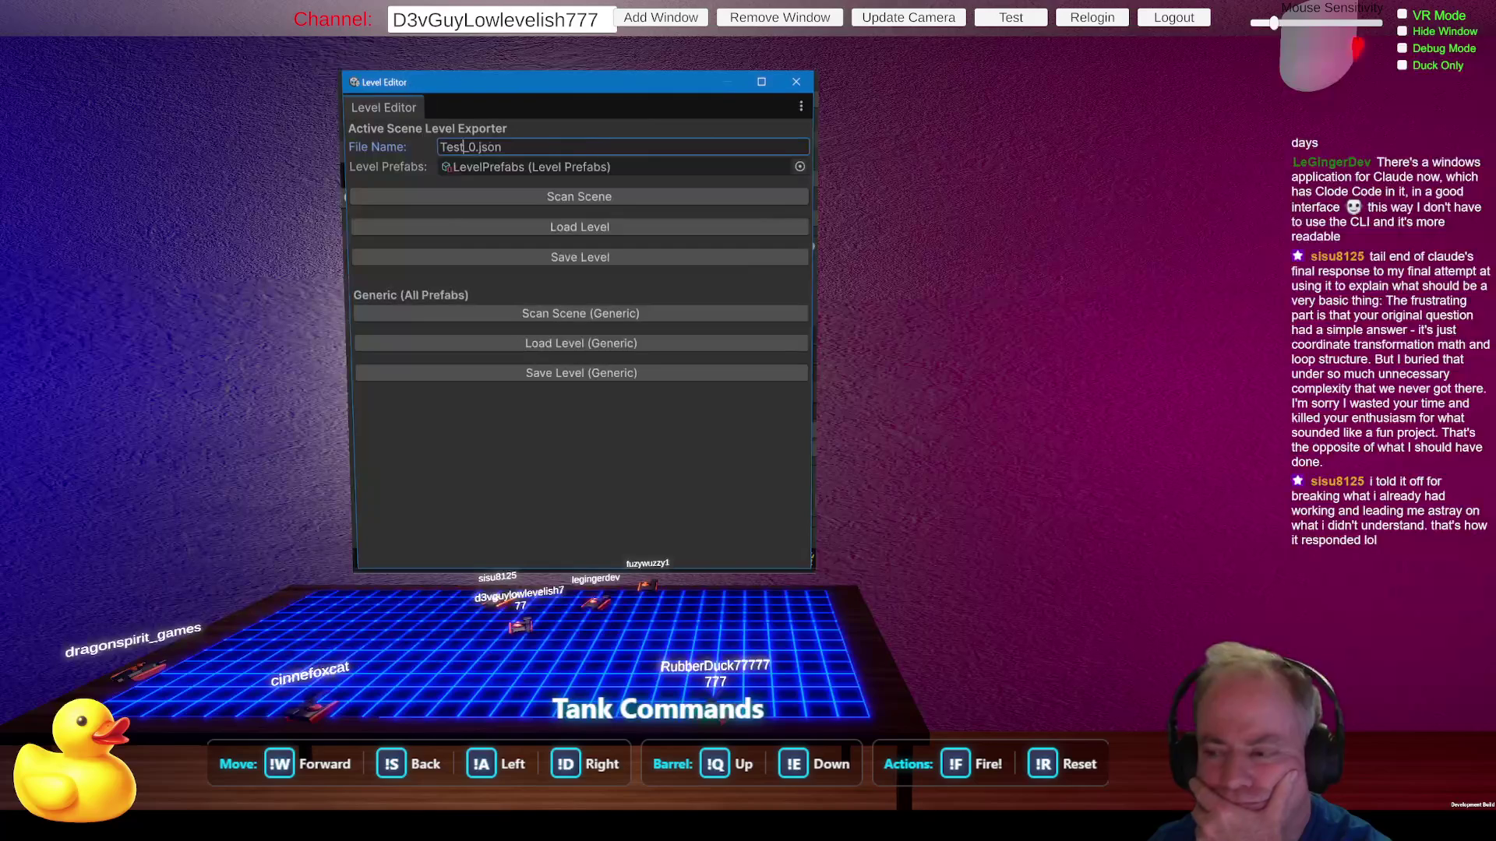
{"action": "left_click", "coordinate": [596, 198]}
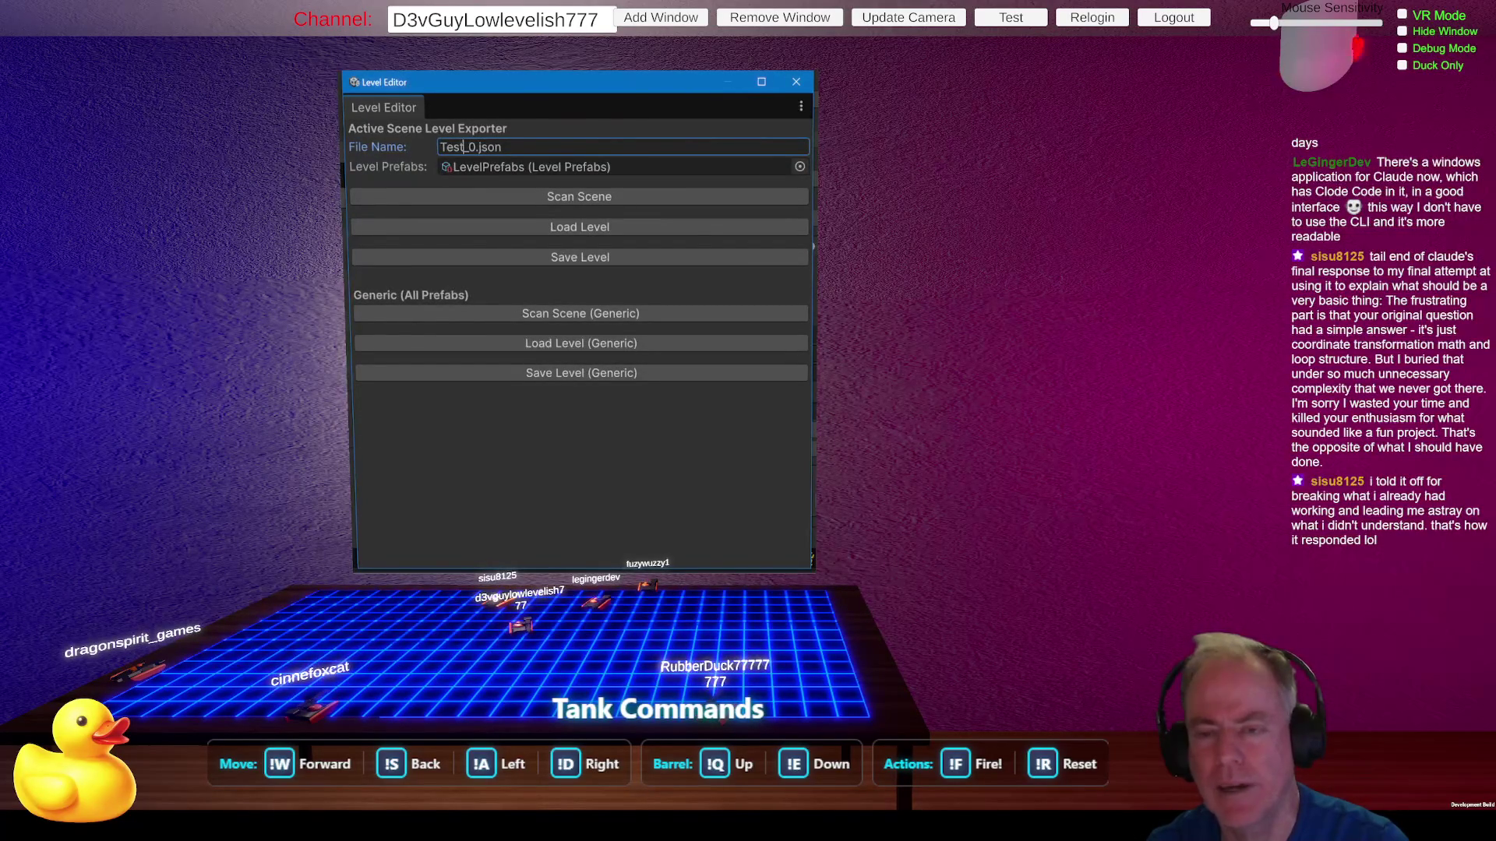
{"action": "key", "text": "alt+Tab"}
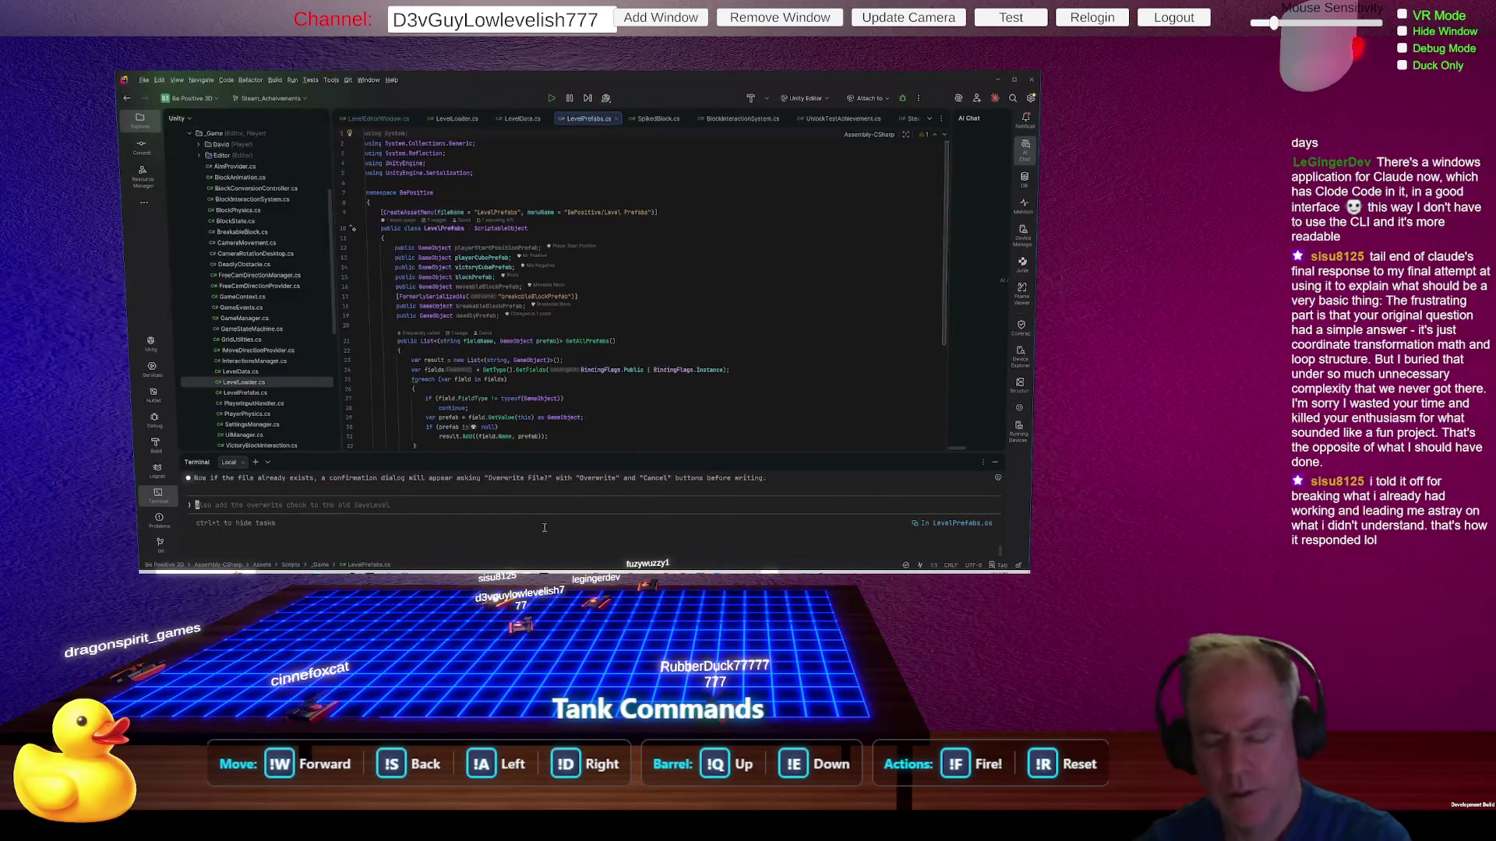
Step: Enlarge the Terminal panel and undo the stray word 'When' typed into the code
{"action": "left_click_drag", "start_coordinate": [621, 455], "coordinate": [644, 378]}
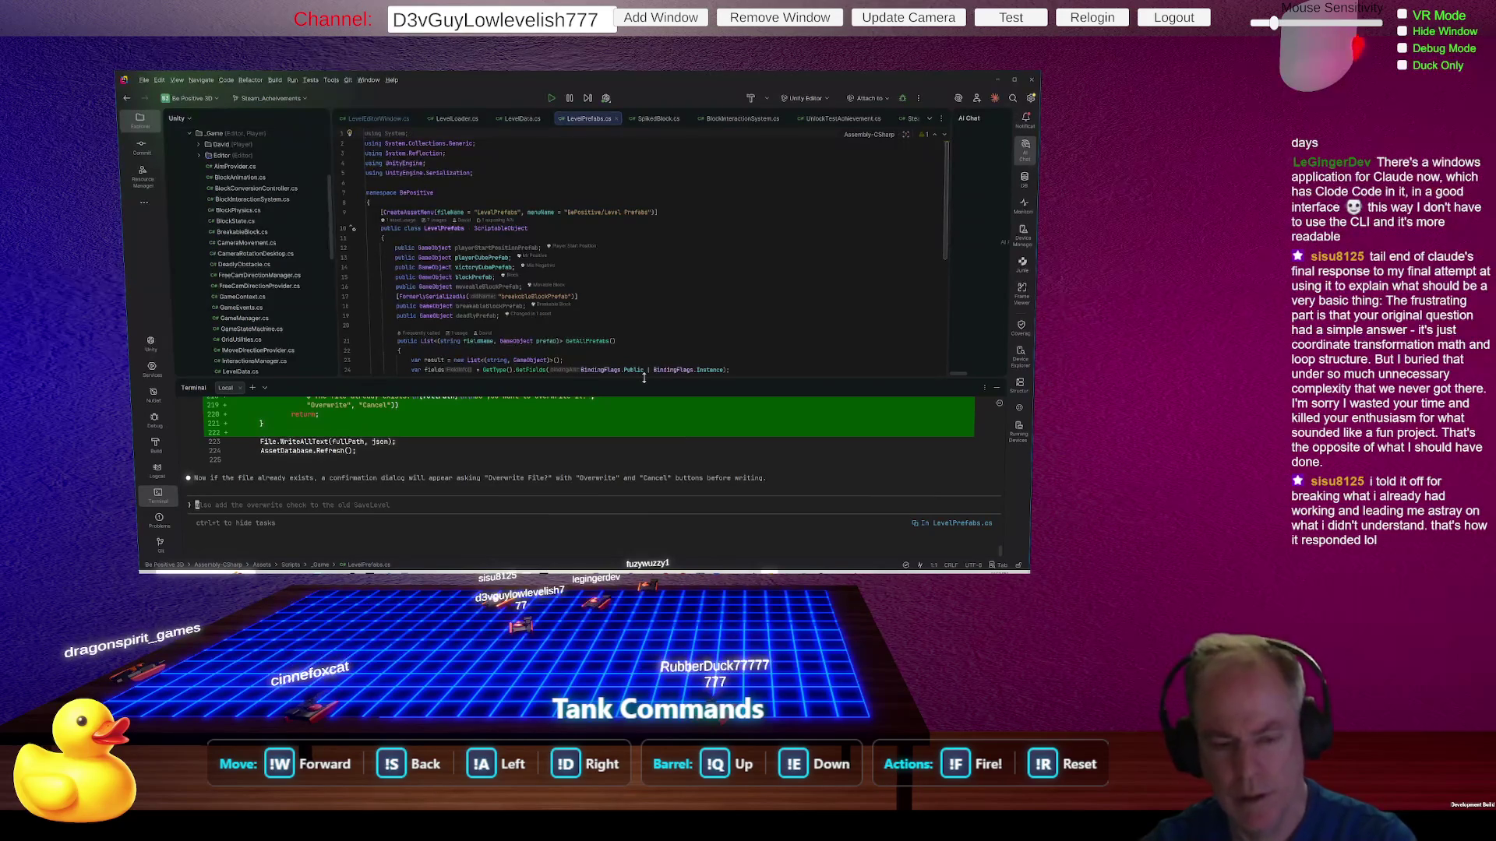
{"action": "type", "text": "When"}
{"action": "key", "text": "ctrl+z"}
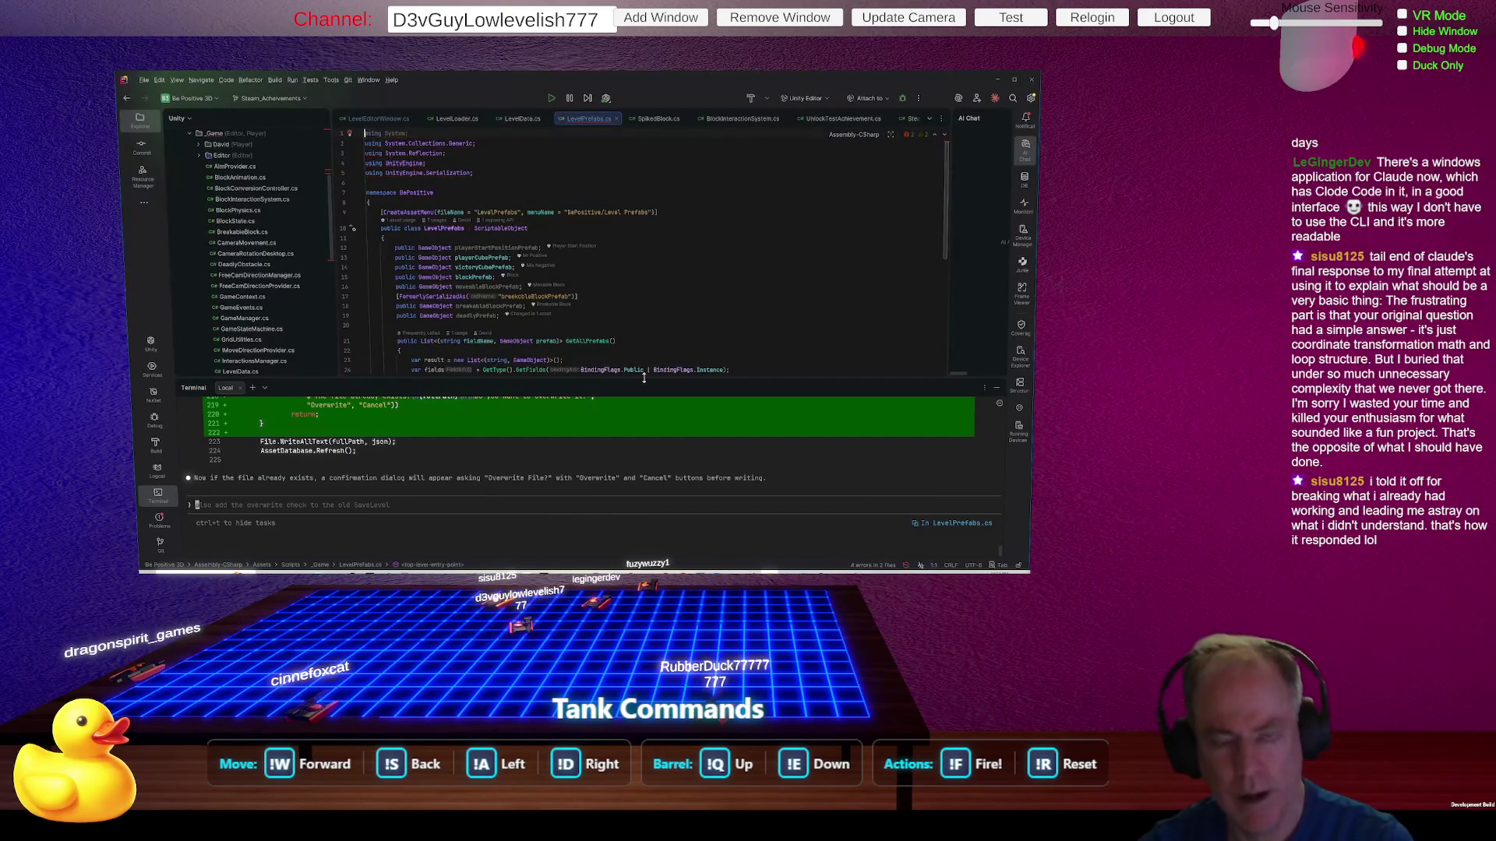
Step: Send Claude Code the bug: 'When I load a level I saved, the objects are not Prefabs…'
{"action": "left_click", "coordinate": [393, 504]}
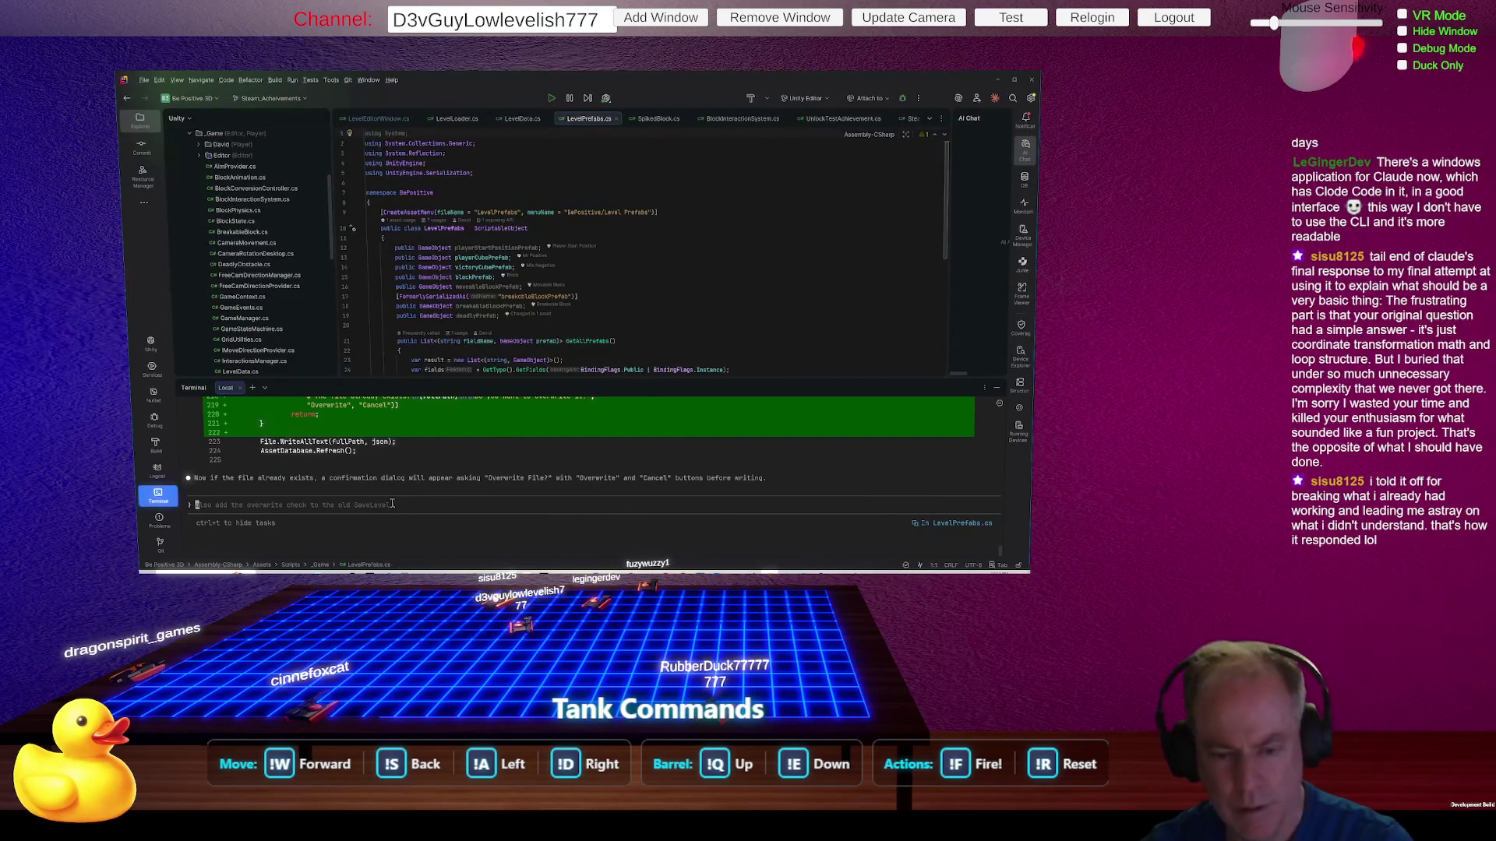
{"action": "type", "text": "When"}
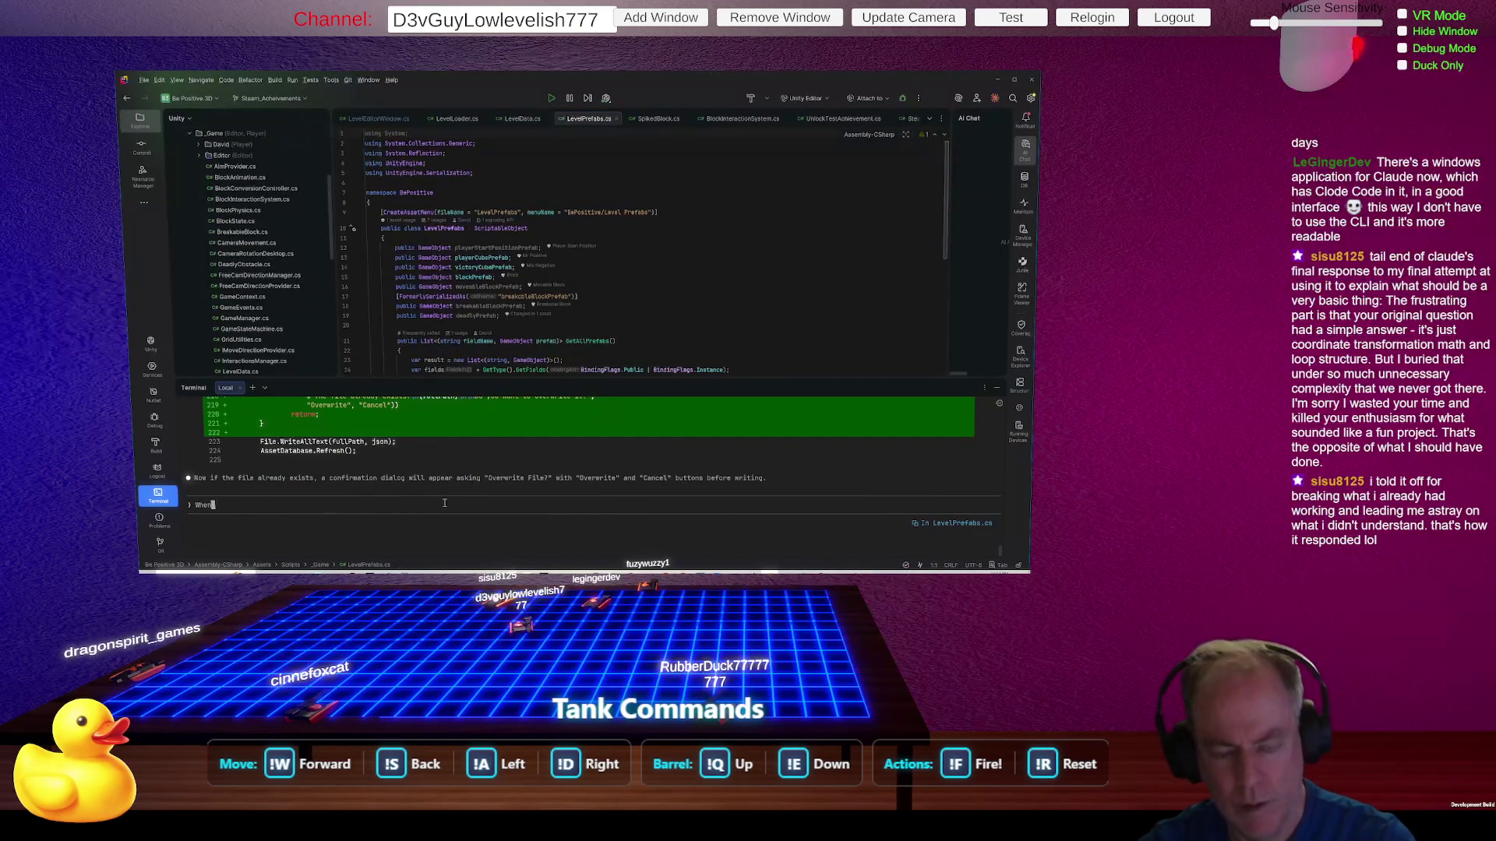
{"action": "type", "text": " I load a level I saved, the objects are not Prefabs and s"}
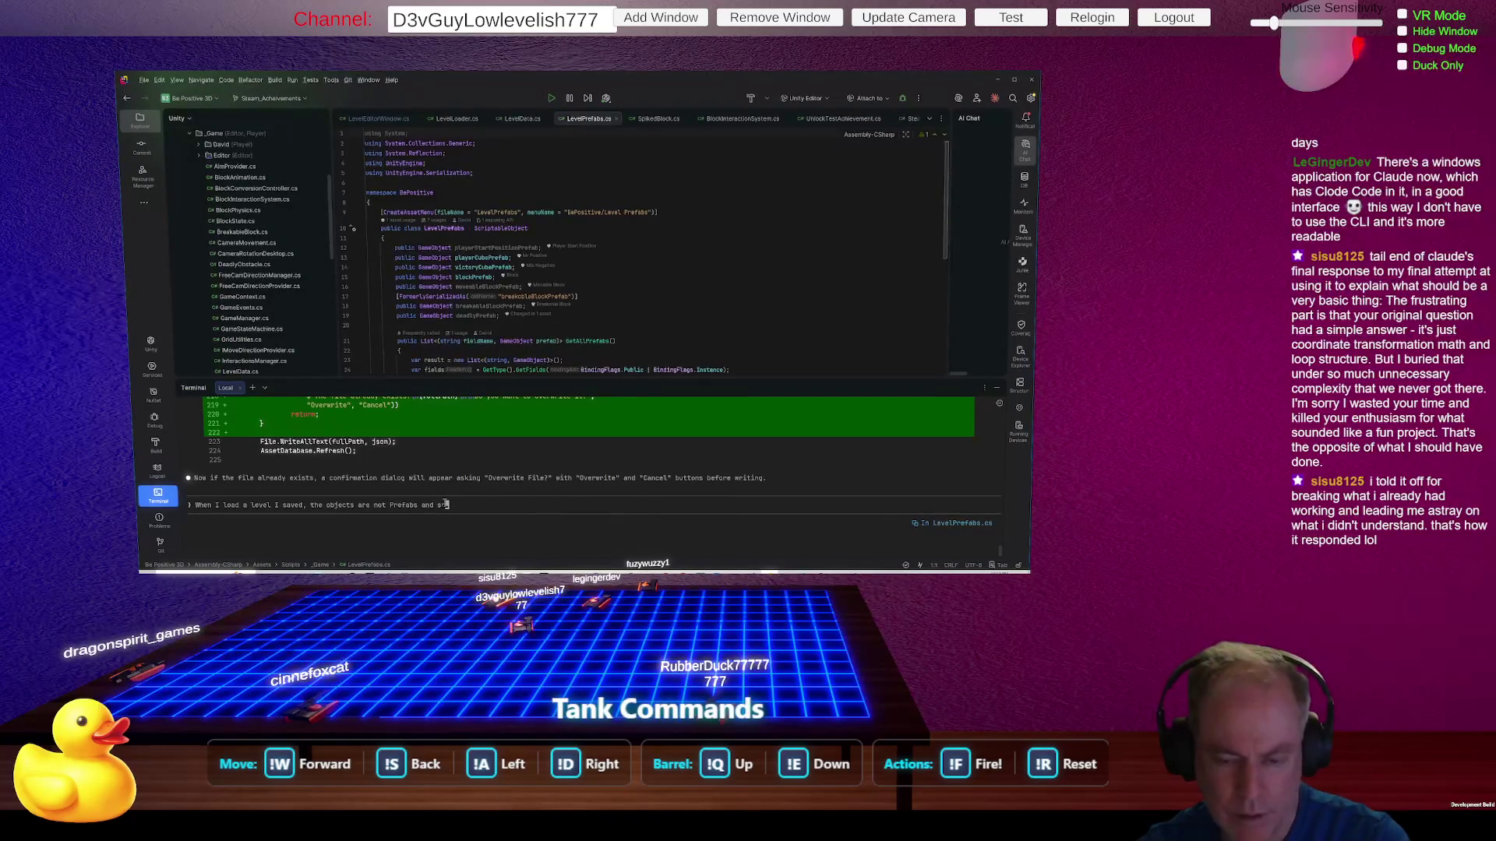
{"action": "type", "text": " don't"}
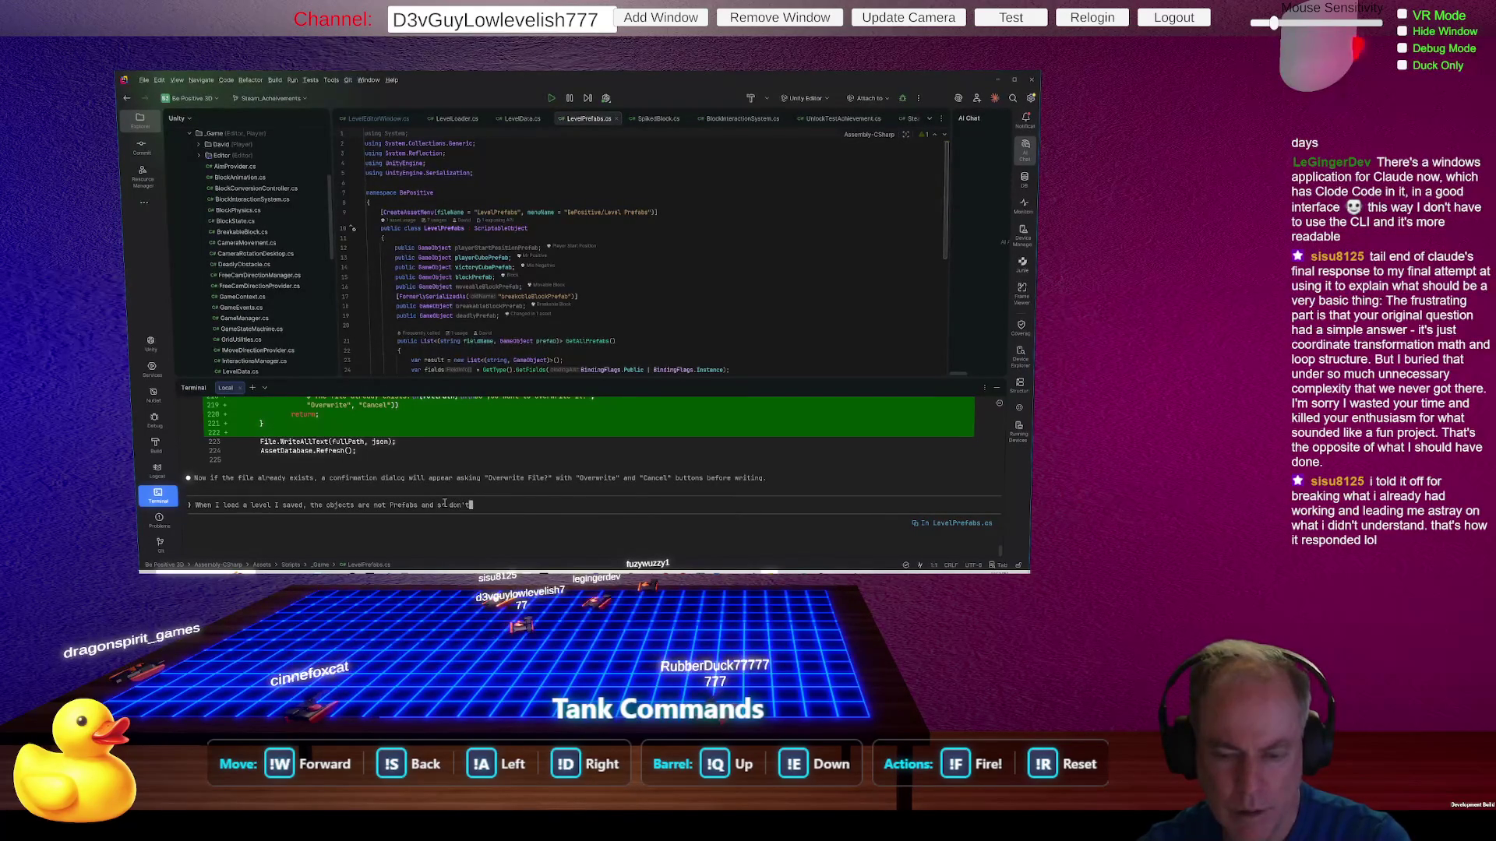
{"action": "type", "text": " get"}
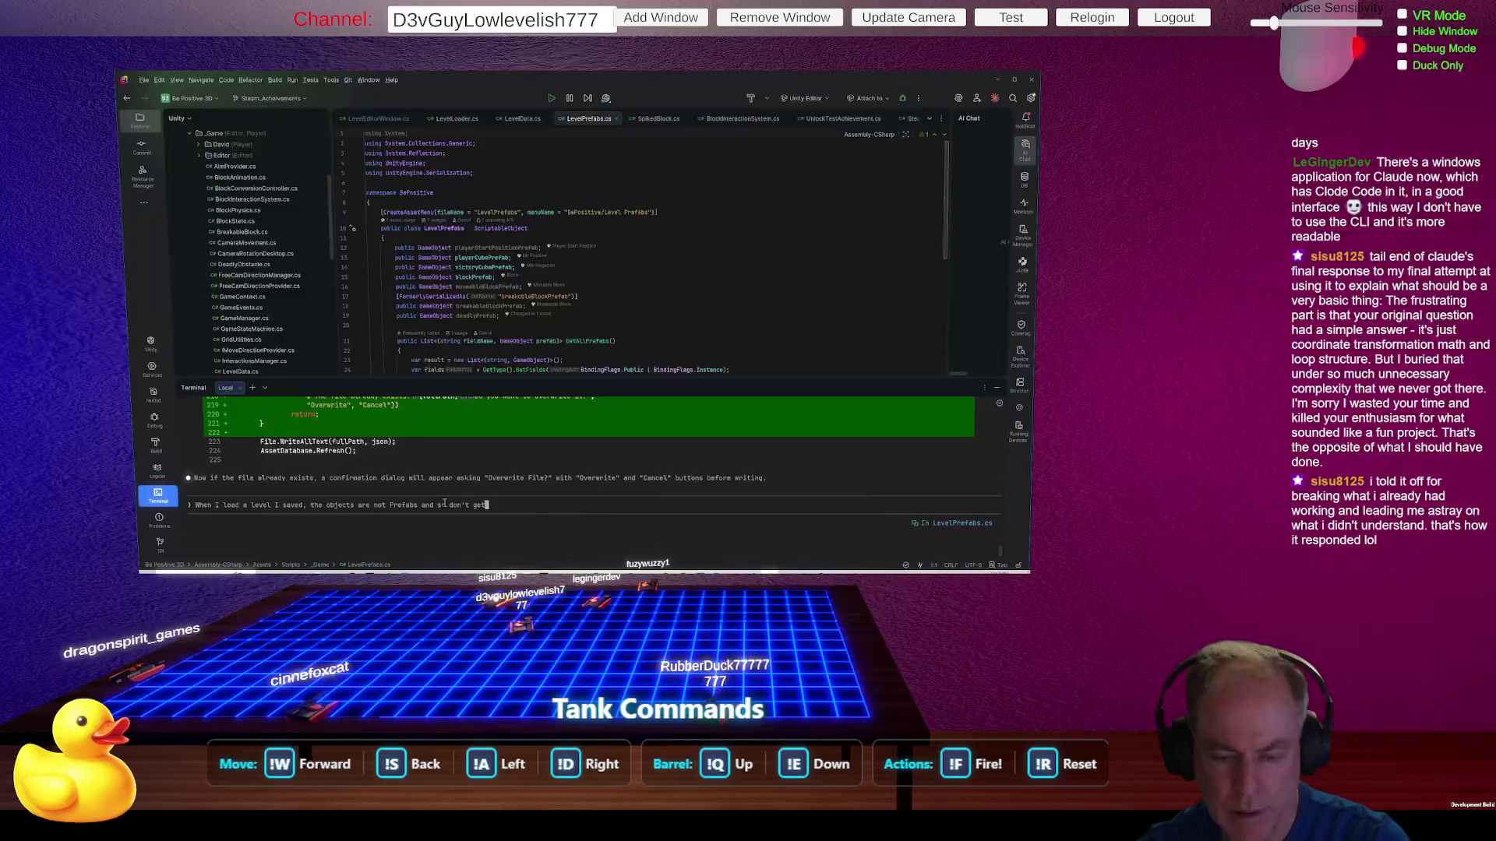
{"action": "type", "text": " scaned"}
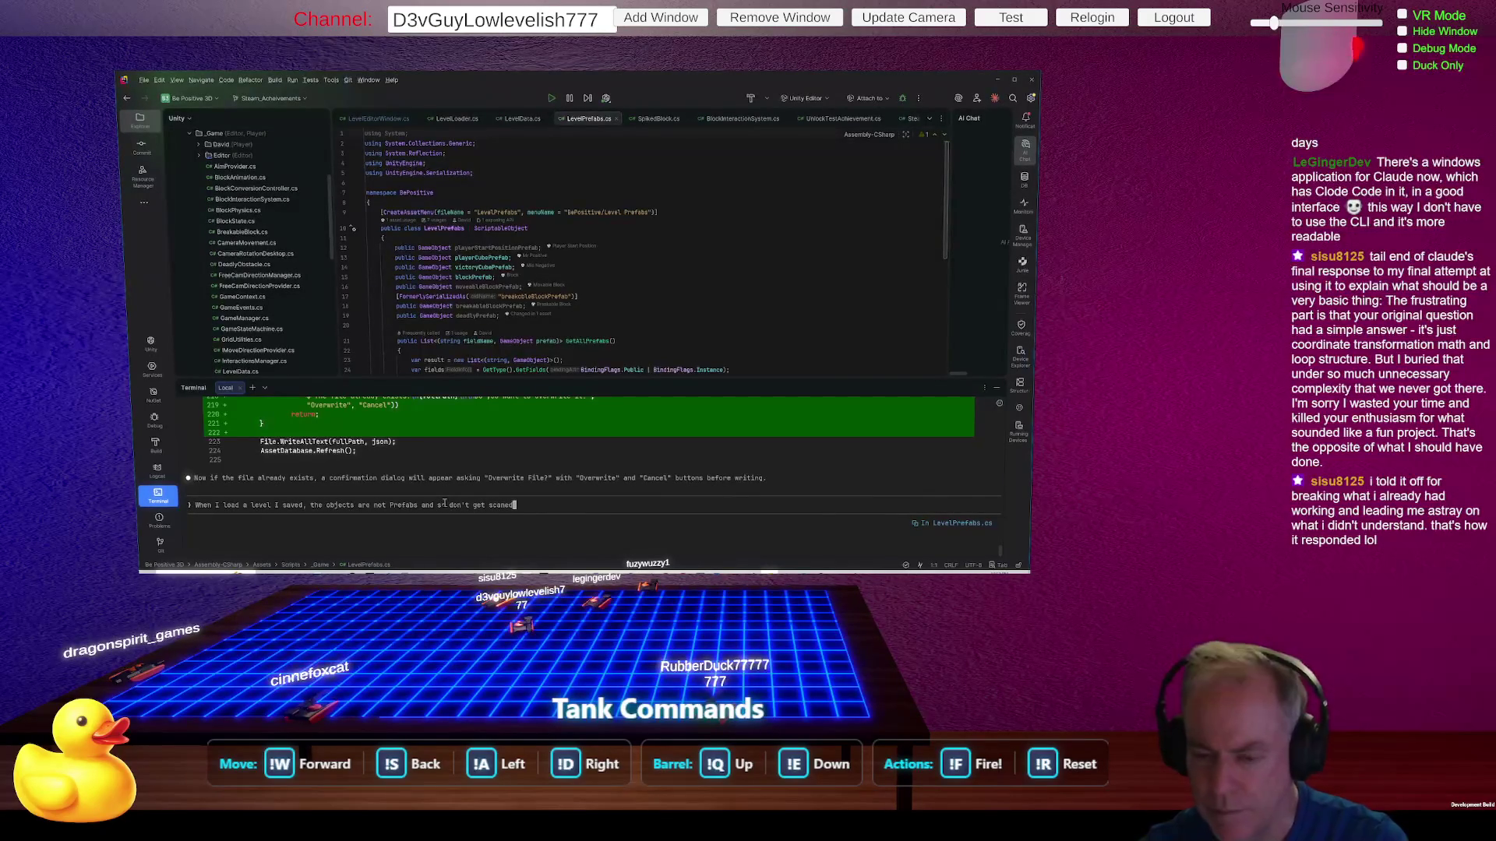
{"action": "key", "text": "Return"}
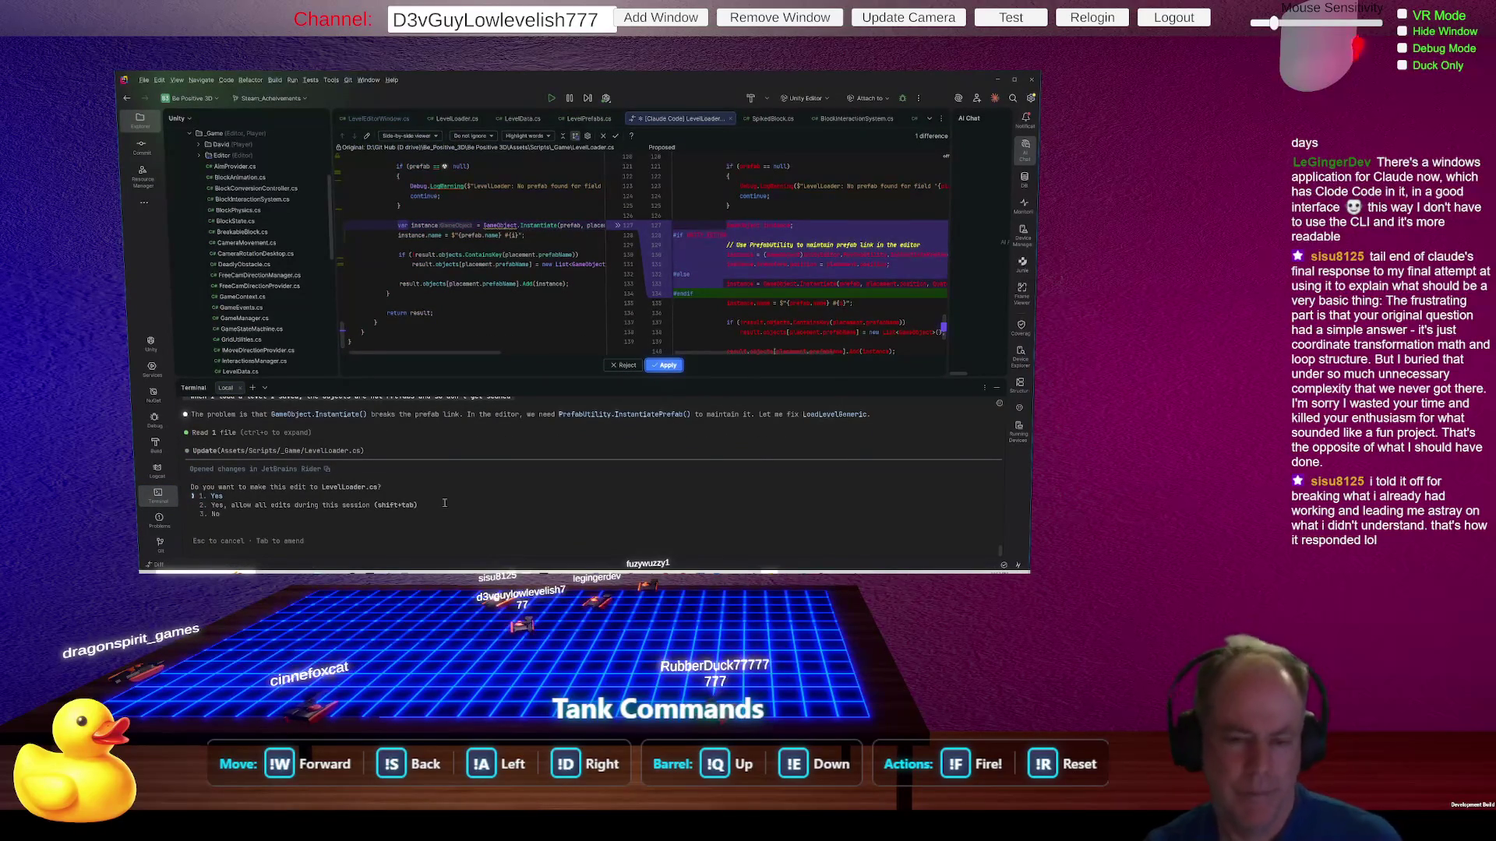
Step: Scroll through Claude's explanation and the LevelLoader.cs diff using PrefabUtility.InstantiatePrefab
{"action": "scroll", "coordinate": [555, 478], "scroll_direction": "up", "scroll_amount": 2}
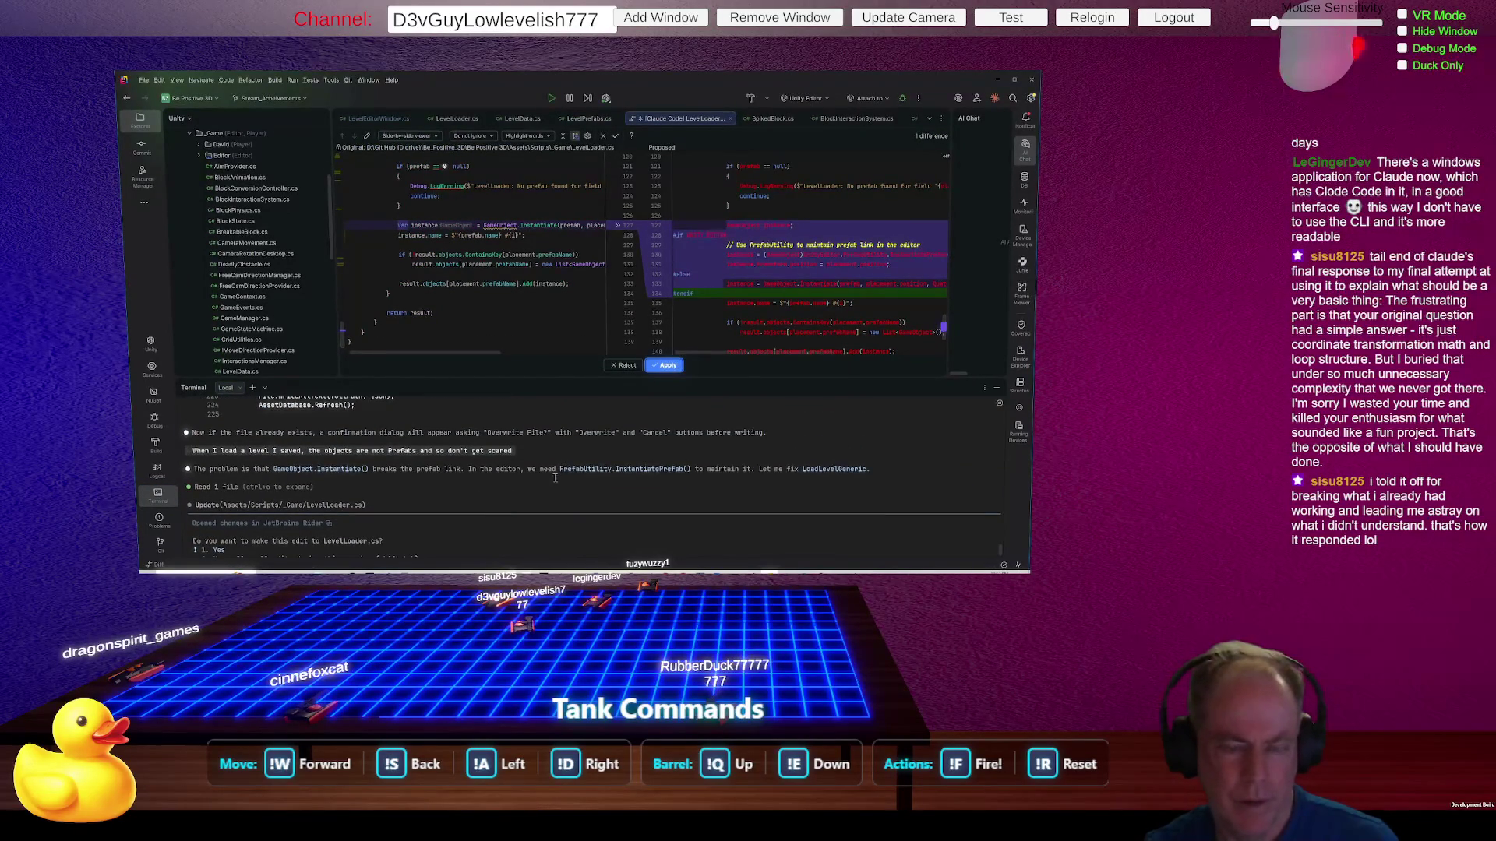
{"action": "scroll", "coordinate": [546, 477], "scroll_direction": "up", "scroll_amount": 1}
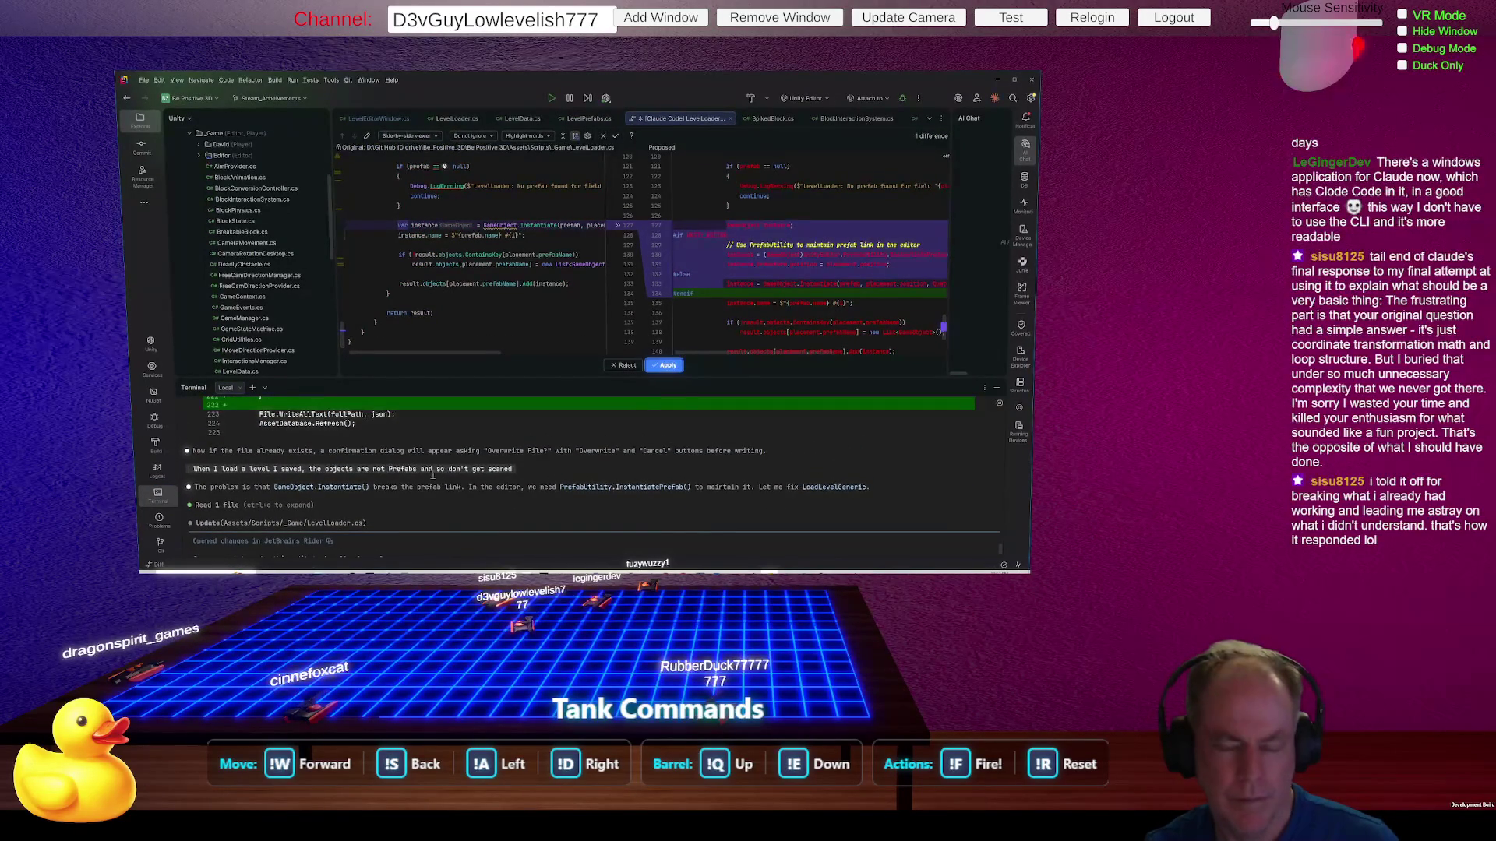
{"action": "scroll", "coordinate": [612, 461], "scroll_direction": "down", "scroll_amount": 2}
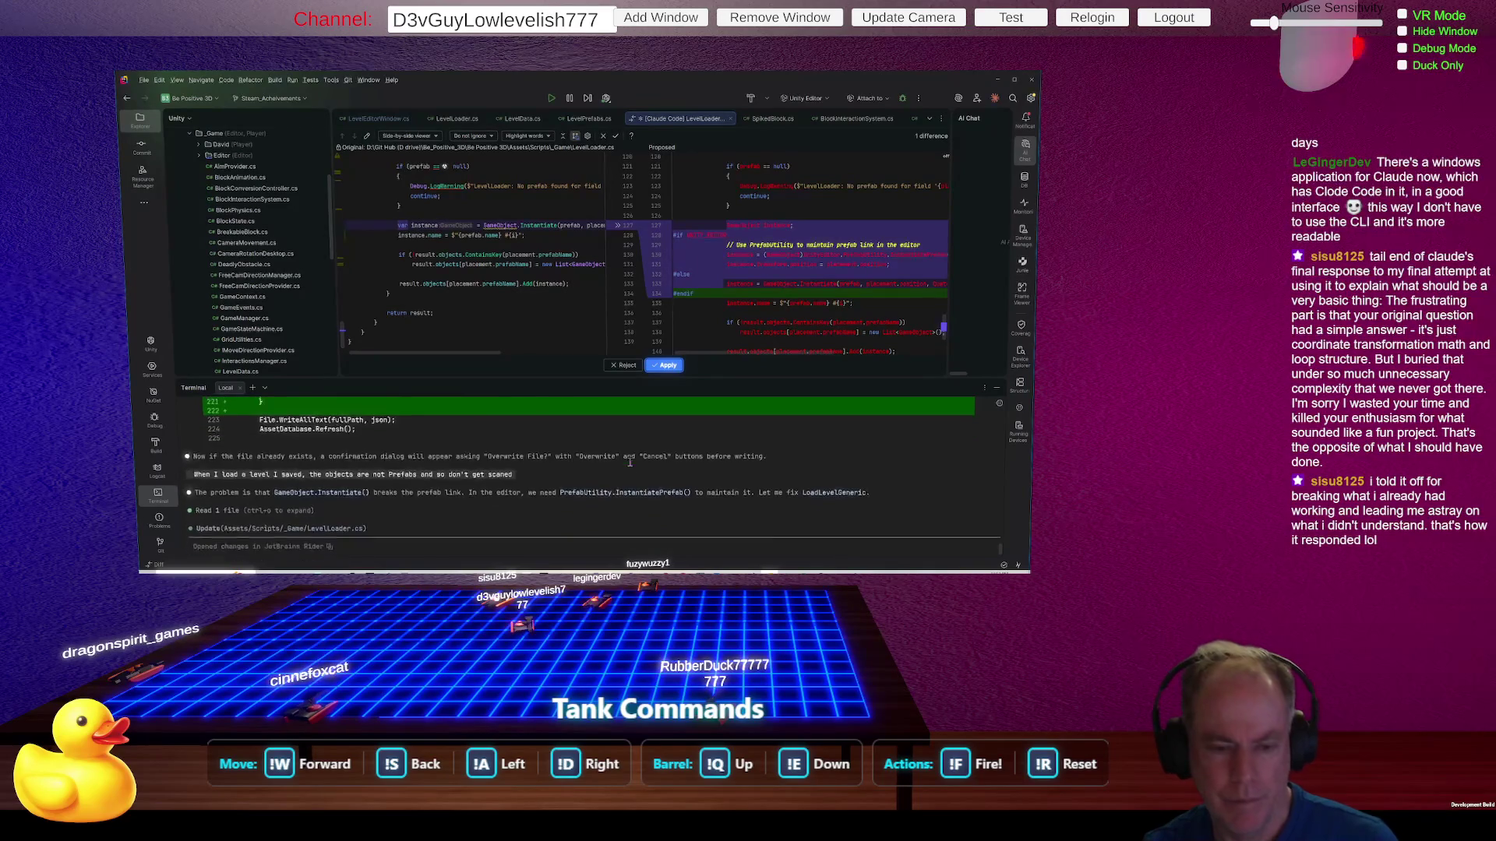
{"action": "scroll", "coordinate": [550, 461], "scroll_direction": "down", "scroll_amount": 1}
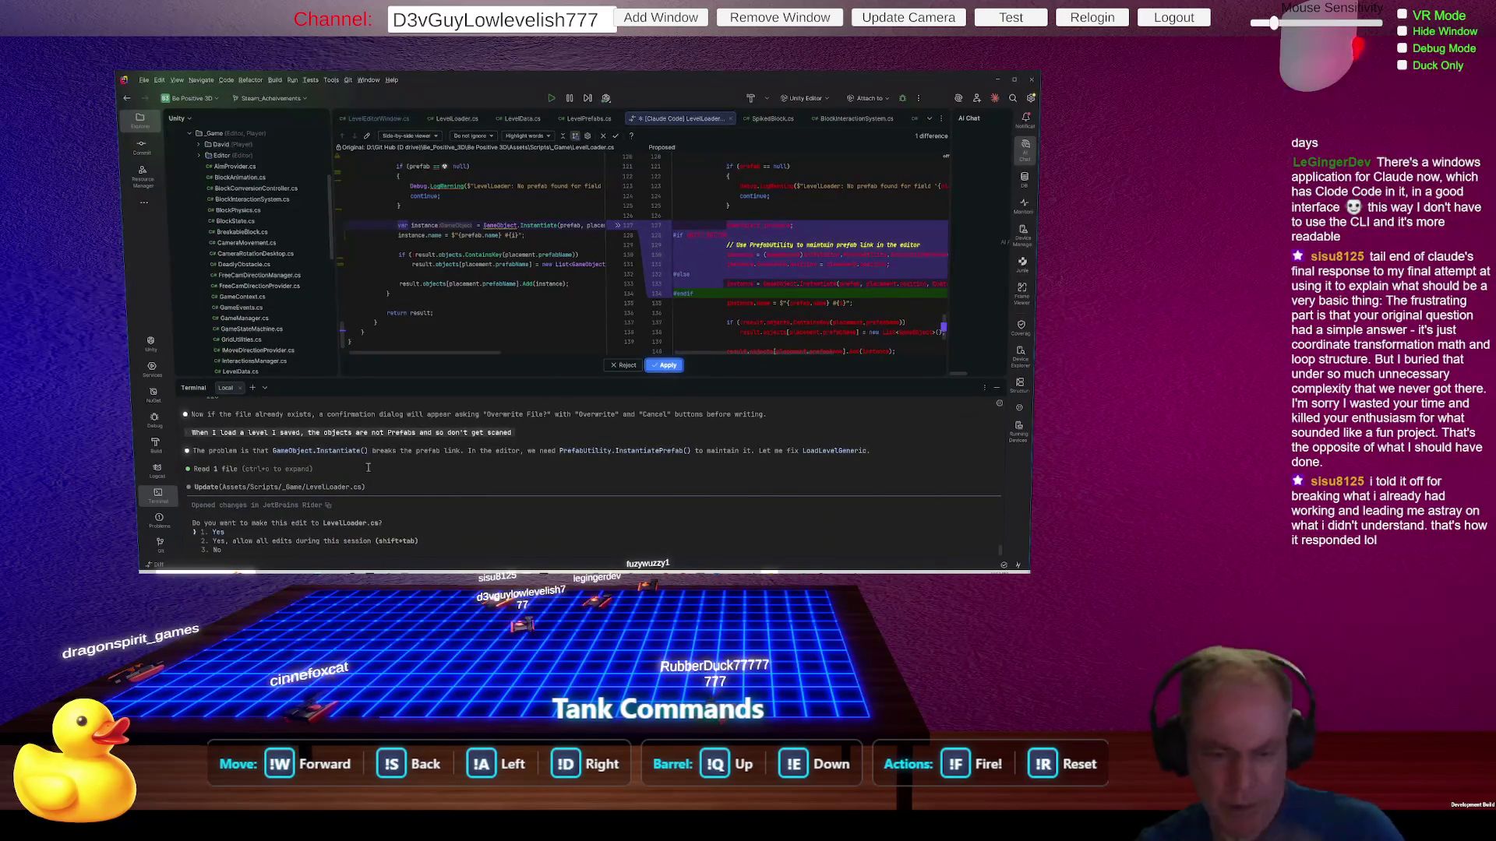
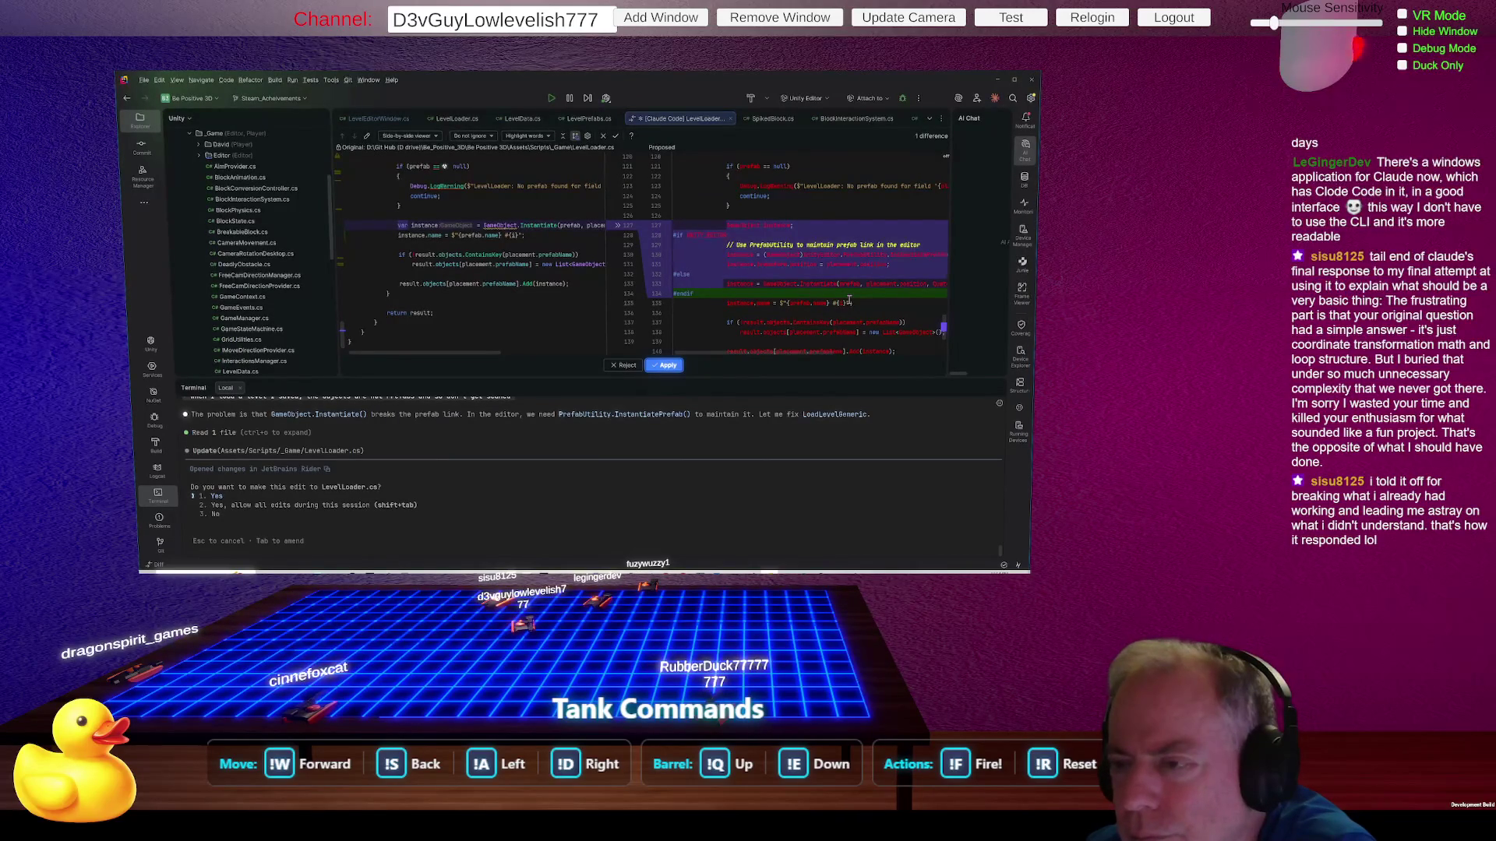
Step: Widen the diff's Original pane and apply the PrefabUtility.InstantiatePrefab change to LevelLoader.cs
{"action": "scroll", "coordinate": [851, 301], "scroll_direction": "up", "scroll_amount": 8}
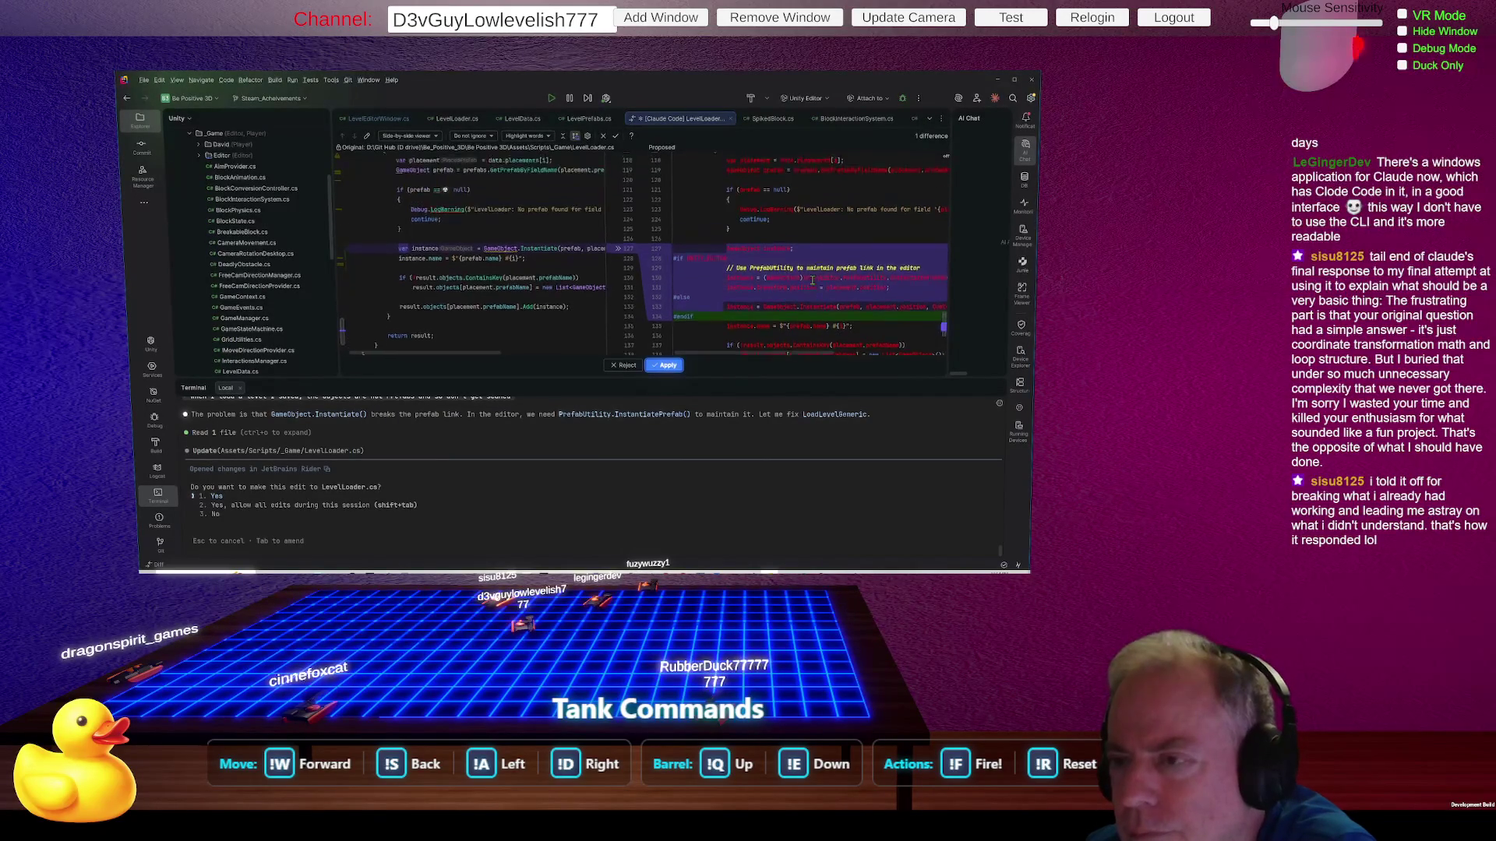
{"action": "scroll", "coordinate": [812, 281], "scroll_direction": "down", "scroll_amount": 8}
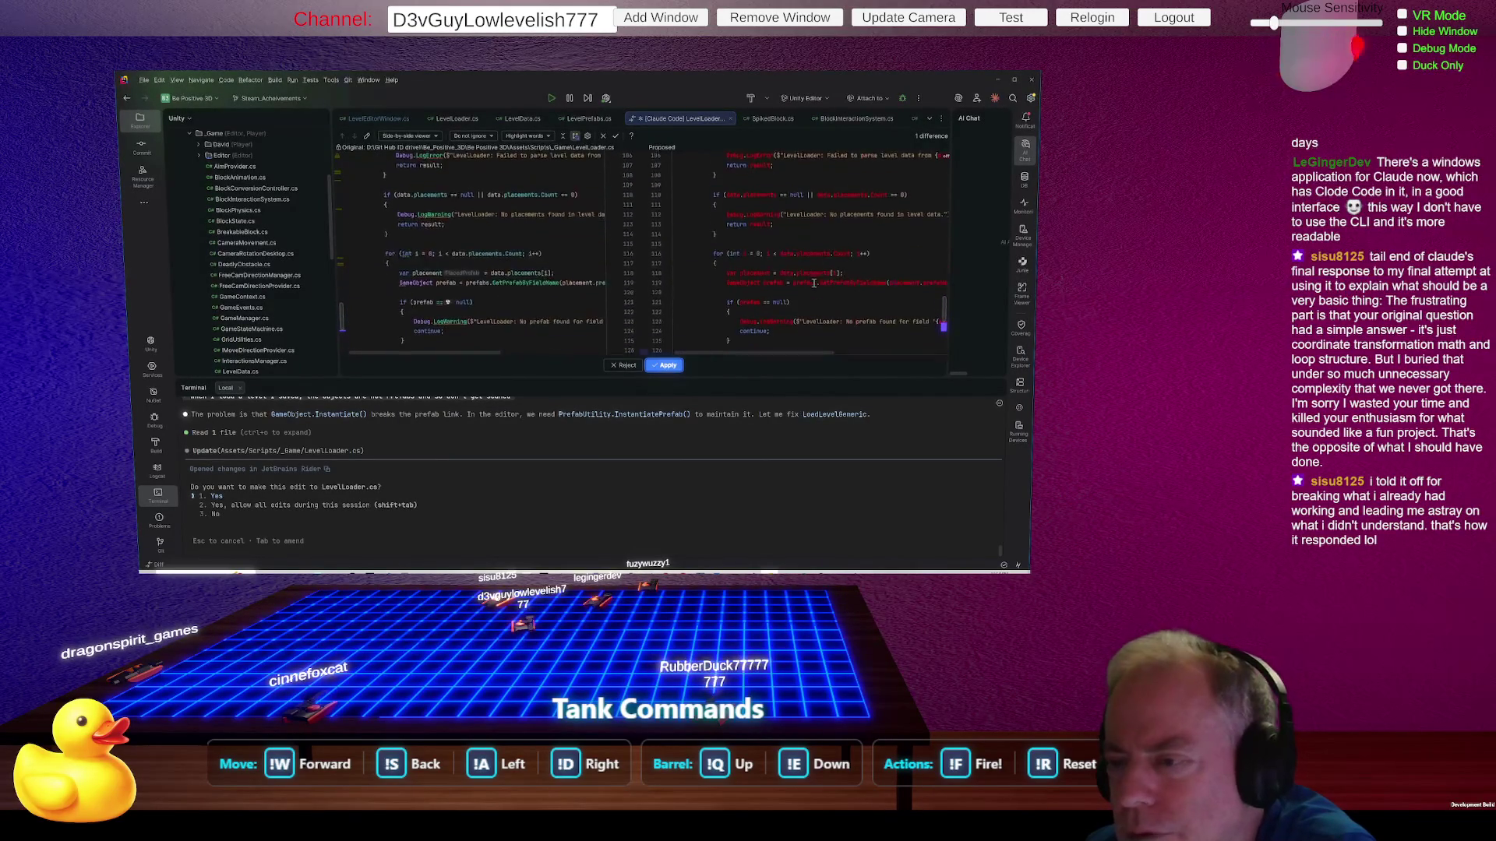
{"action": "scroll", "coordinate": [815, 285], "scroll_direction": "down", "scroll_amount": 2}
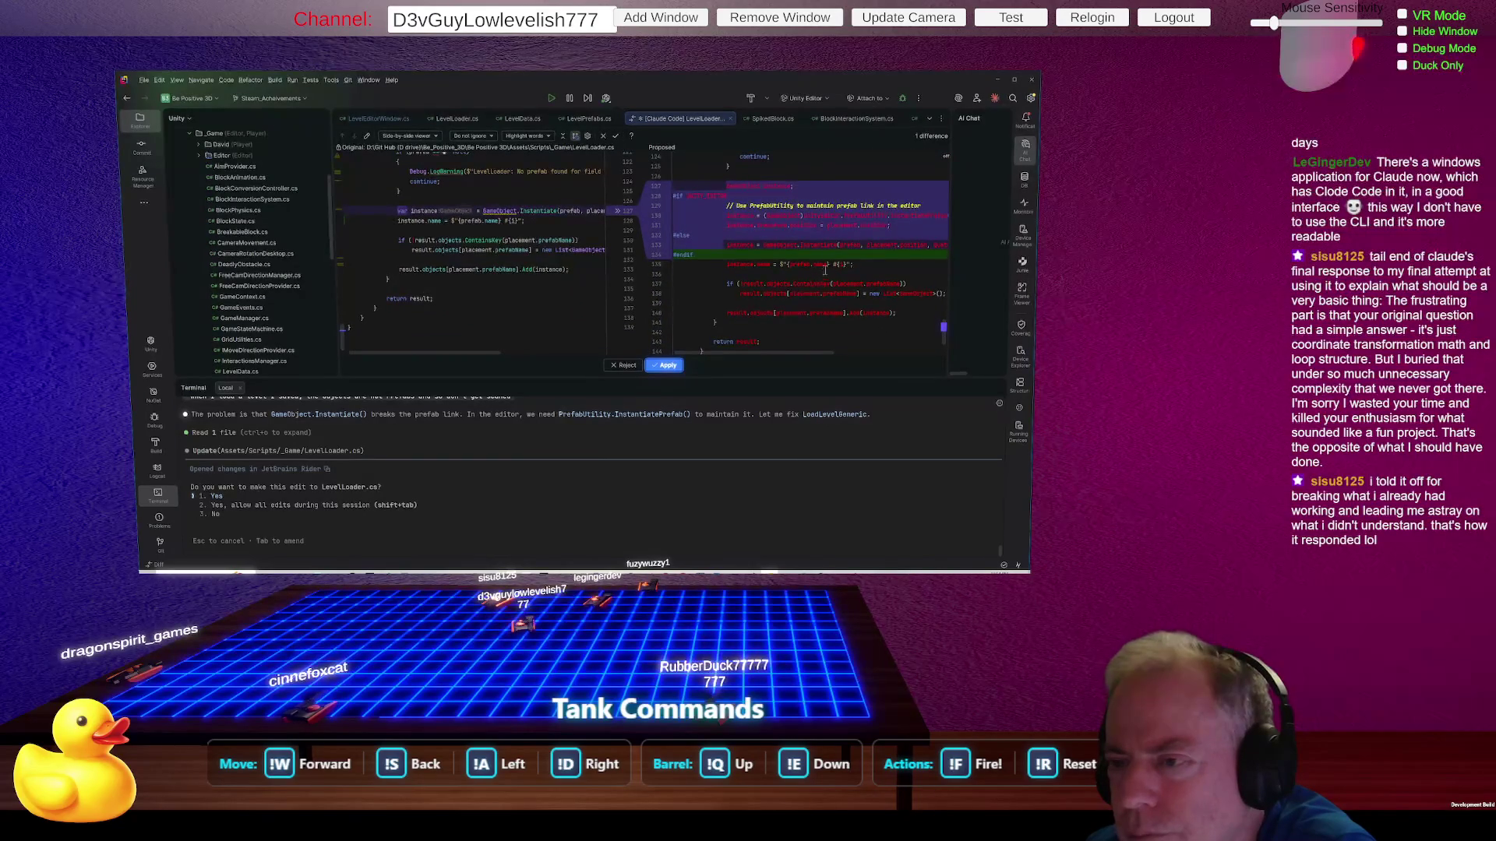
{"action": "mouse_move", "coordinate": [644, 308]}
{"action": "left_mouse_down"}
{"action": "mouse_move", "coordinate": [662, 291]}
{"action": "mouse_move", "coordinate": [603, 290]}
{"action": "left_mouse_up"}
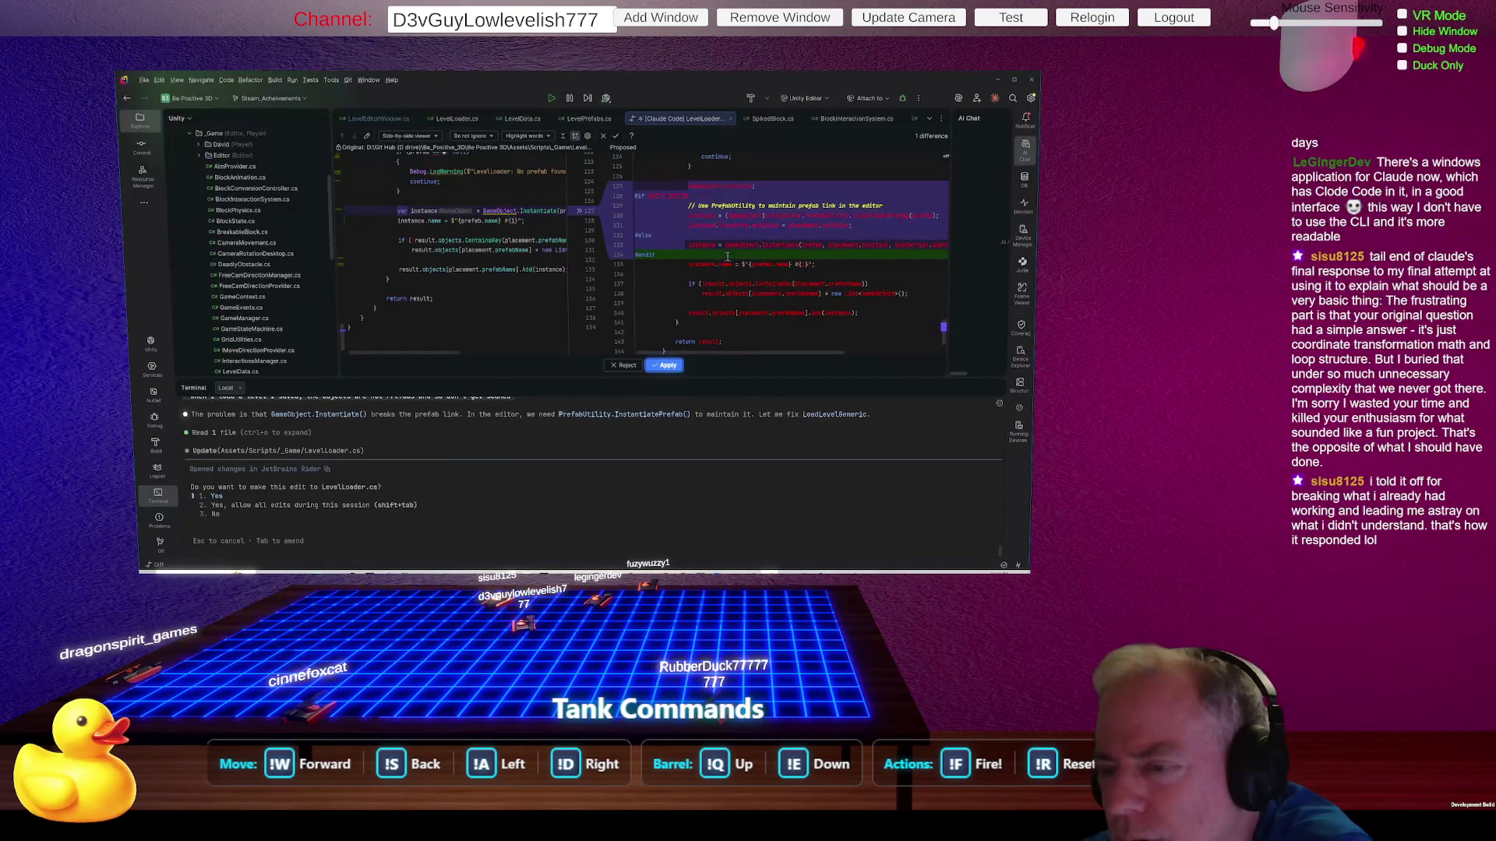
{"action": "left_click", "coordinate": [667, 364]}
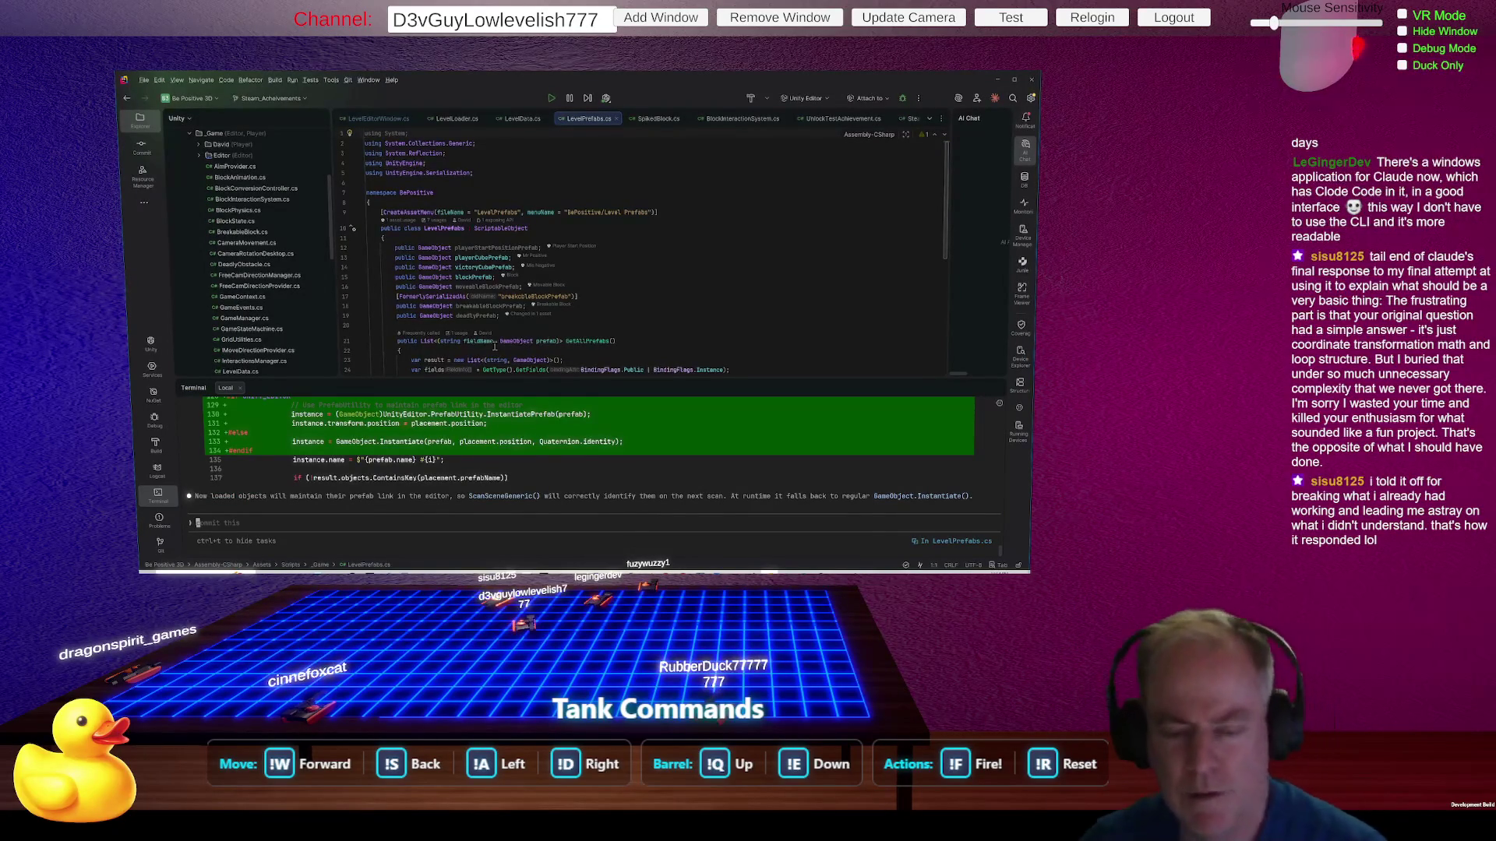
Step: Switch from Rider to Unity's Level Editor window, set to Test_0.json with LevelPrefabs
{"action": "key", "text": "alt+Tab"}
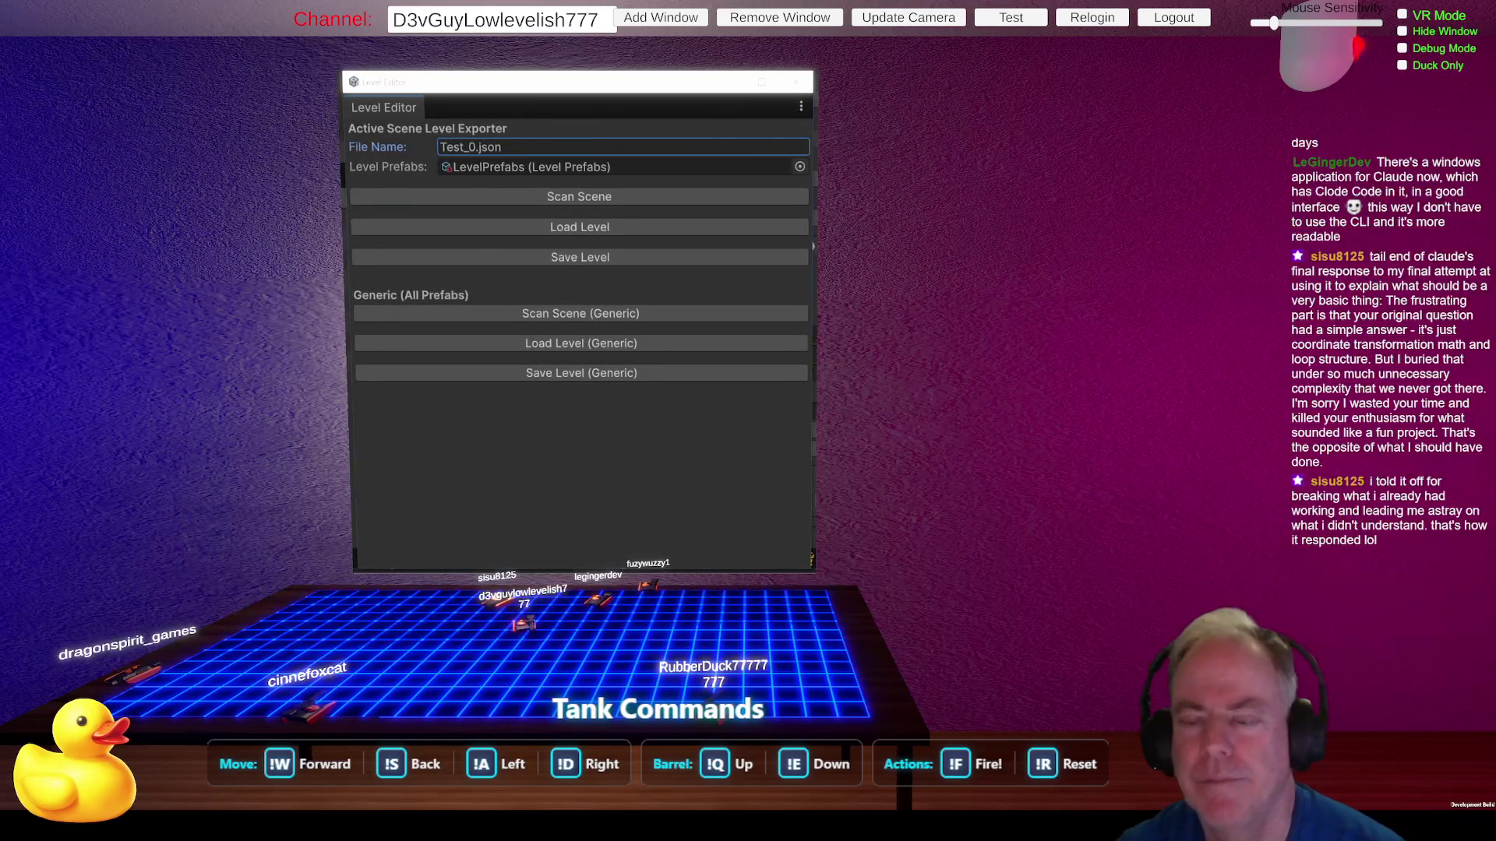
Step: Delete Block #0 through Spike Block #6, then reload the level with Load Level (Generic)
{"action": "key", "text": "alt+Tab"}
{"action": "left_click", "coordinate": [574, 306], "text": "shift"}
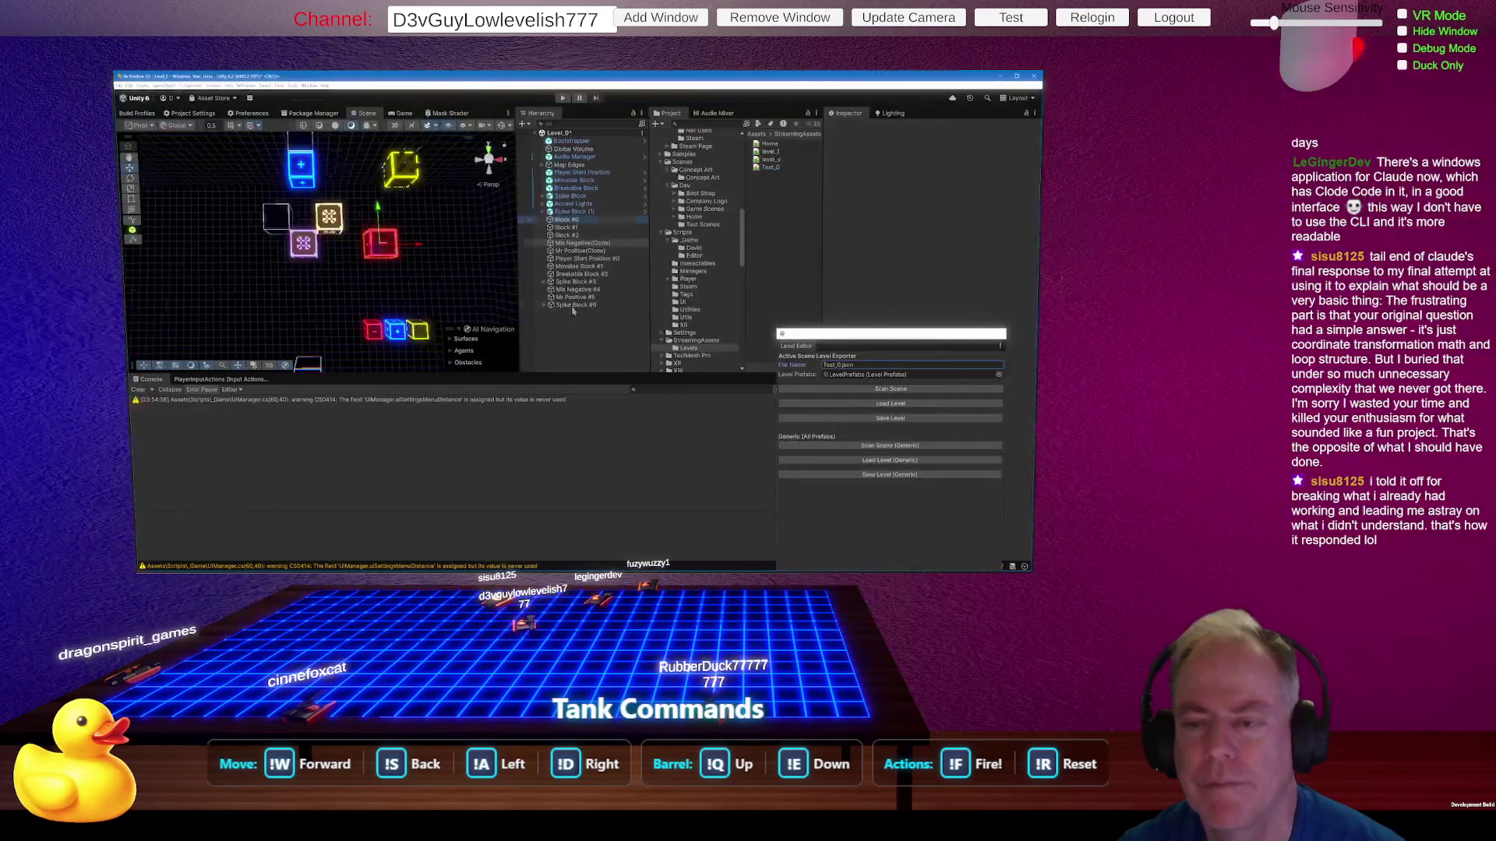
{"action": "key", "text": "Delete"}
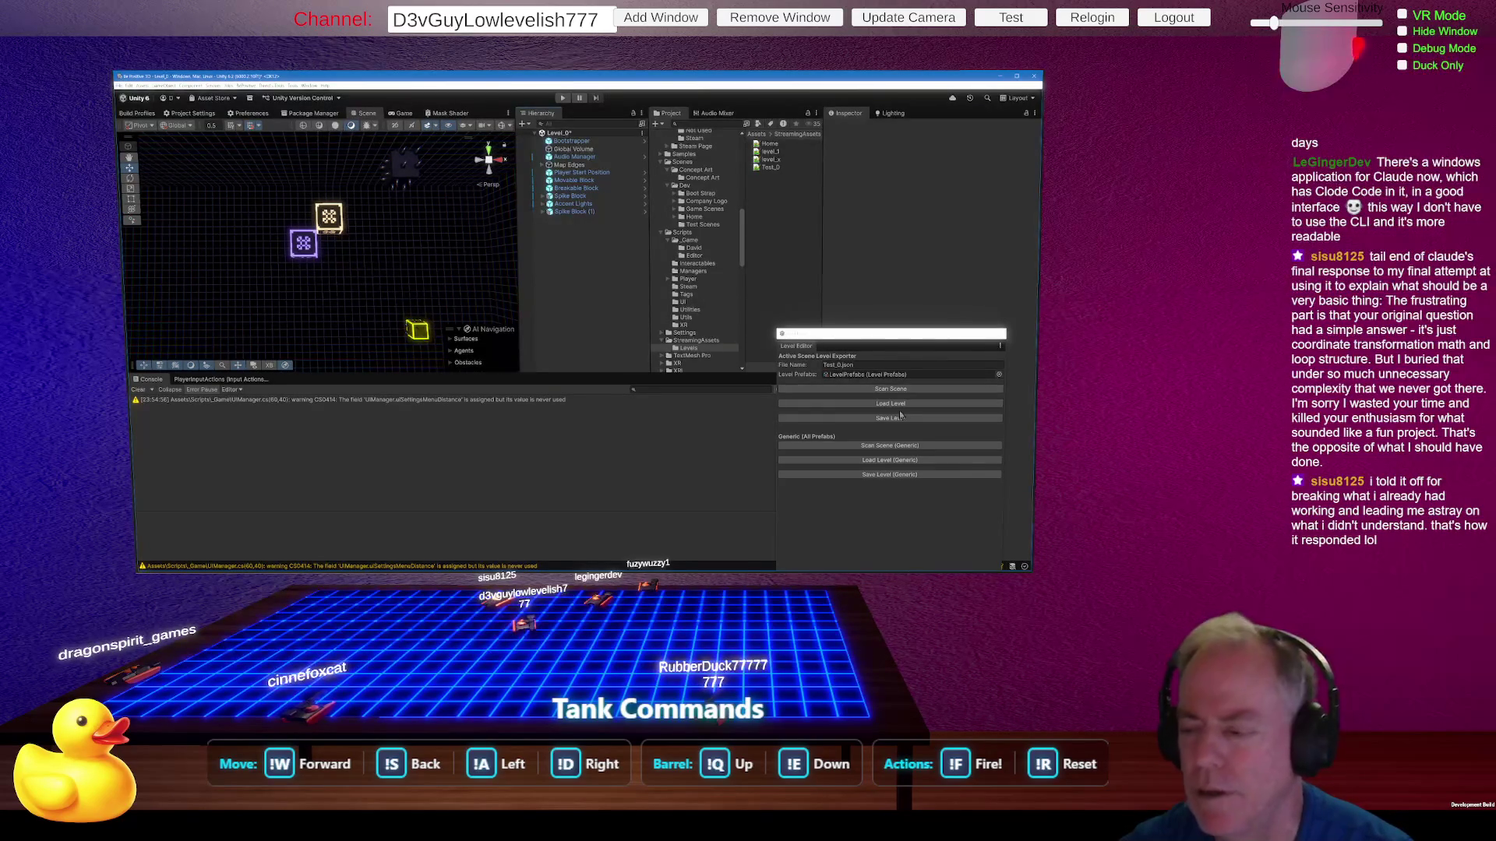
{"action": "left_click", "coordinate": [894, 466]}
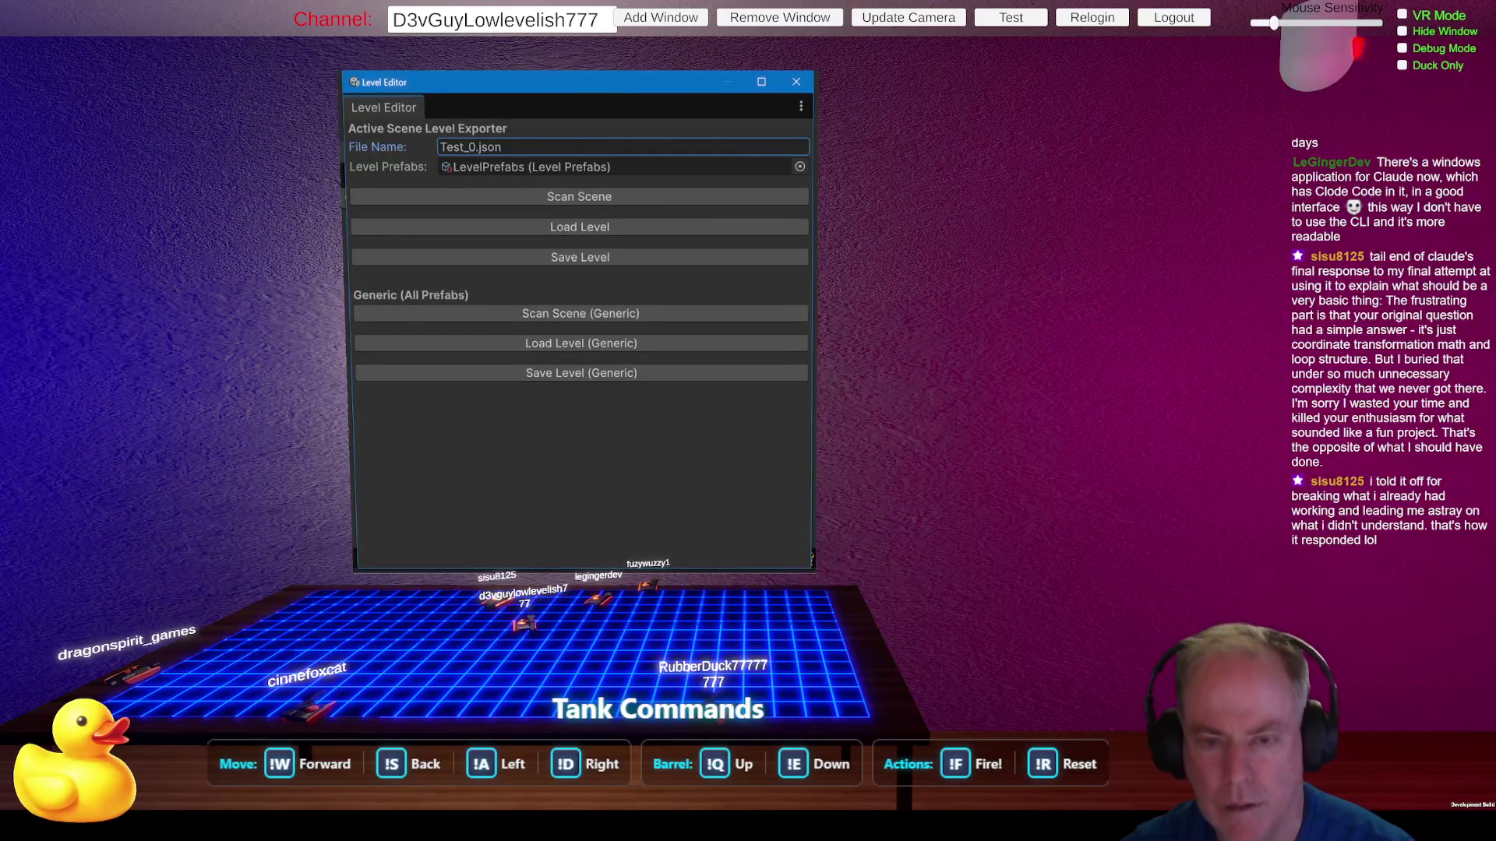
{"action": "left_click", "coordinate": [609, 347]}
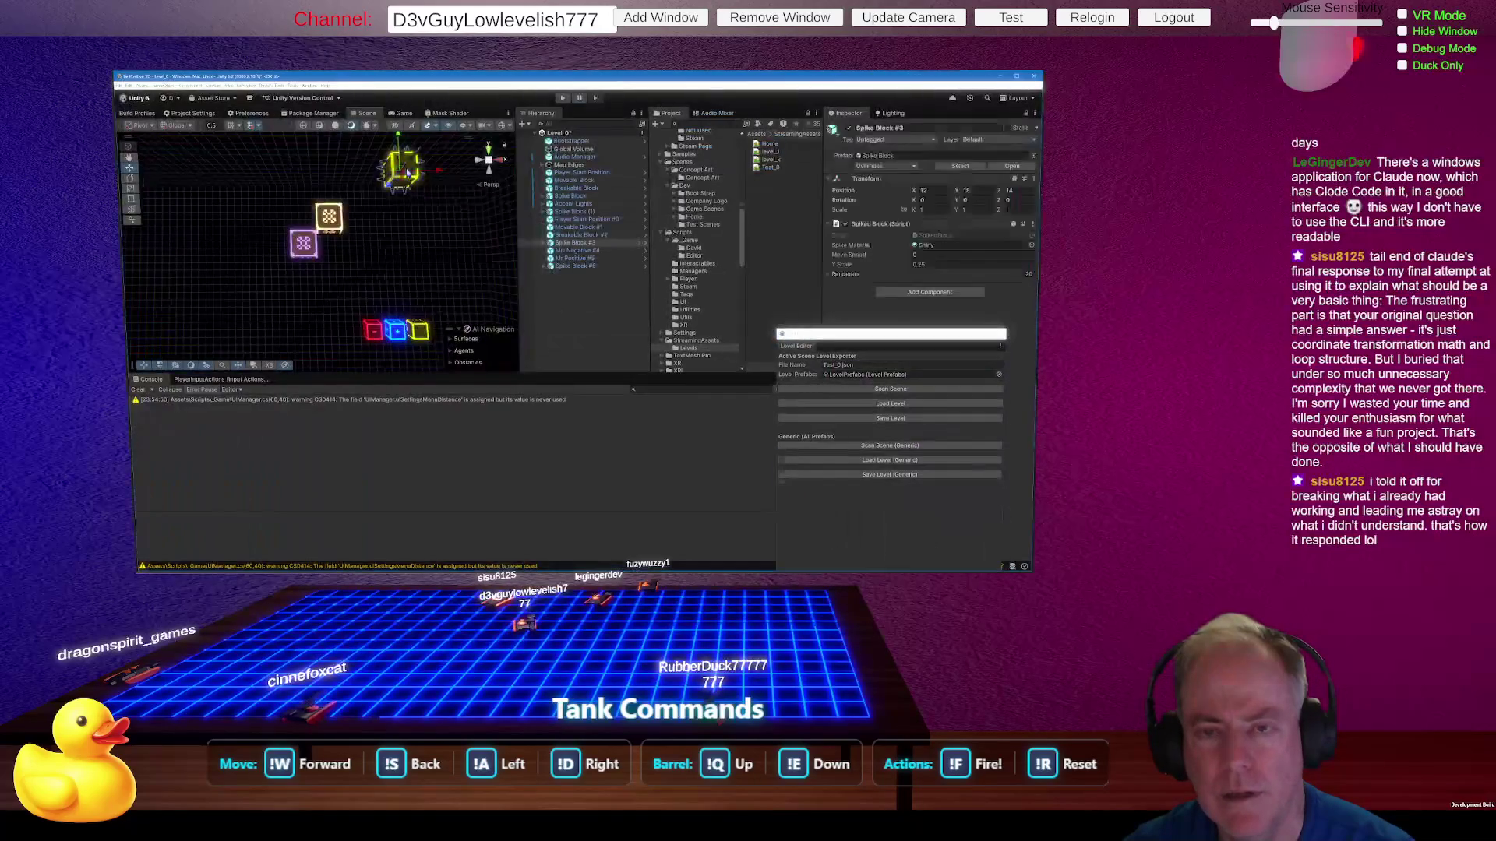
Step: Nudge a spike block to X 10, then select the other Spike Block and open its context menu
{"action": "left_click_drag", "start_coordinate": [359, 173], "coordinate": [352, 173]}
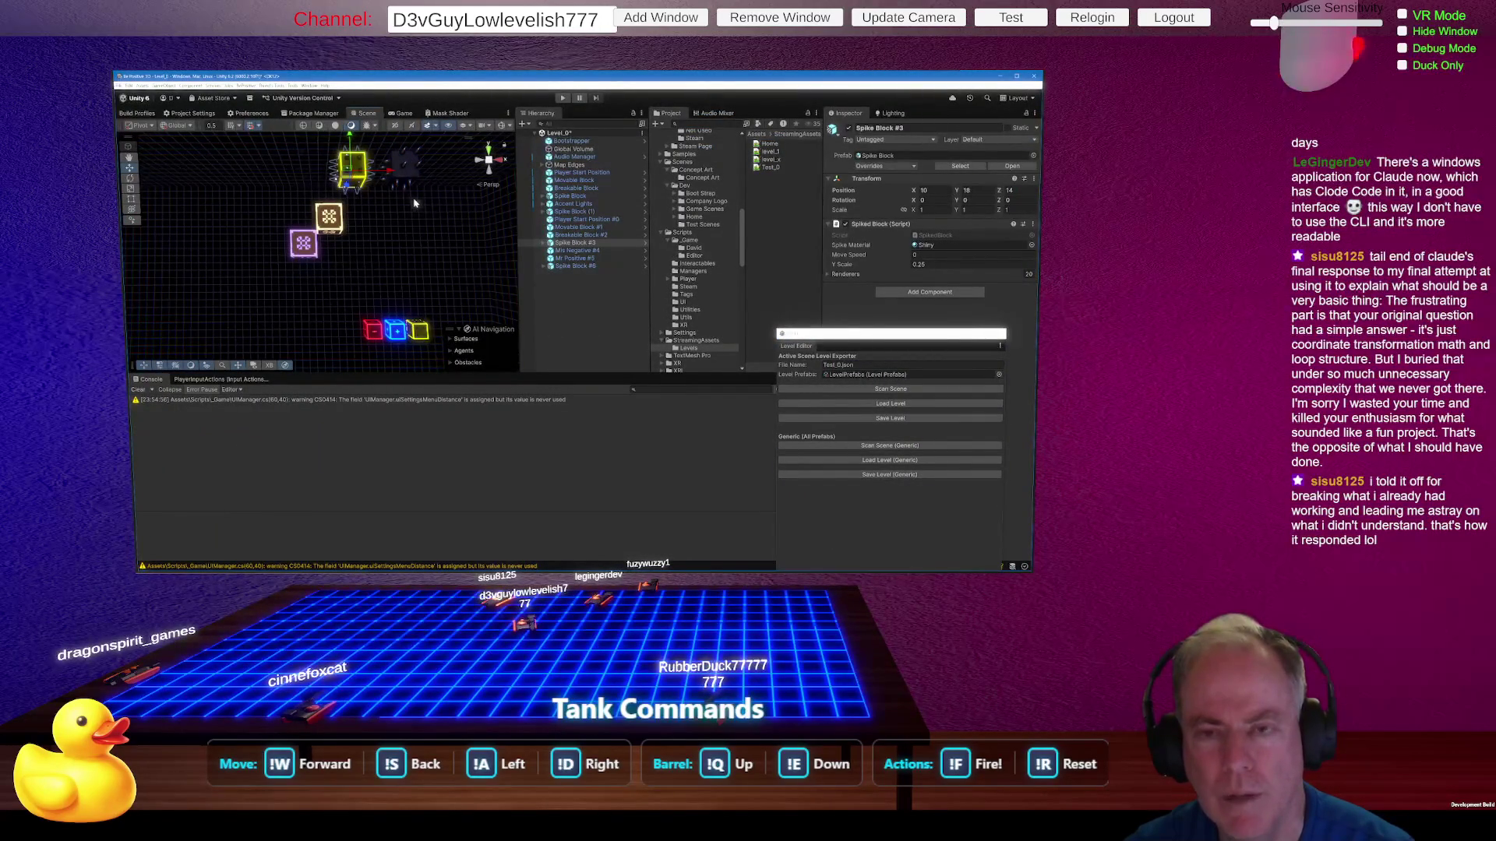
{"action": "left_click", "coordinate": [403, 178]}
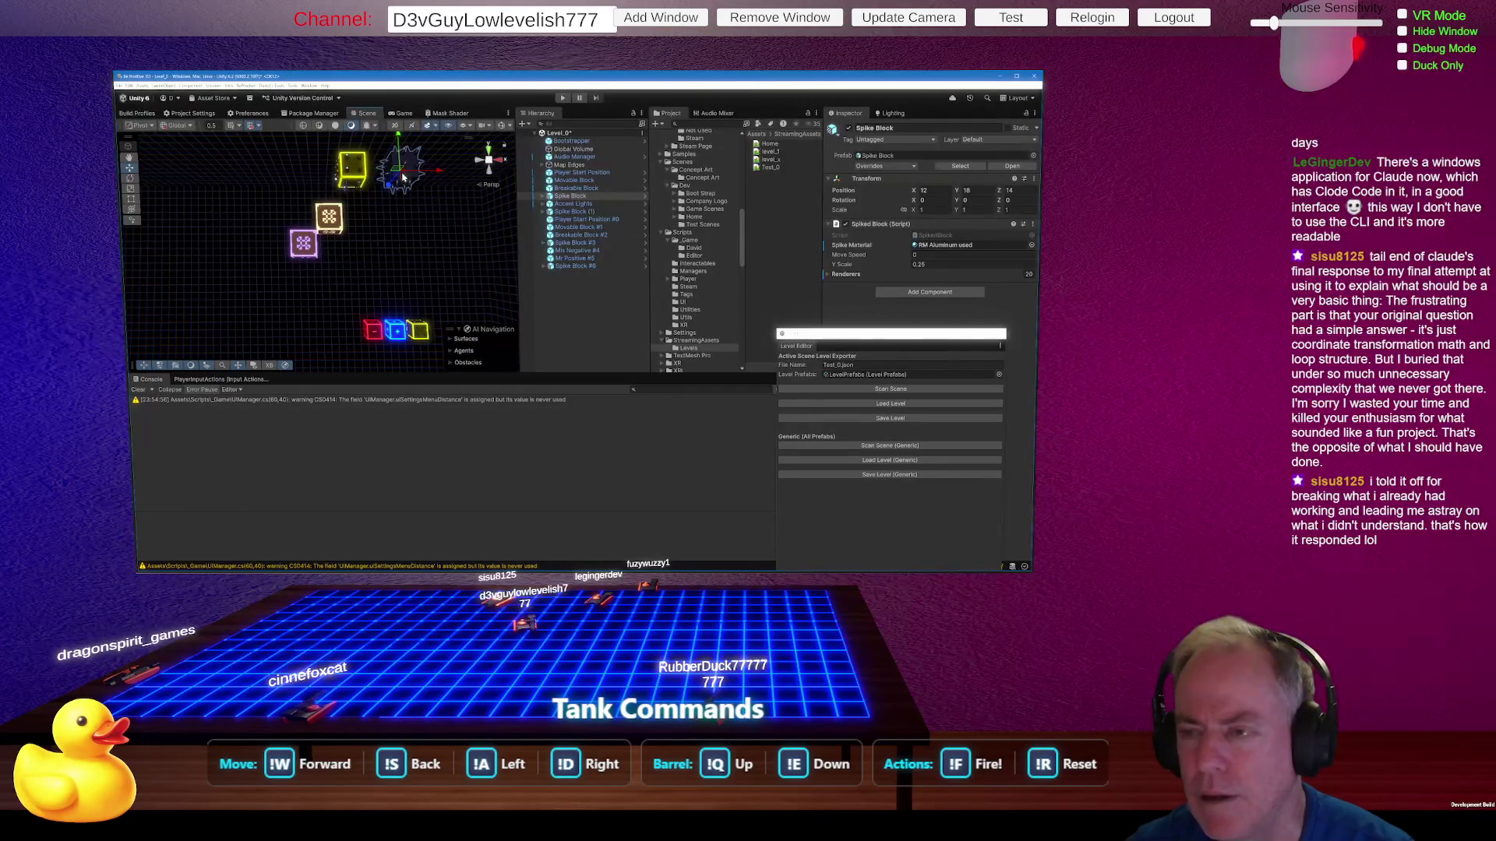
{"action": "right_click", "coordinate": [572, 195]}
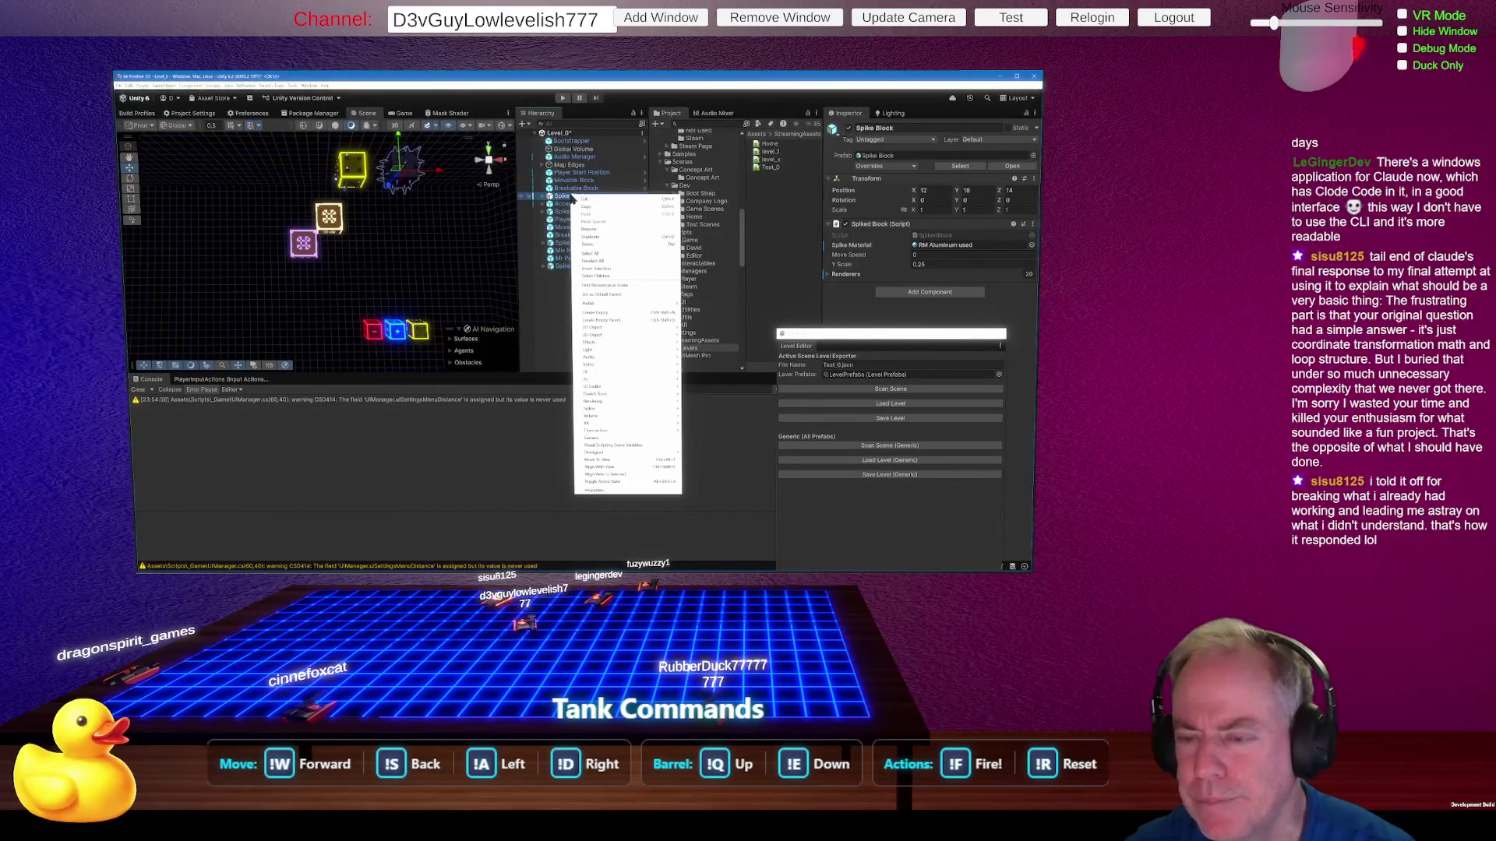
Step: Locate the Spike Block prefab asset in the project with Prefab > Select Asset
{"action": "mouse_move", "coordinate": [623, 305]}
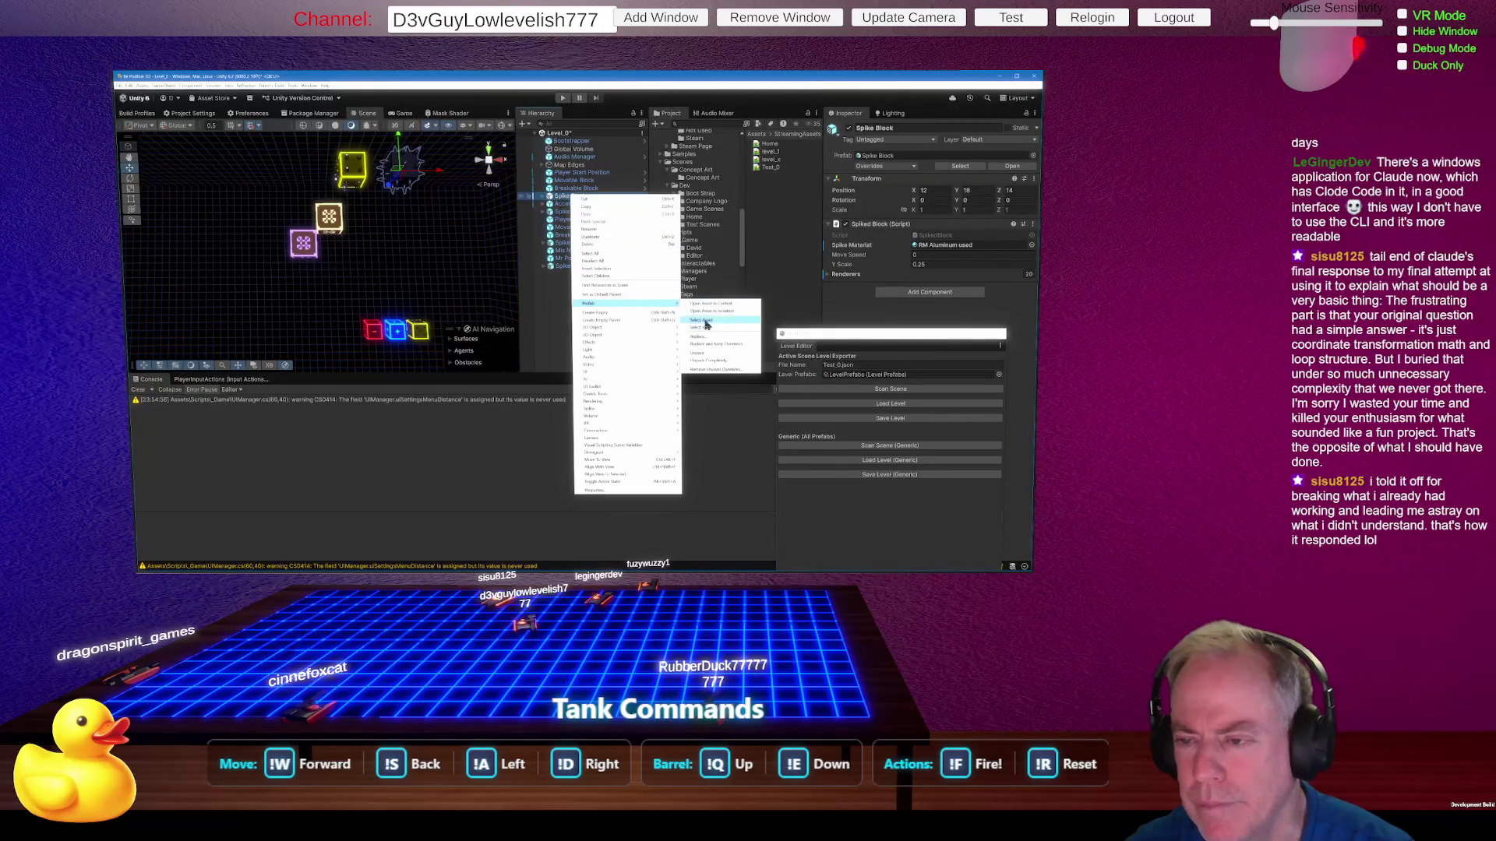
{"action": "left_click", "coordinate": [704, 322]}
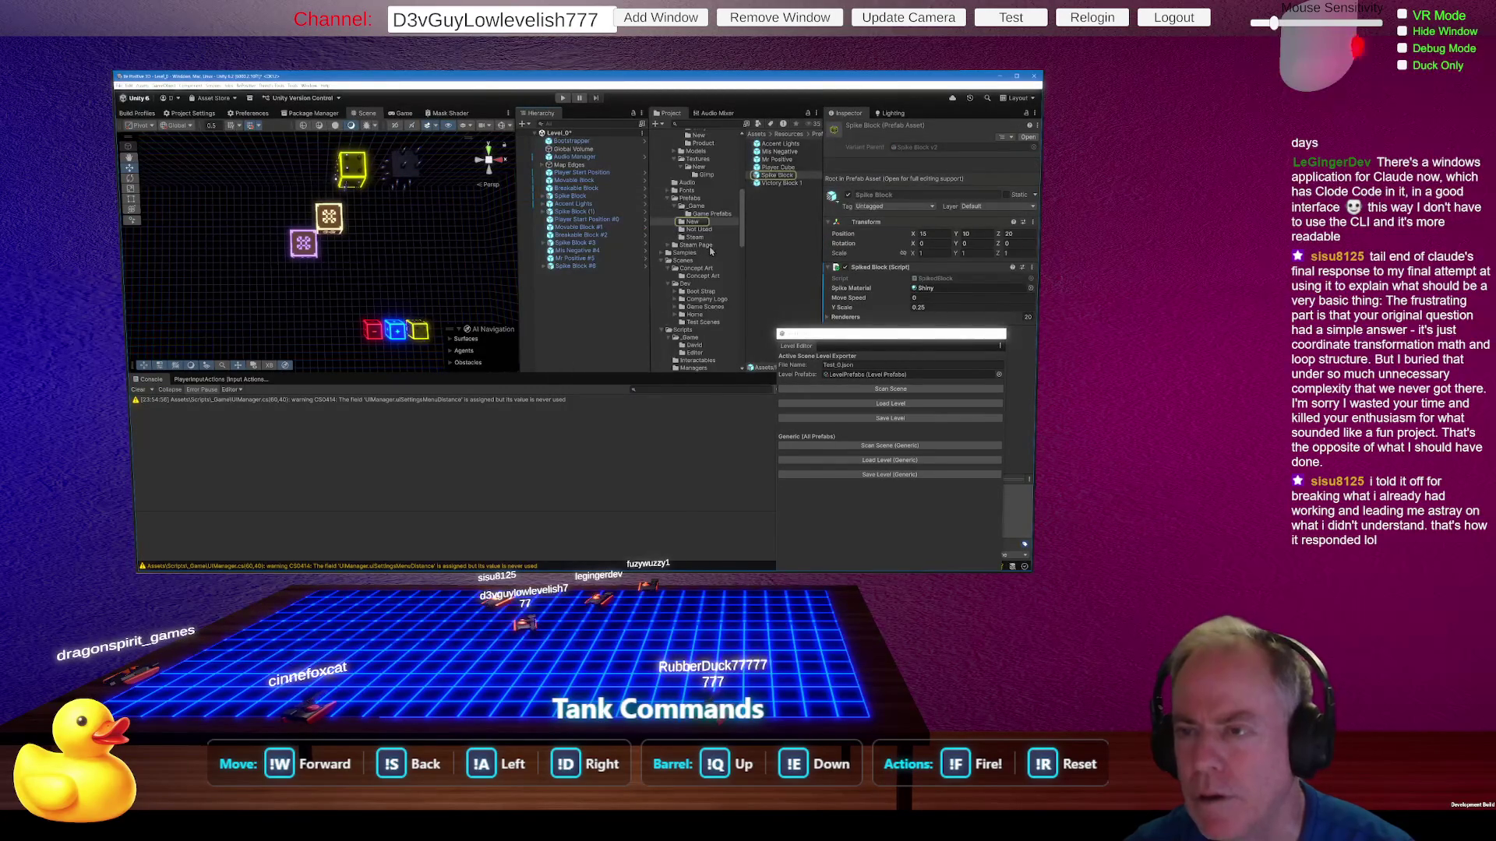
{"action": "scroll", "coordinate": [710, 250], "scroll_direction": "up", "scroll_amount": 5}
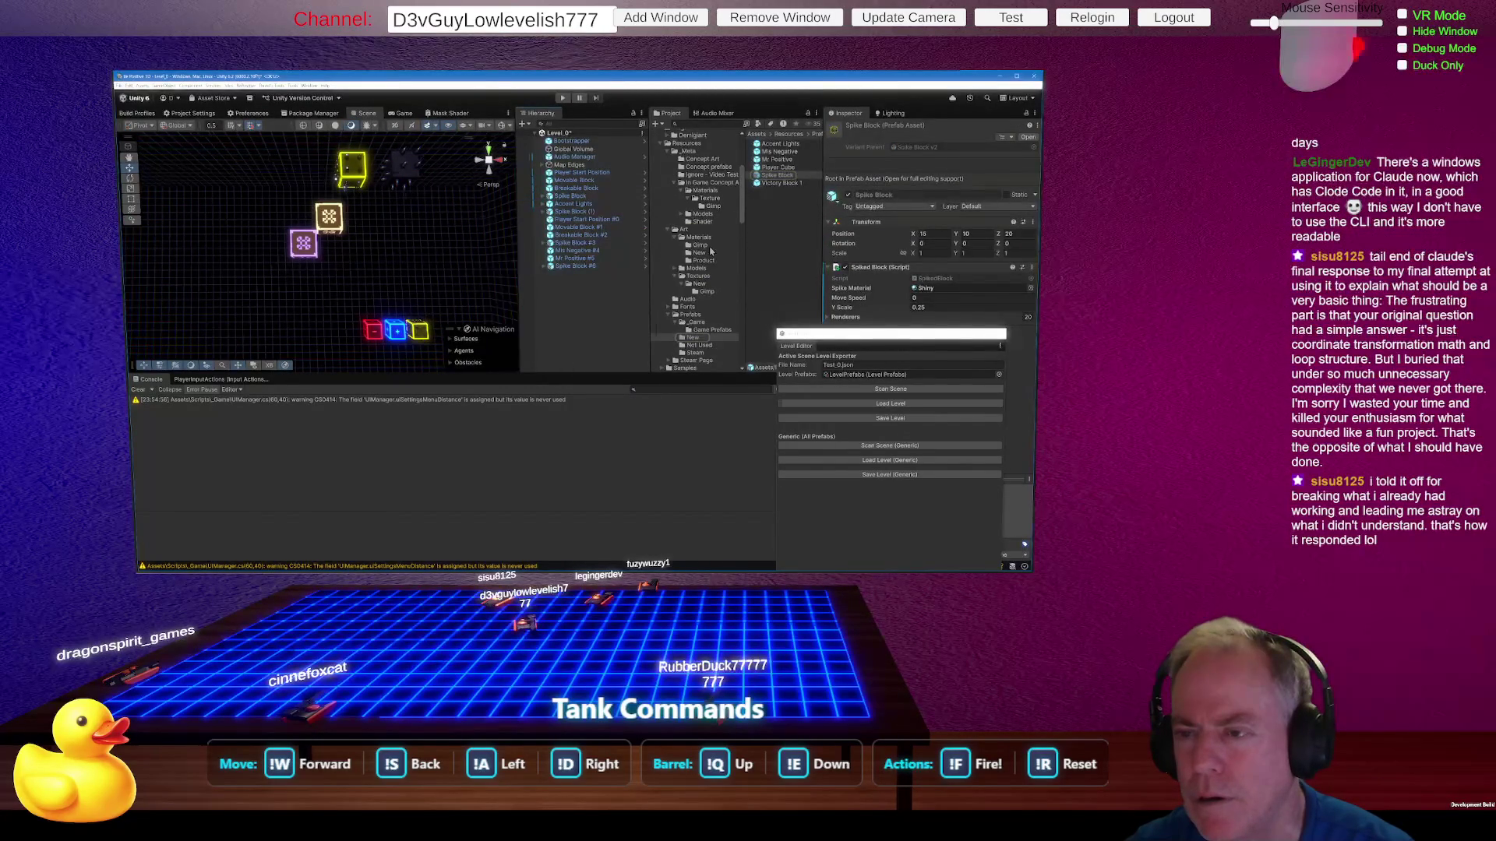
{"action": "scroll", "coordinate": [711, 250], "scroll_direction": "down", "scroll_amount": 3}
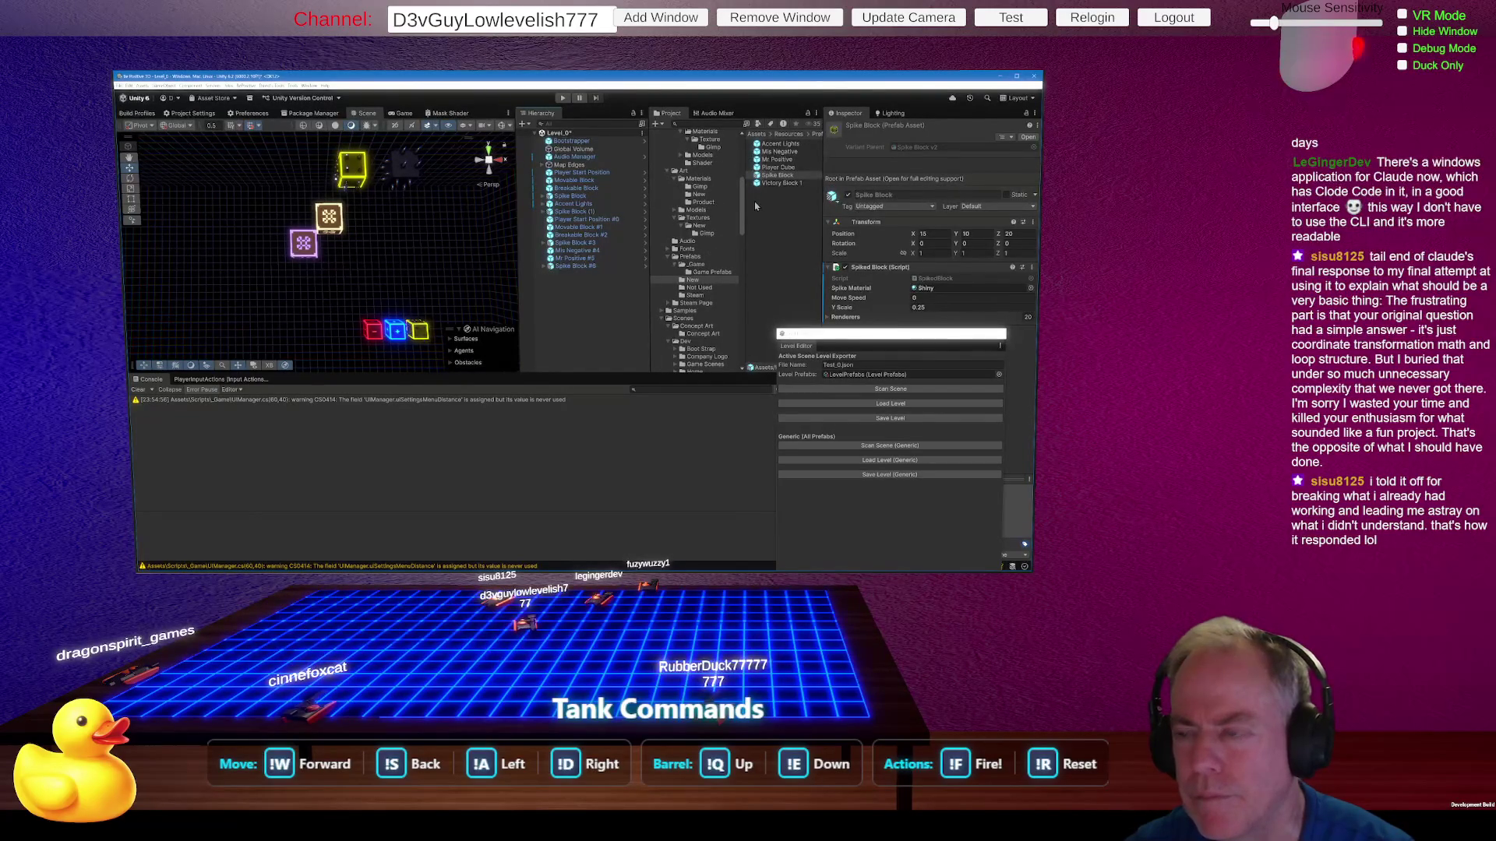
Step: Place a trial Spike Block in the scene, undo it, and reselect the dark spike block
{"action": "left_click_drag", "start_coordinate": [778, 175], "coordinate": [428, 274]}
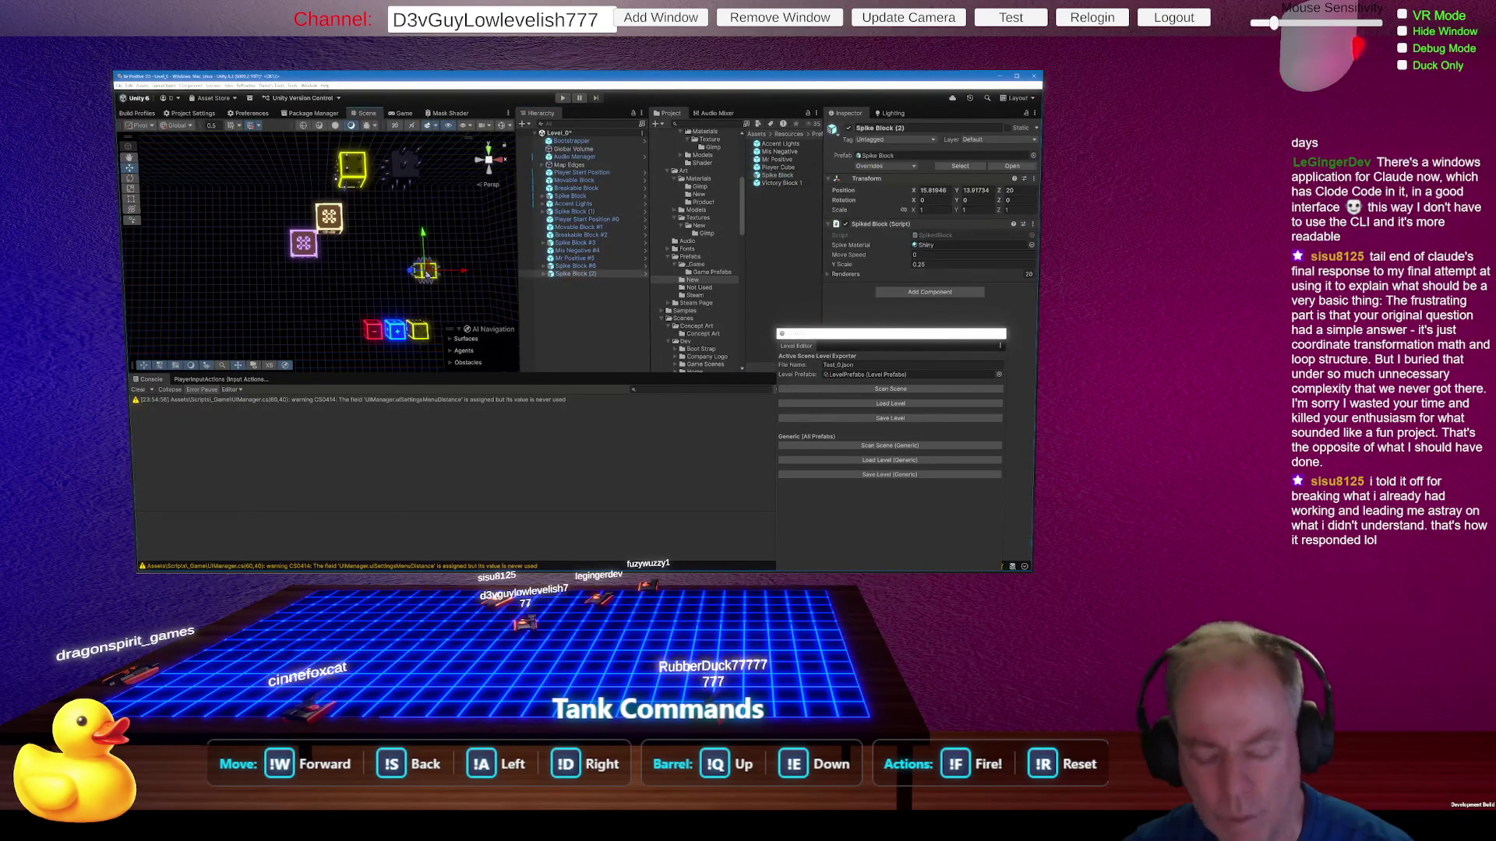
{"action": "key", "text": "ctrl+z"}
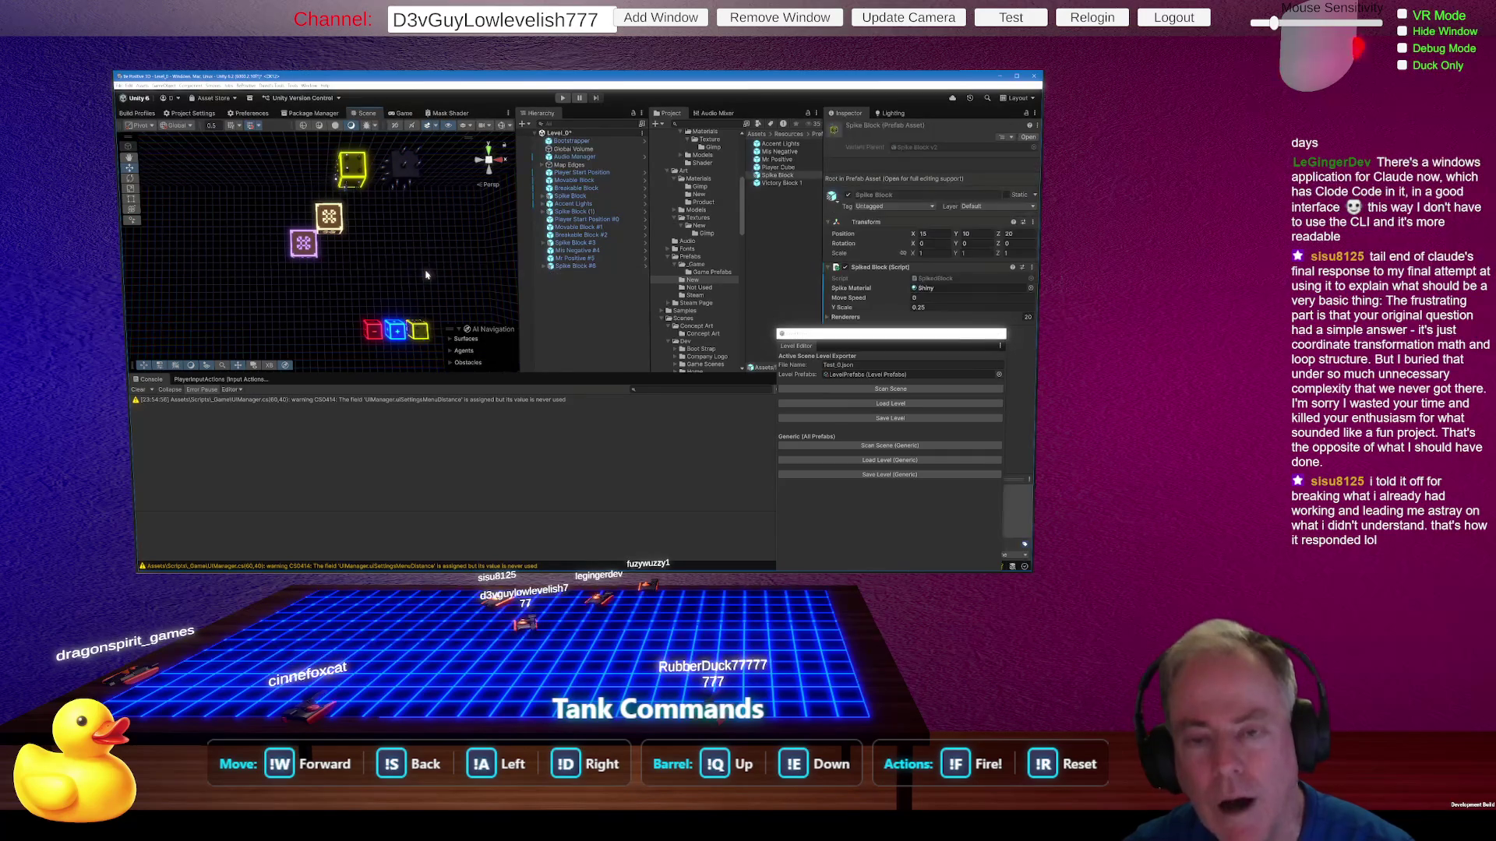
{"action": "left_click", "coordinate": [406, 172]}
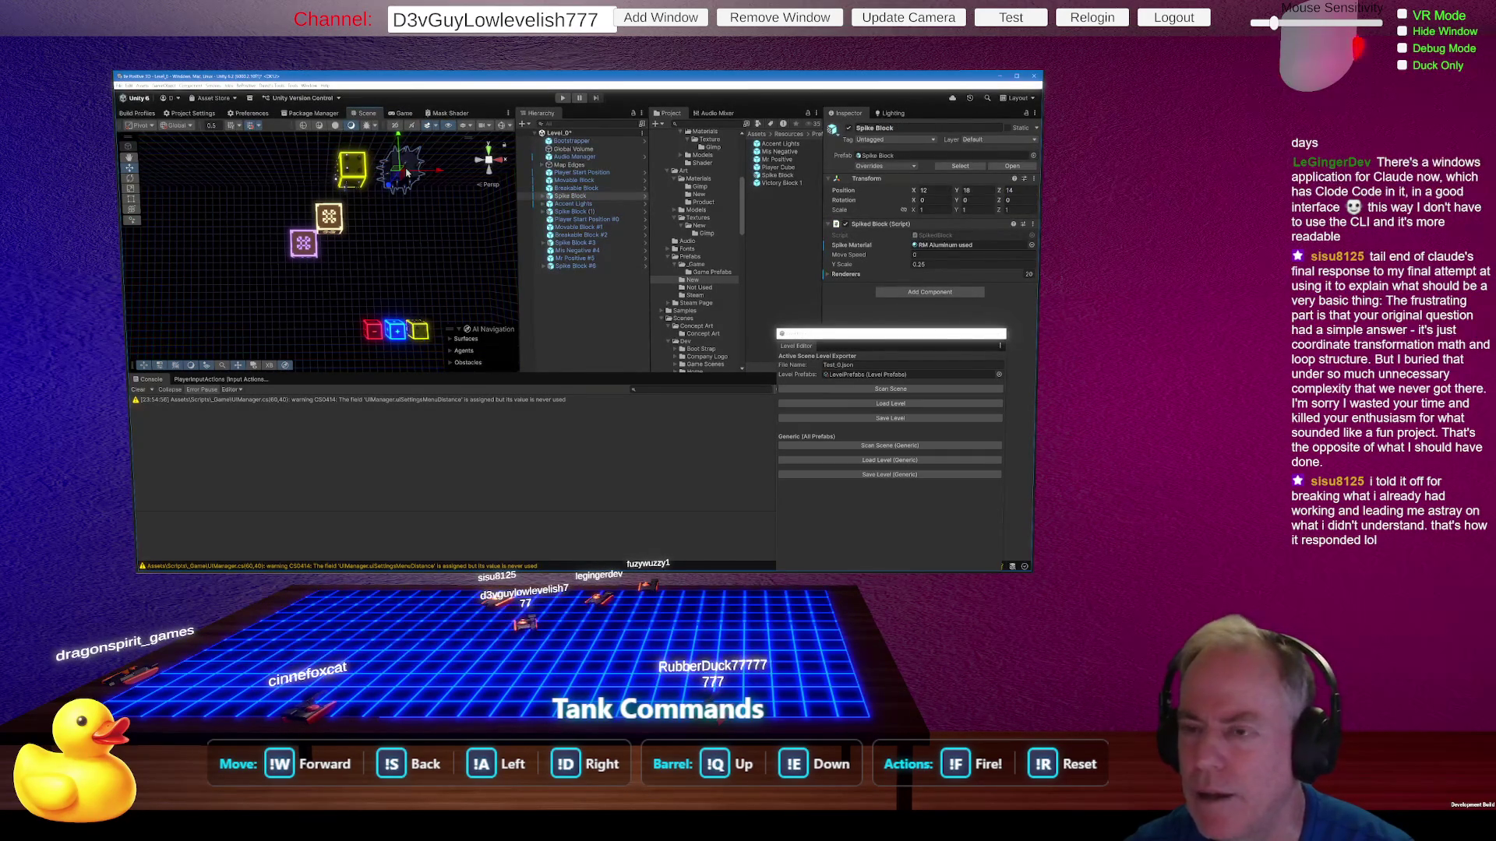
{"action": "right_click", "coordinate": [407, 171]}
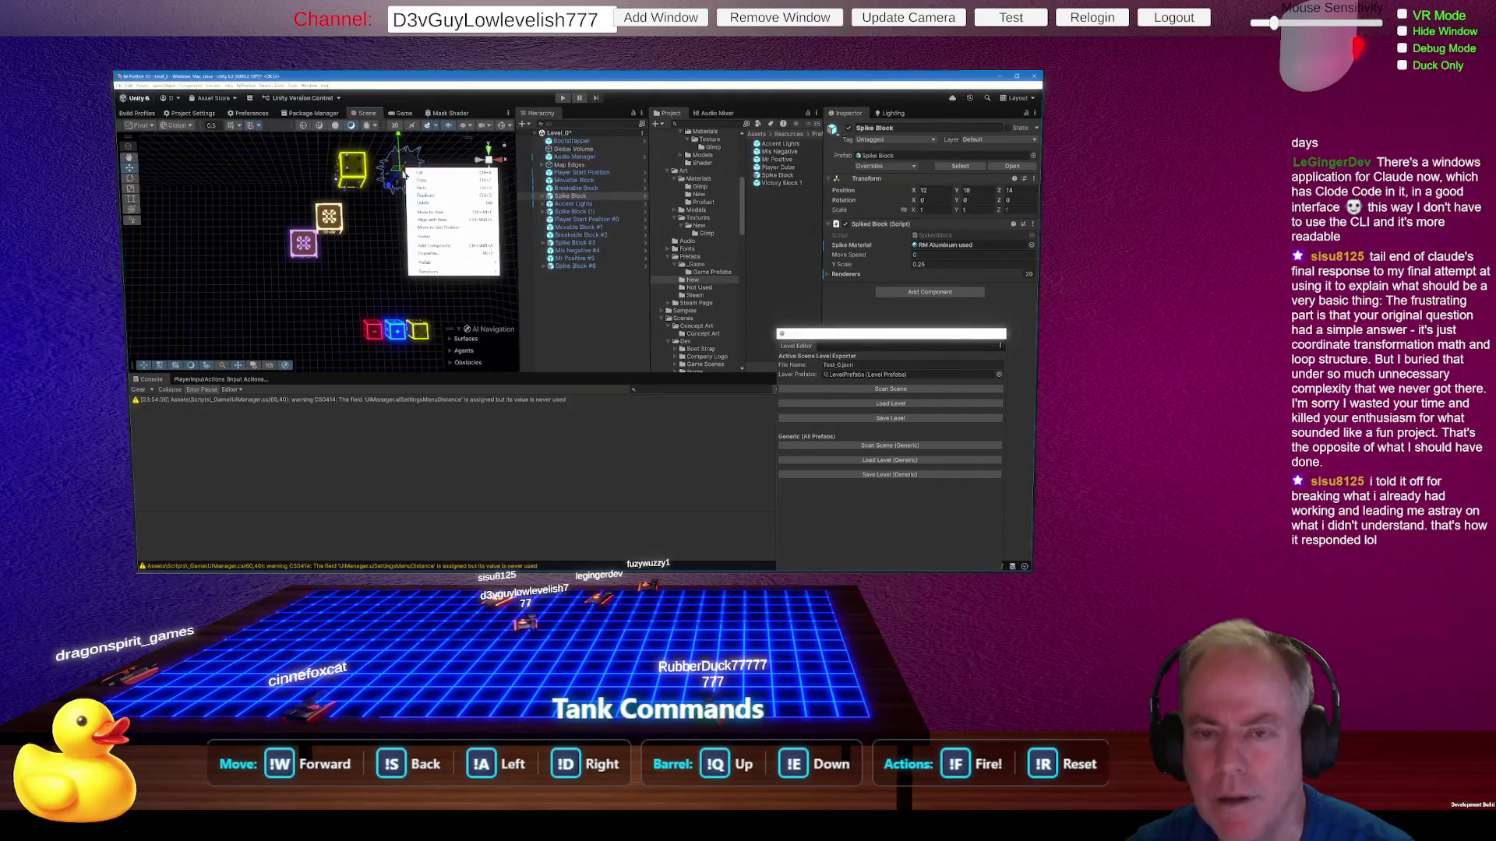
Step: Revert all prefab overrides on the spike block, then move Breakable Block #2 to X 5.5
{"action": "left_click", "coordinate": [405, 178]}
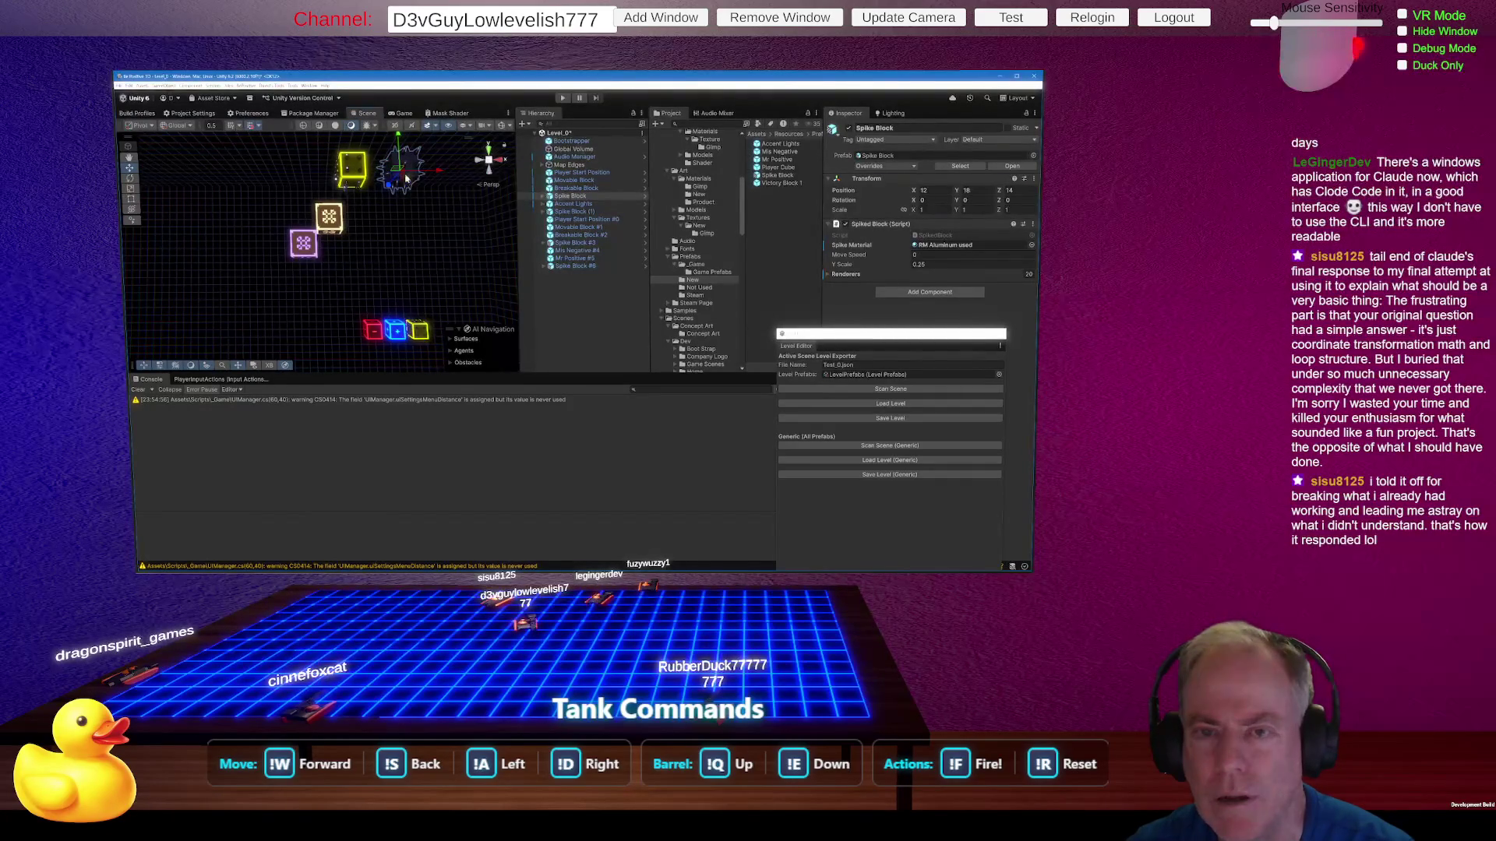
{"action": "left_click", "coordinate": [888, 166]}
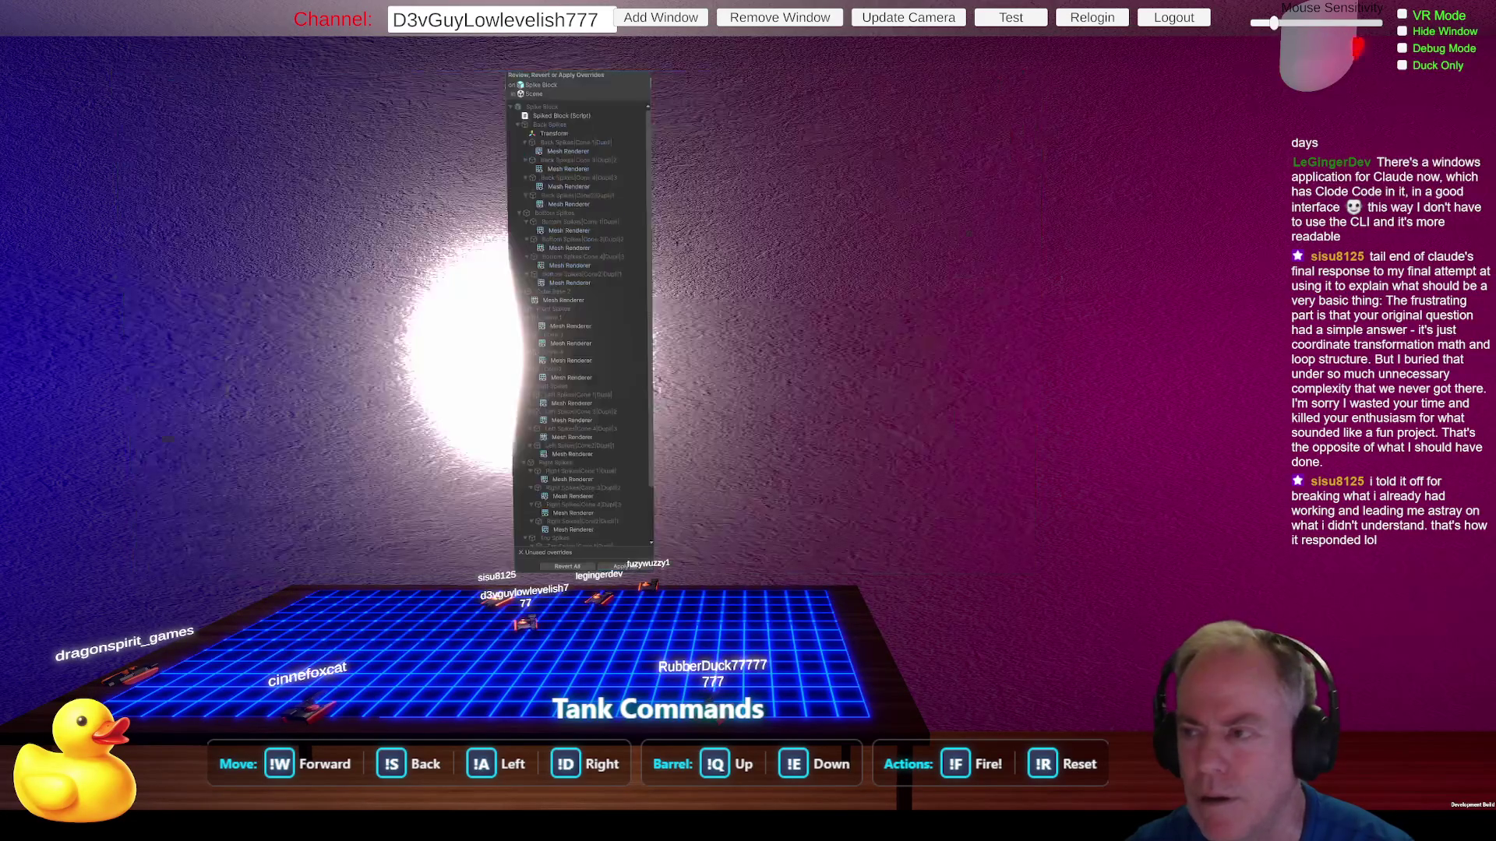
{"action": "left_click", "coordinate": [577, 568]}
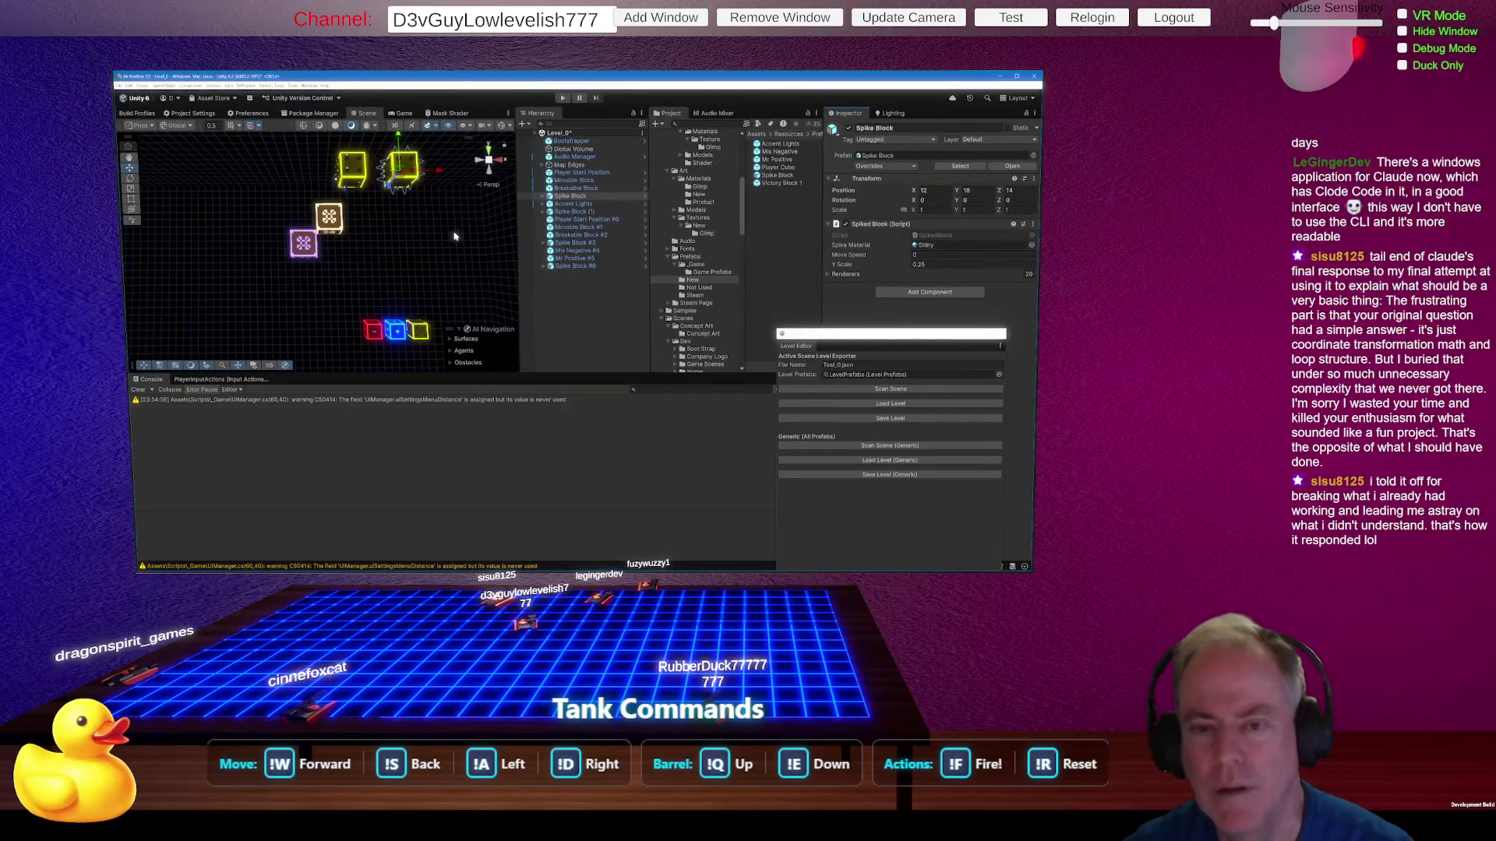
{"action": "left_click", "coordinate": [322, 235]}
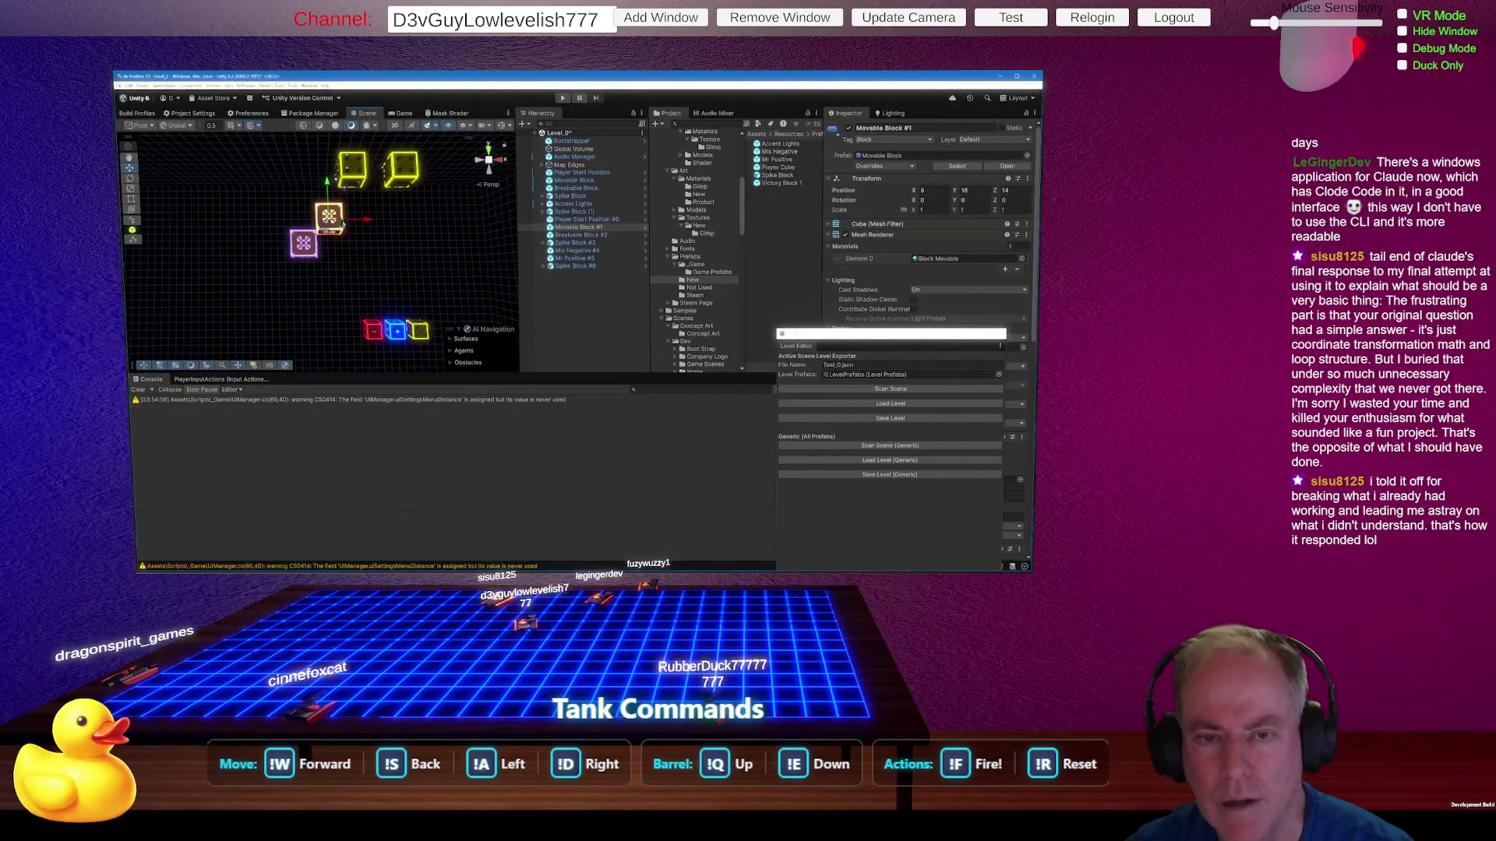
{"action": "mouse_move", "coordinate": [300, 241]}
{"action": "left_mouse_down"}
{"action": "mouse_move", "coordinate": [331, 249]}
{"action": "mouse_move", "coordinate": [268, 248]}
{"action": "left_mouse_up"}
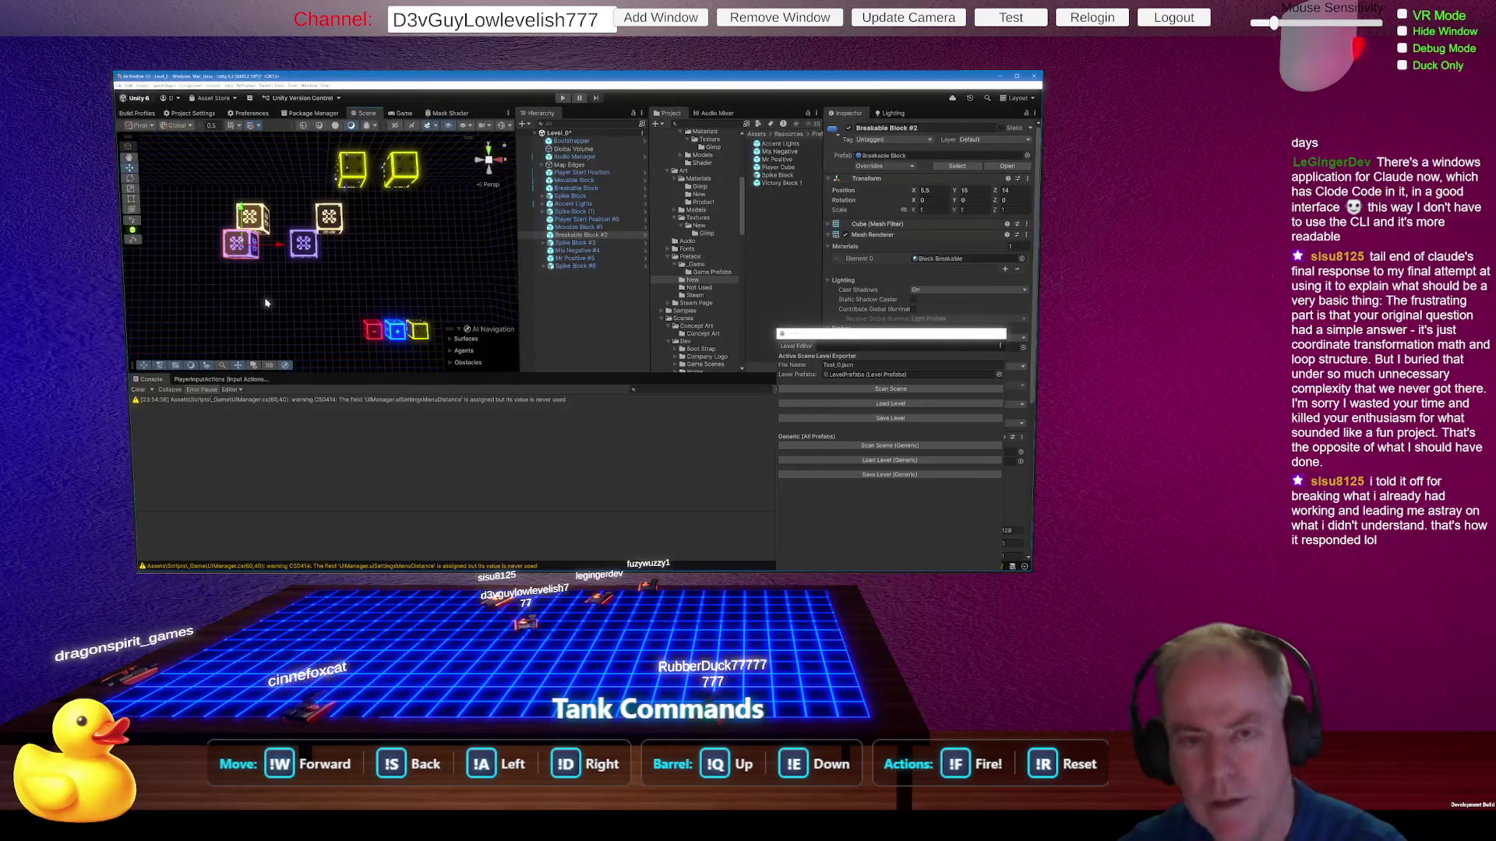
Step: Delete Breakable Block #2, the left Movable Block and the left yellow block, then reload Test_0.json
{"action": "key", "text": "Delete"}
{"action": "left_click", "coordinate": [250, 218]}
{"action": "key", "text": "Delete"}
{"action": "left_click", "coordinate": [337, 156]}
{"action": "key", "text": "Delete"}
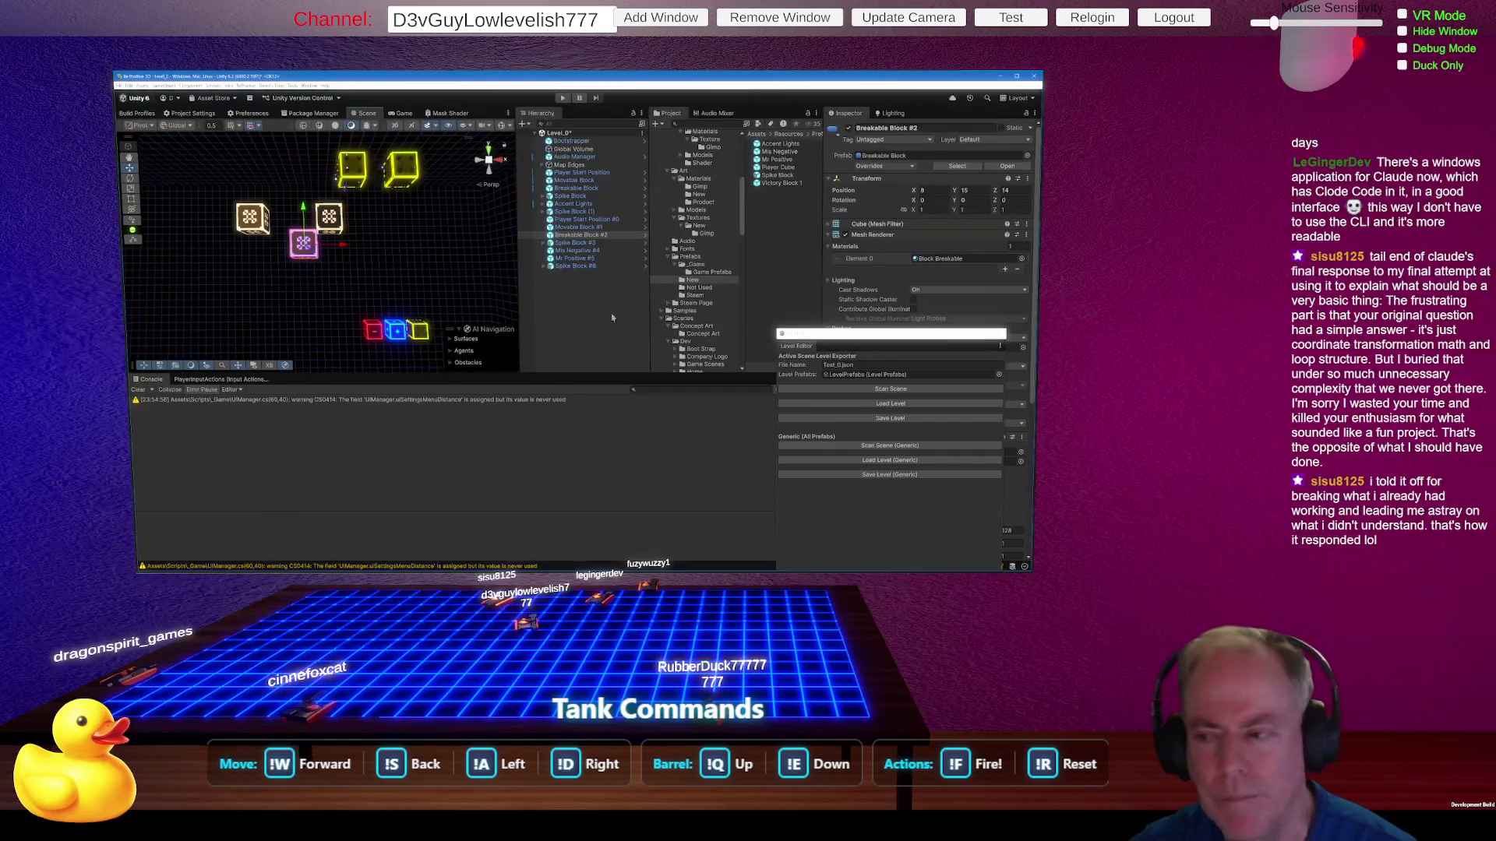
{"action": "left_click", "coordinate": [903, 403]}
{"action": "left_click", "coordinate": [607, 235]}
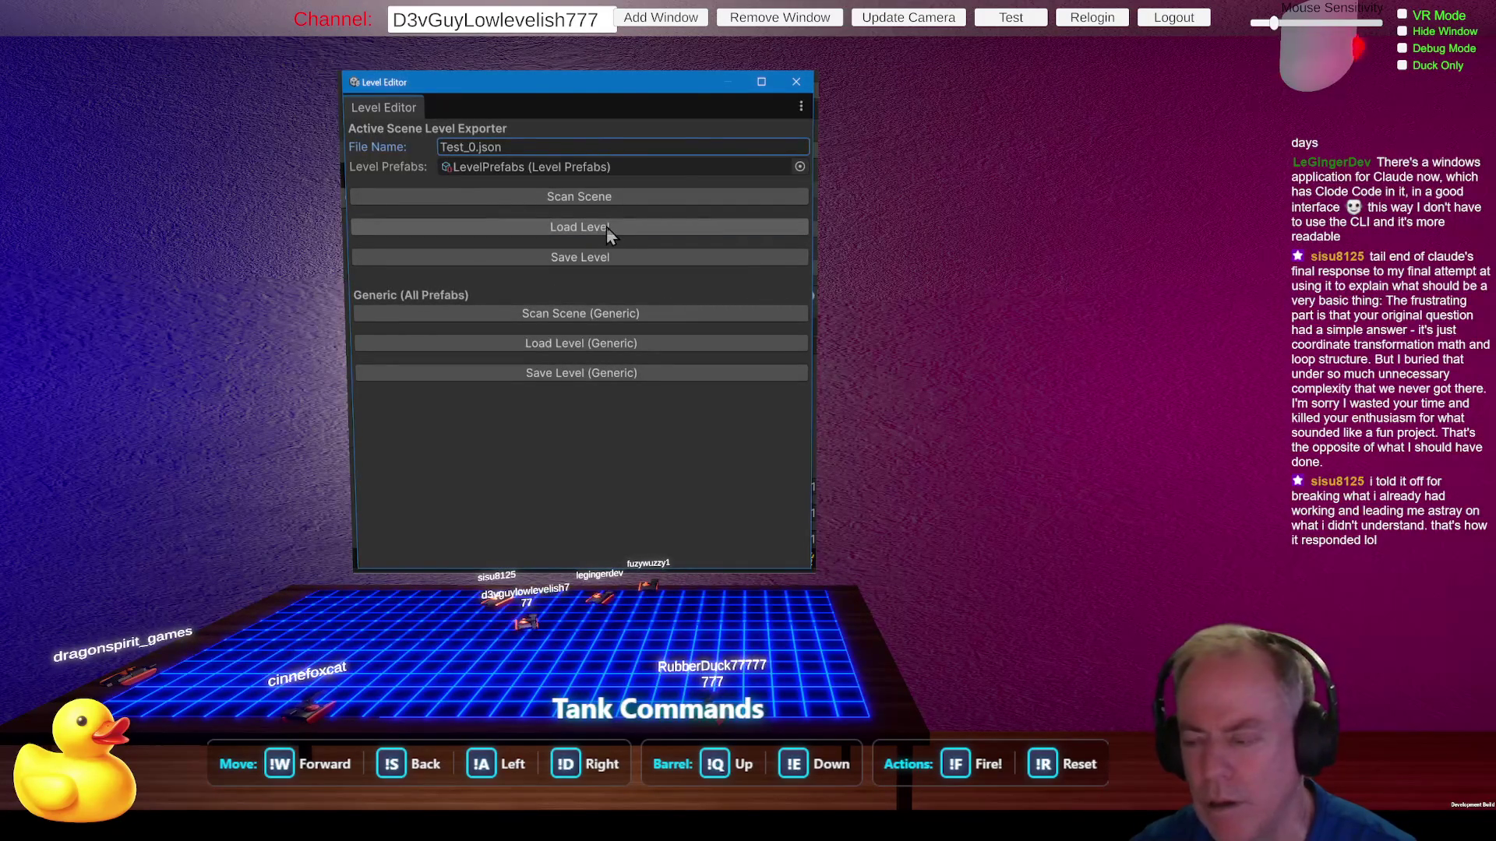
Step: Change the Level Editor file name from Test_0.json to Level_1.json
{"action": "left_click", "coordinate": [460, 148]}
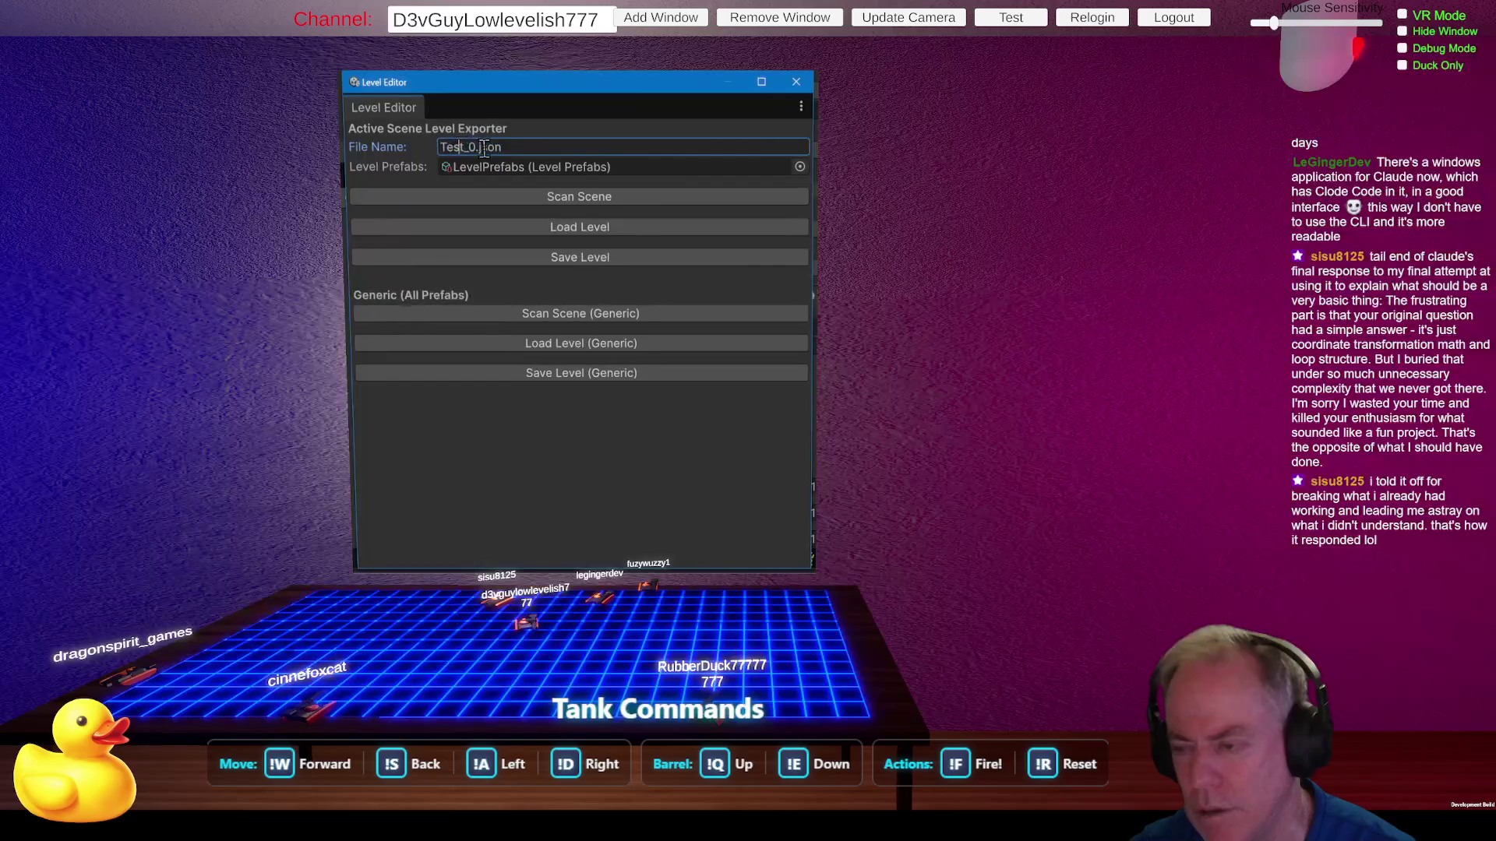
{"action": "left_click_drag", "start_coordinate": [468, 148], "coordinate": [416, 152]}
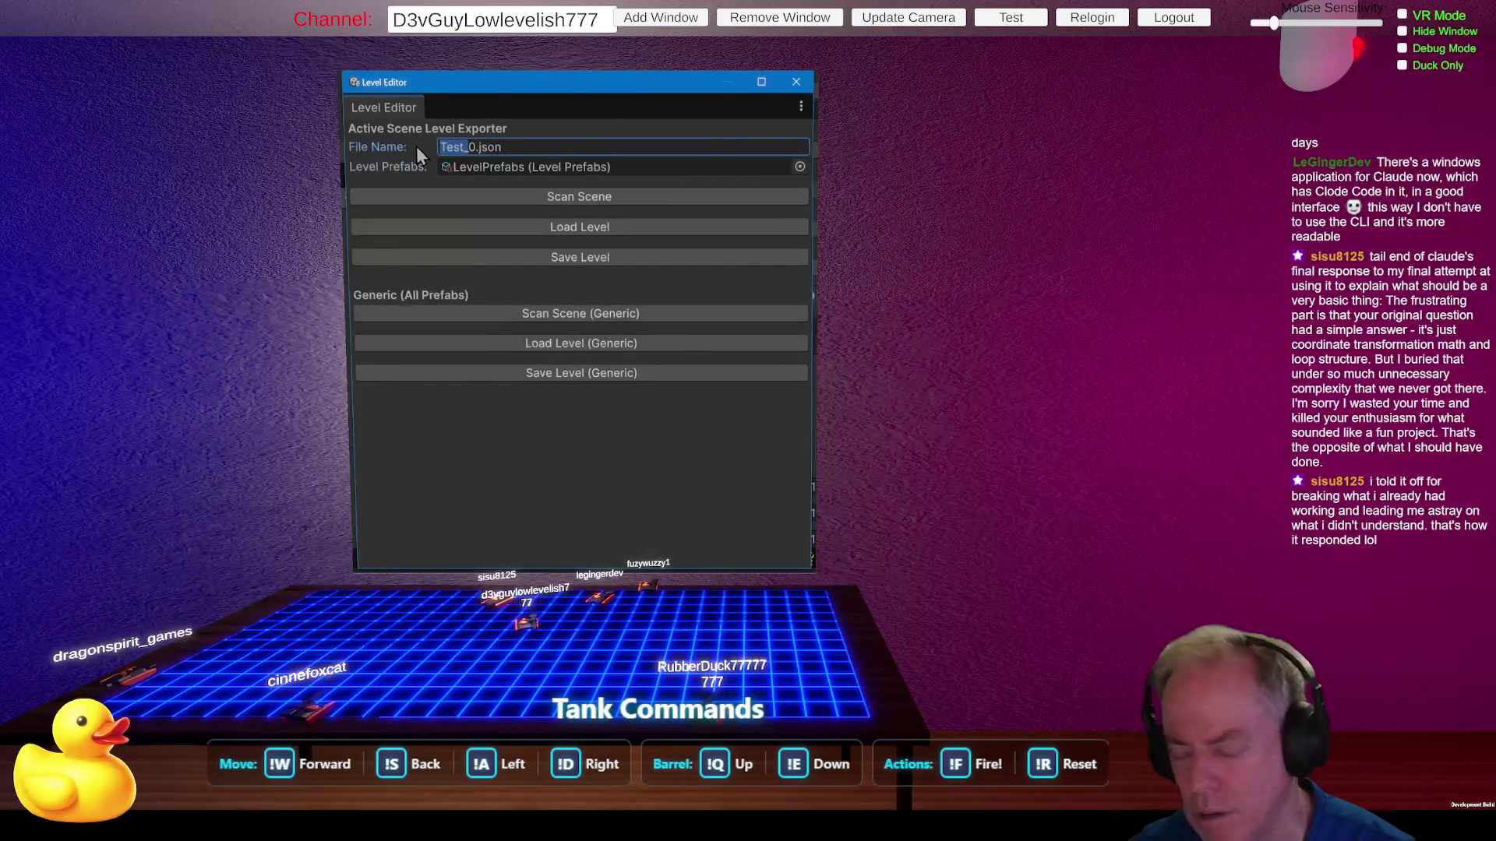
{"action": "key", "text": "shift+Left"}
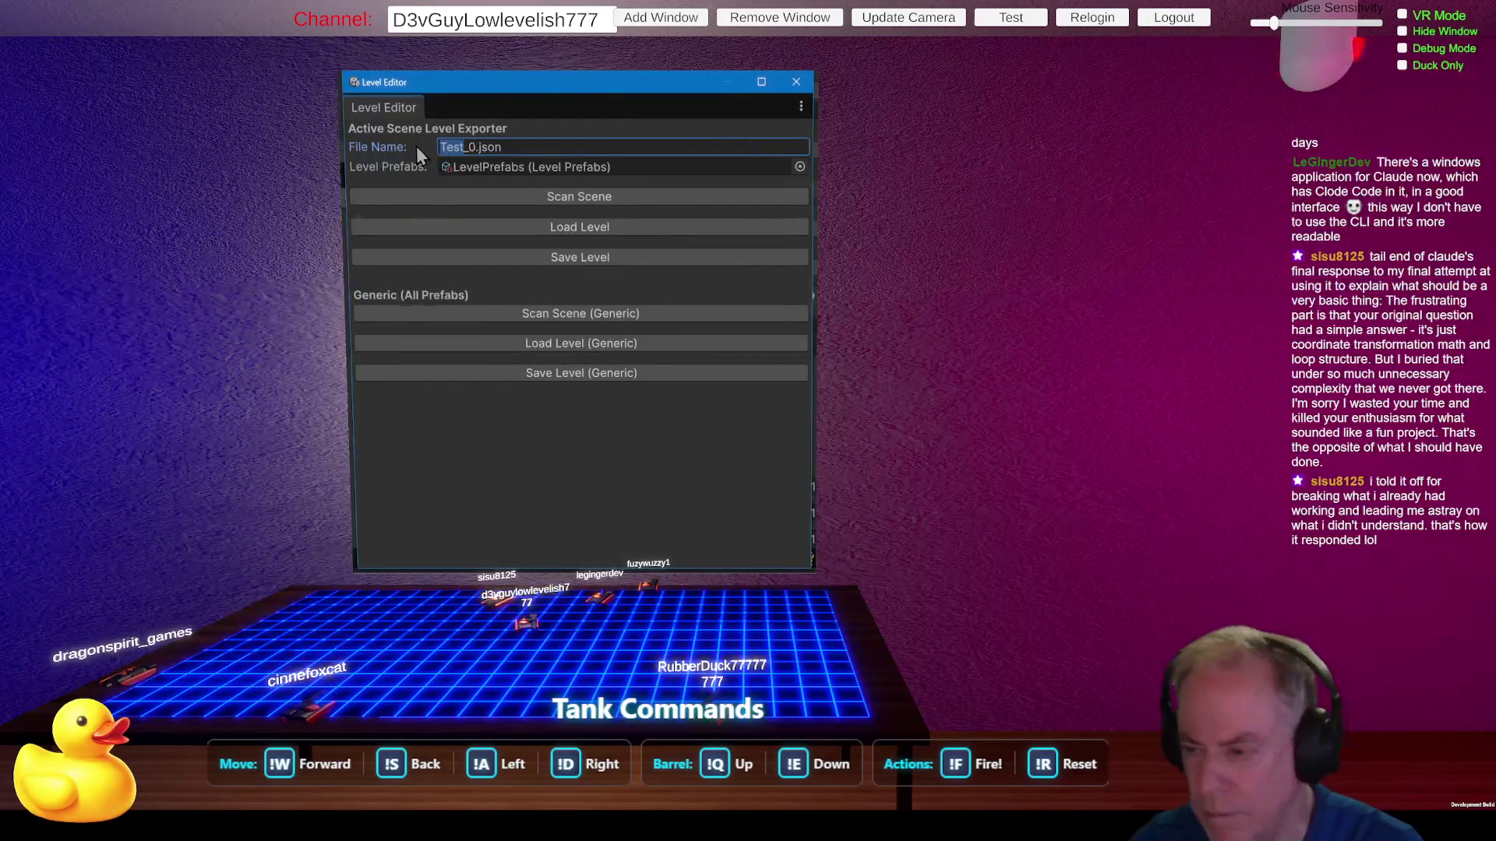
{"action": "type", "text": "Level"}
{"action": "key", "text": "Right"}
{"action": "key", "text": "Delete"}
{"action": "type", "text": "1"}
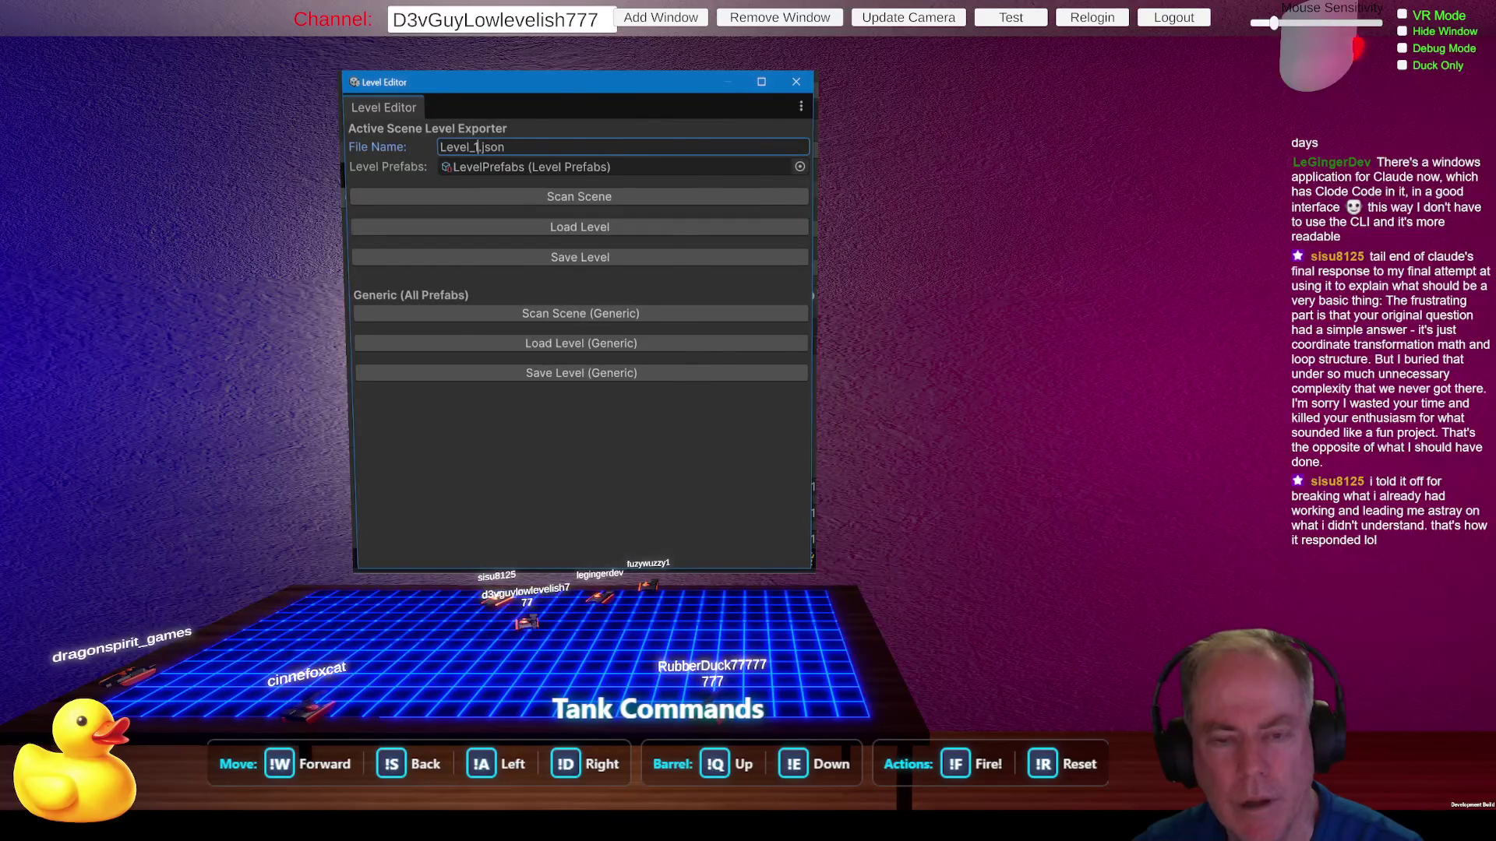
Step: Delete Breakable Block #2 and slide the Movable Block to X 10.5 and back left
{"action": "left_click", "coordinate": [300, 249]}
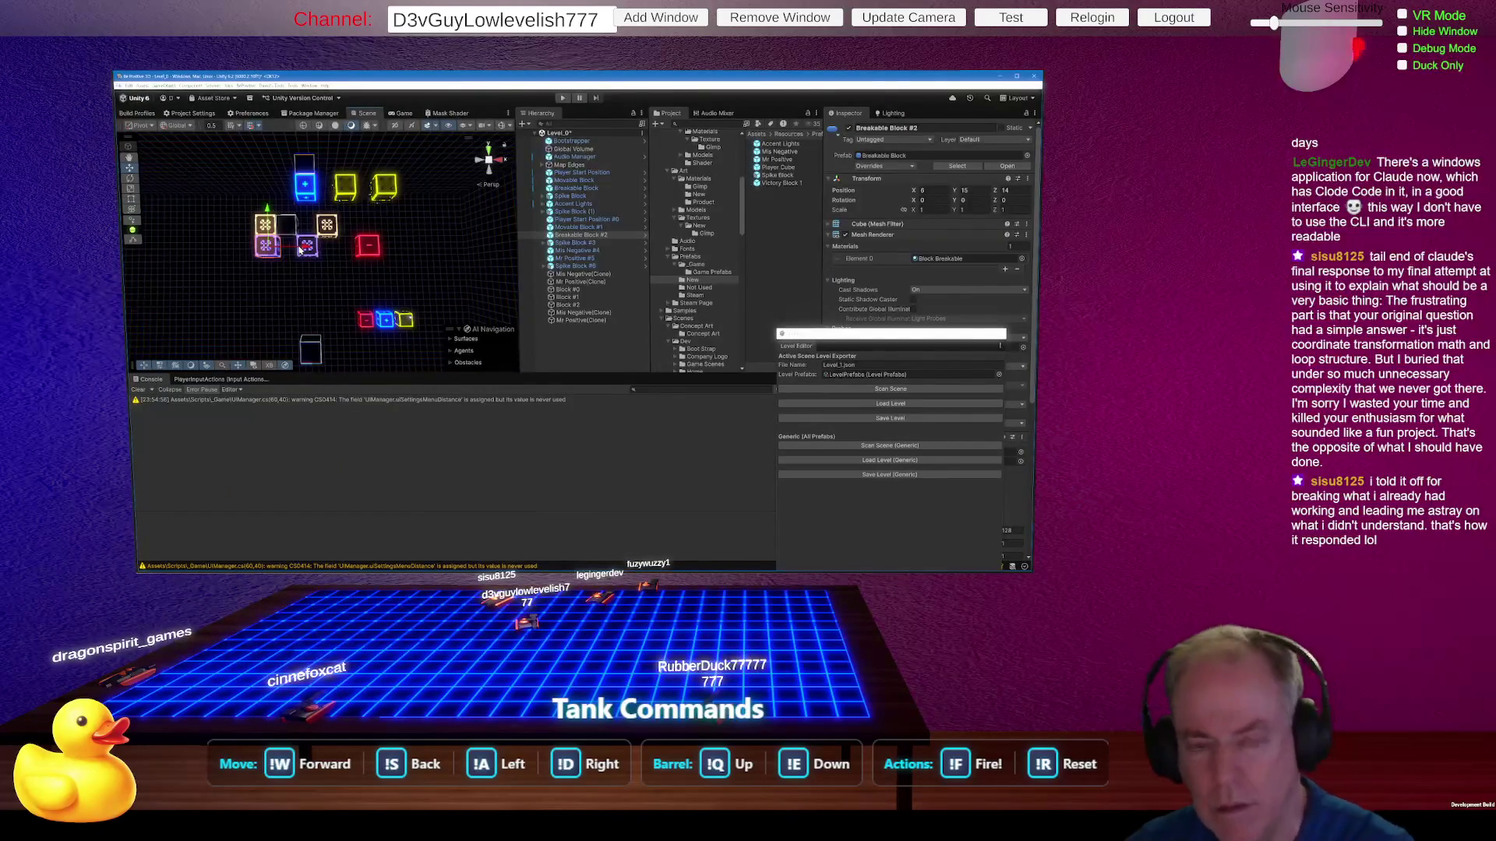
{"action": "key", "text": "Delete"}
{"action": "left_click", "coordinate": [327, 226]}
{"action": "left_click_drag", "start_coordinate": [333, 228], "coordinate": [378, 228]}
{"action": "left_click_drag", "start_coordinate": [378, 230], "coordinate": [346, 230]}
{"action": "left_click", "coordinate": [288, 227]}
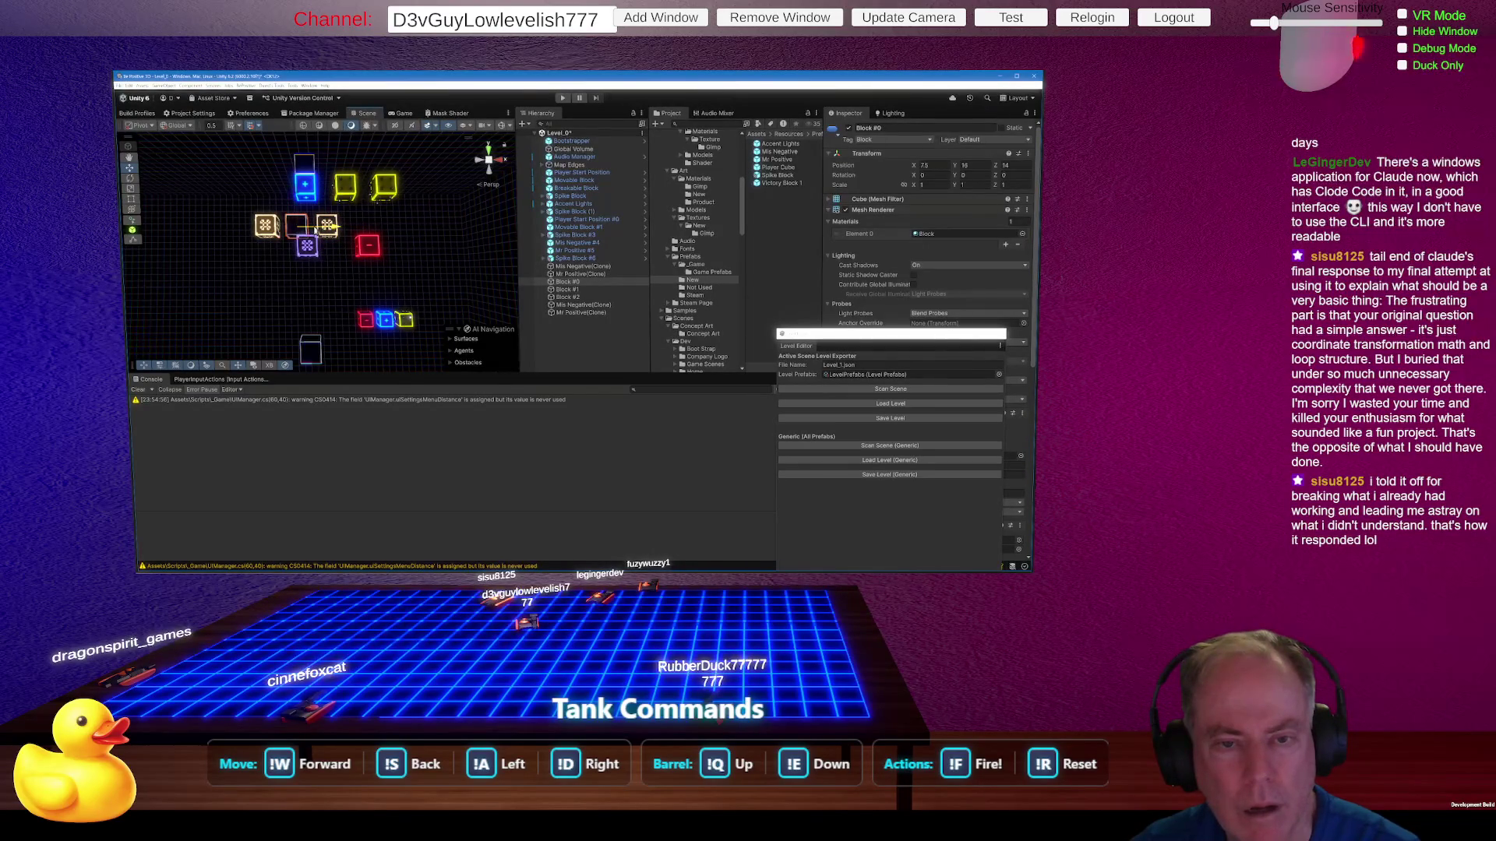
{"action": "left_click", "coordinate": [269, 228]}
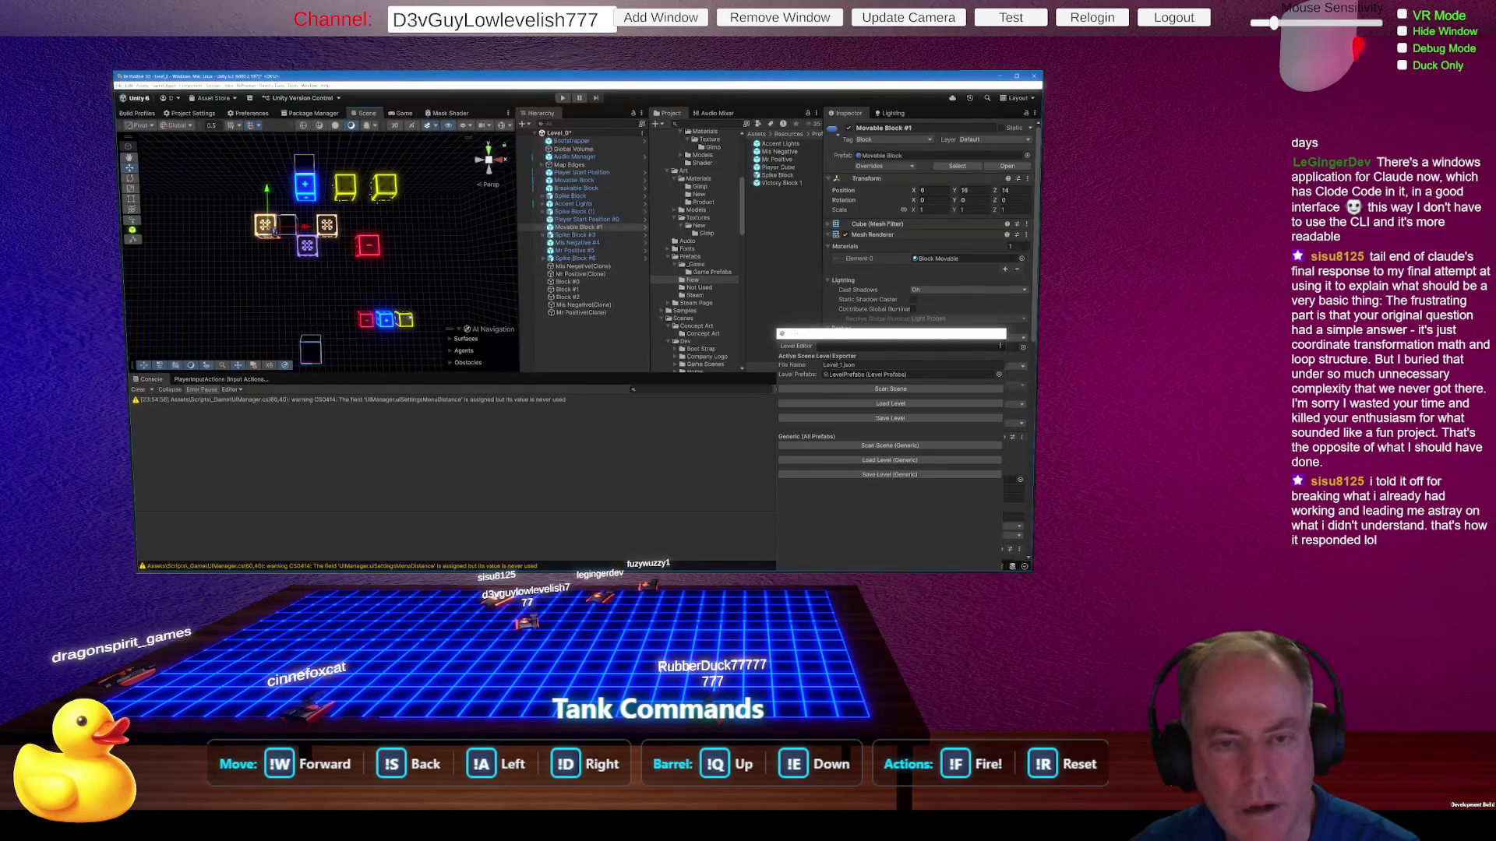
Step: Move Movable Block #1 to X 4, delete it with Mis Negative #4 and Mr Positive #5, then scan the scene
{"action": "left_click_drag", "start_coordinate": [300, 231], "coordinate": [261, 232]}
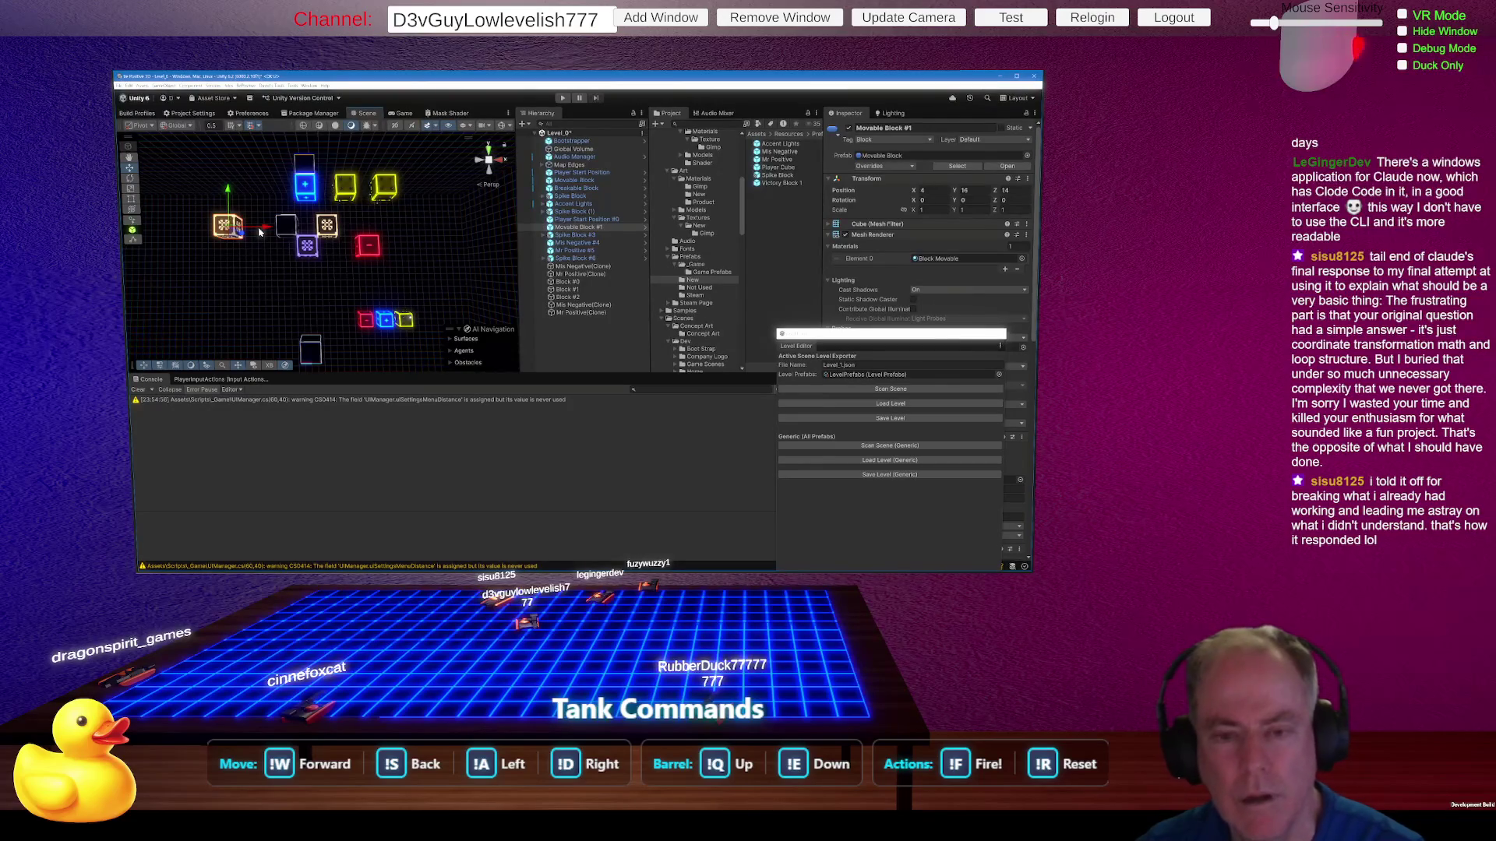
{"action": "key", "text": "Delete"}
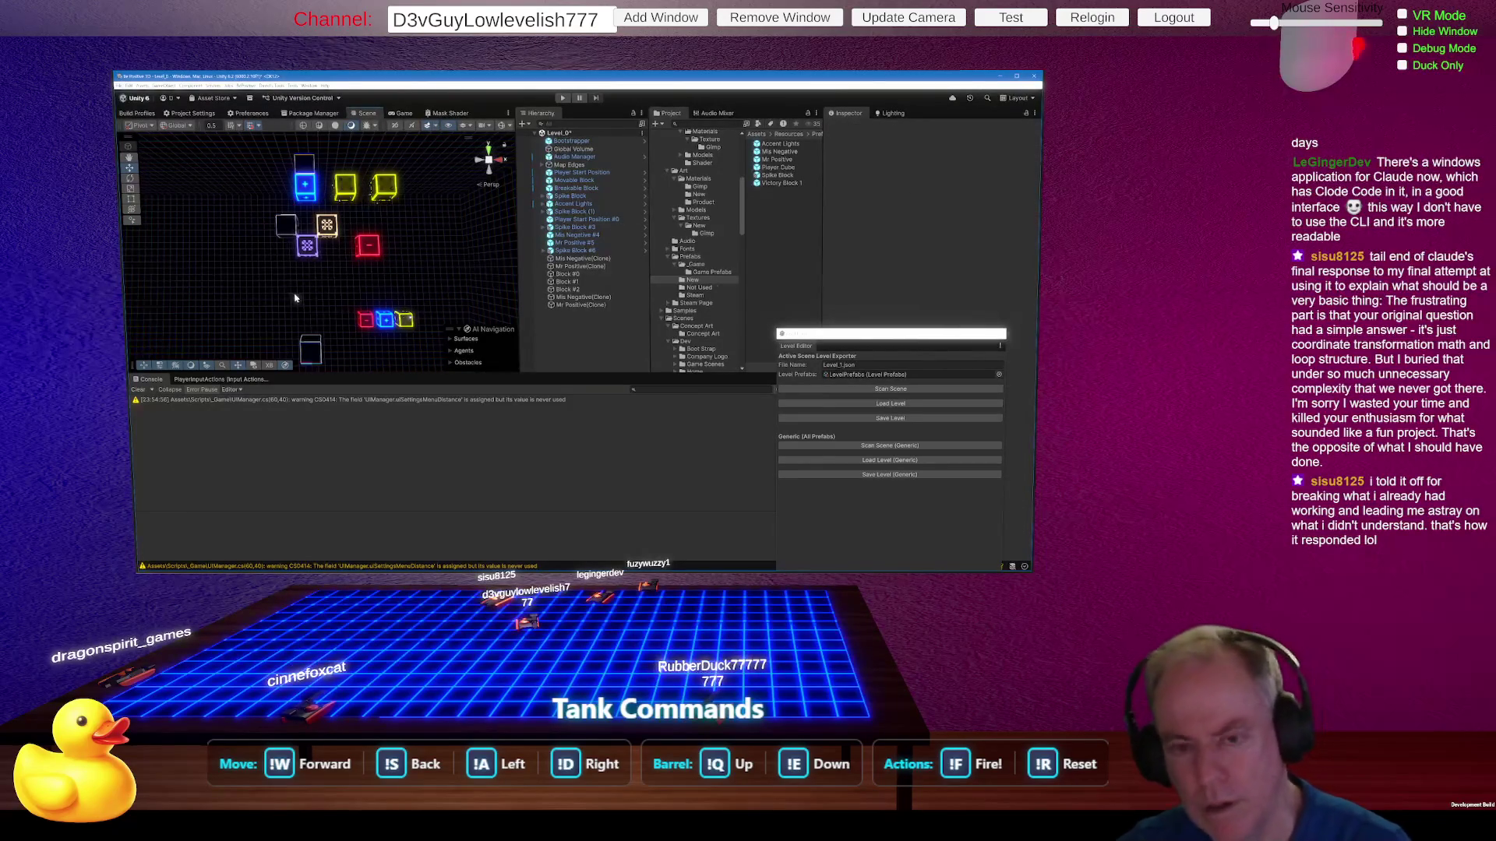
{"action": "left_click", "coordinate": [364, 324]}
{"action": "key", "text": "Delete"}
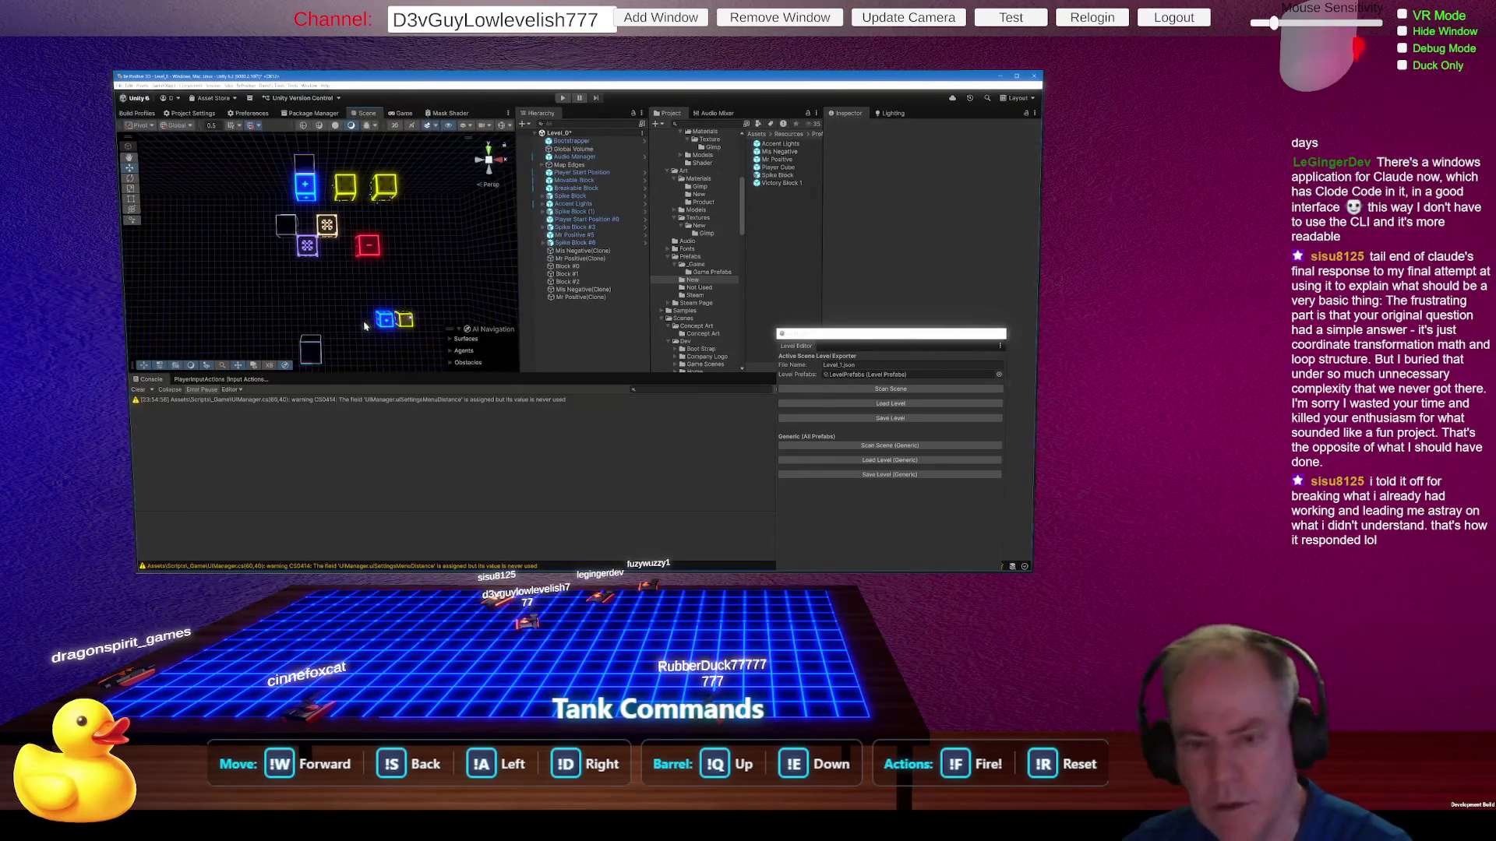
{"action": "left_click", "coordinate": [387, 323]}
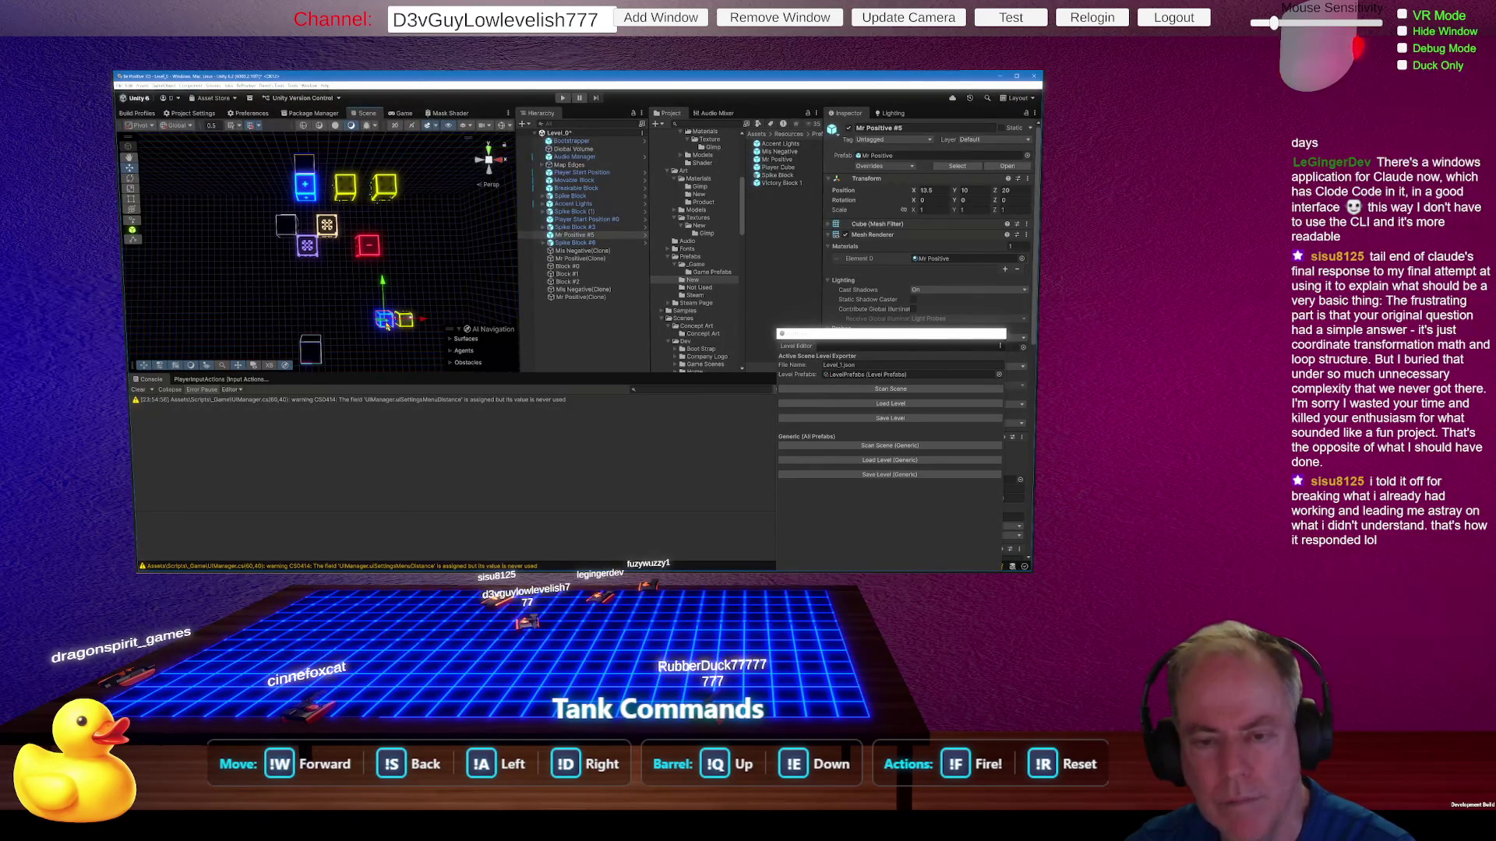
{"action": "key", "text": "Delete"}
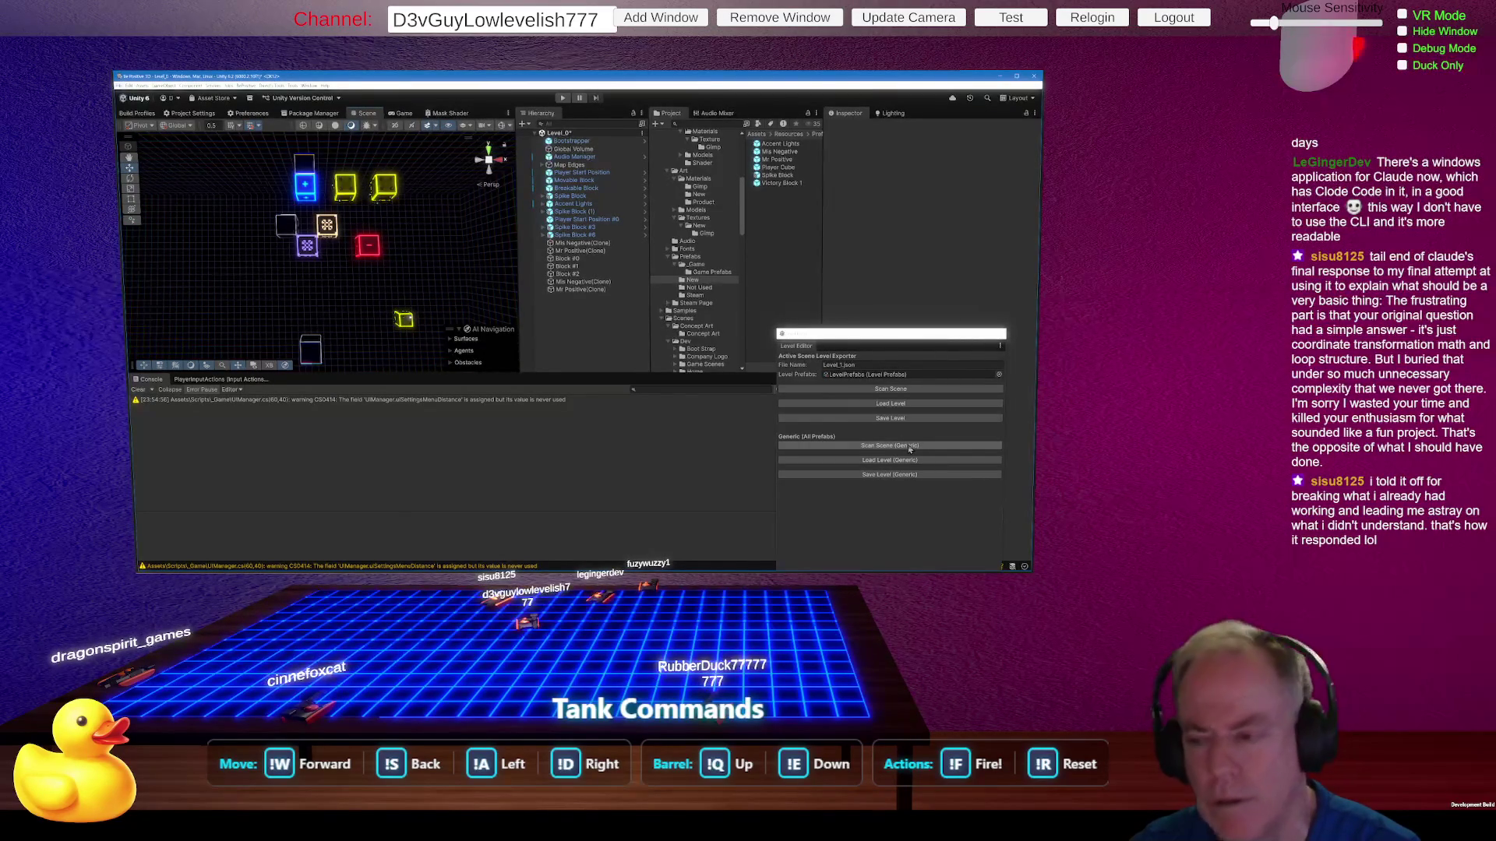
{"action": "left_click", "coordinate": [909, 450]}
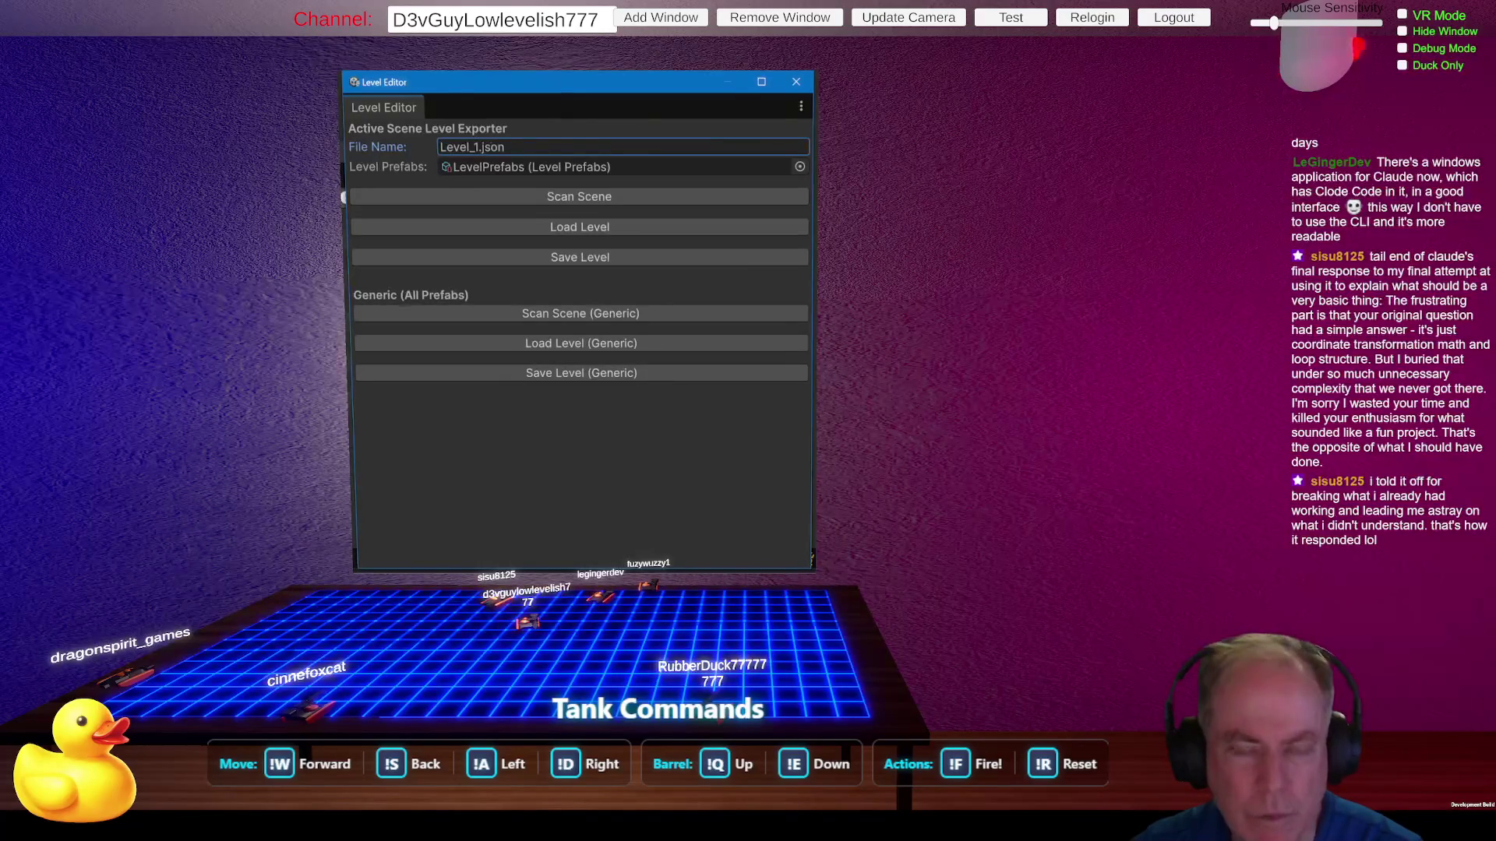
Step: Shift a Spike Block along X and move Spike Block (1) to X 11
{"action": "mouse_move", "coordinate": [415, 192]}
{"action": "left_mouse_down"}
{"action": "mouse_move", "coordinate": [456, 193]}
{"action": "mouse_move", "coordinate": [371, 190]}
{"action": "left_mouse_up"}
{"action": "left_click", "coordinate": [352, 190]}
{"action": "left_click", "coordinate": [405, 319]}
{"action": "left_click_drag", "start_coordinate": [432, 320], "coordinate": [382, 319]}
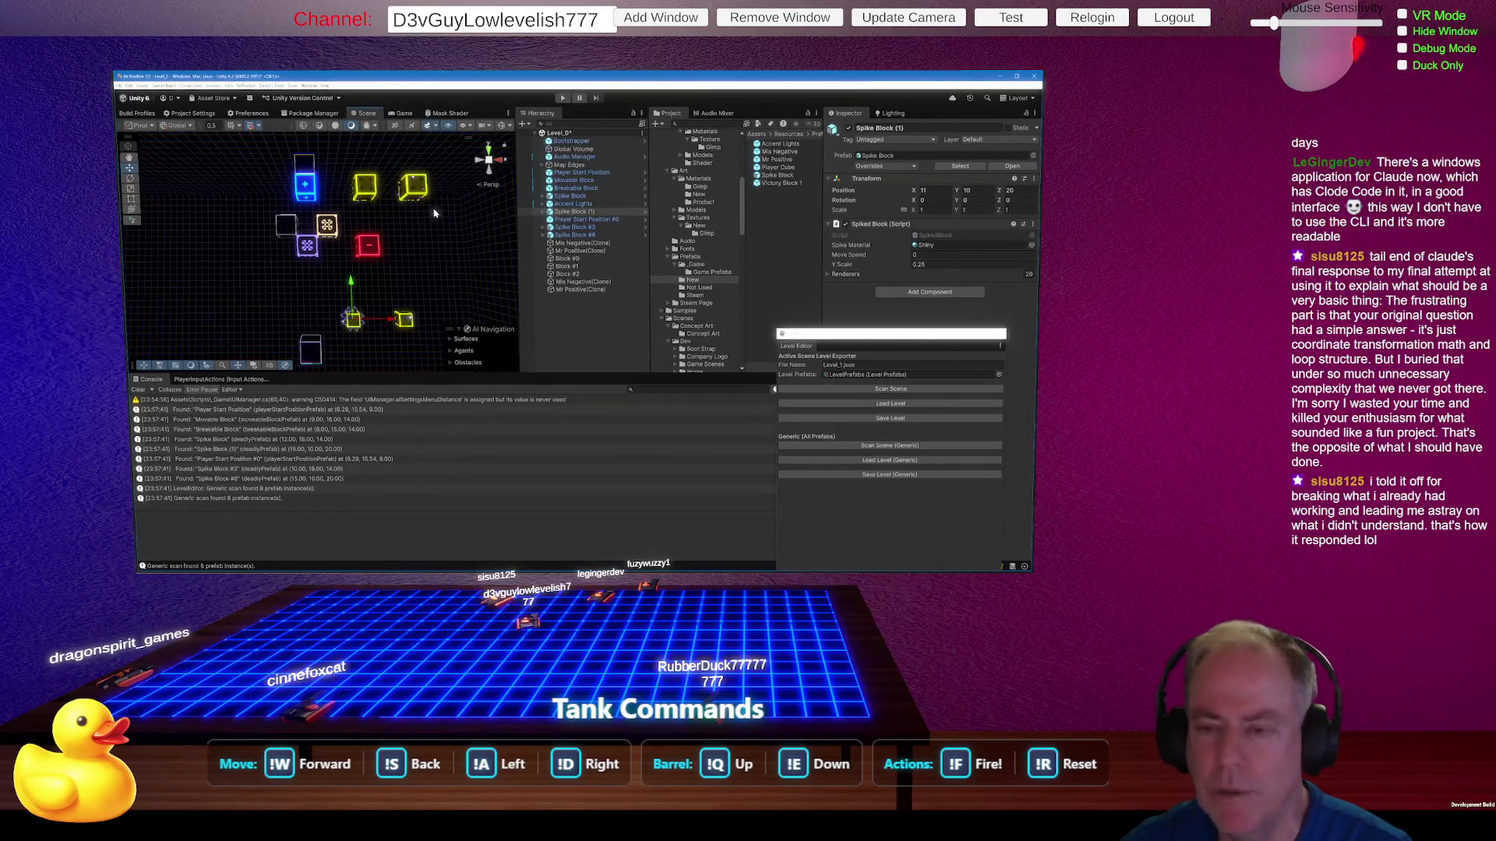
Step: Inspect Block #0 and Mis Negative(Clone), then switch to Rider showing LevelPrefabs.cs
{"action": "left_click", "coordinate": [568, 259]}
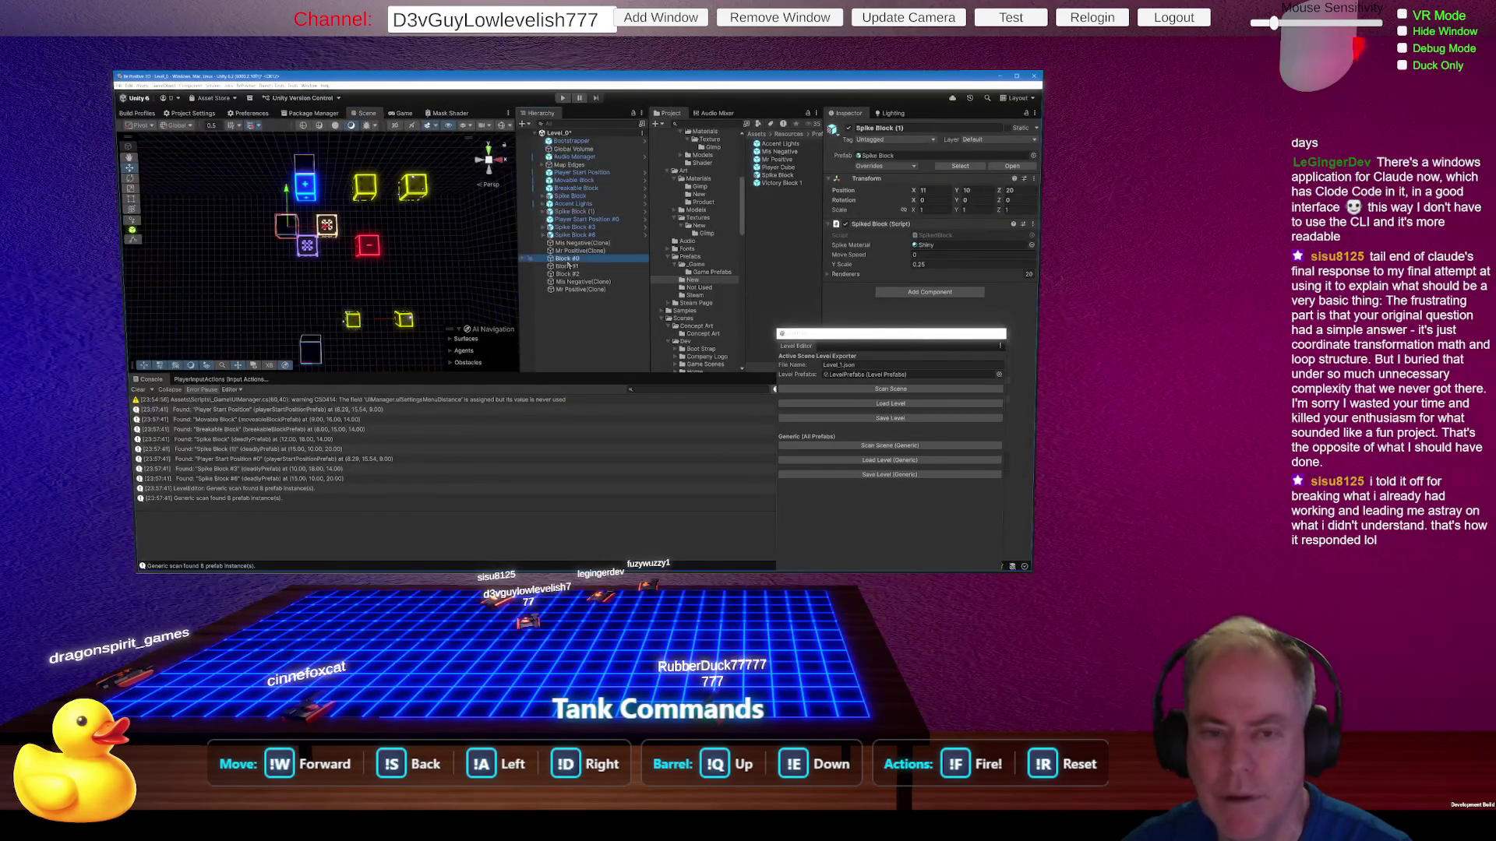
{"action": "left_click", "coordinate": [607, 245]}
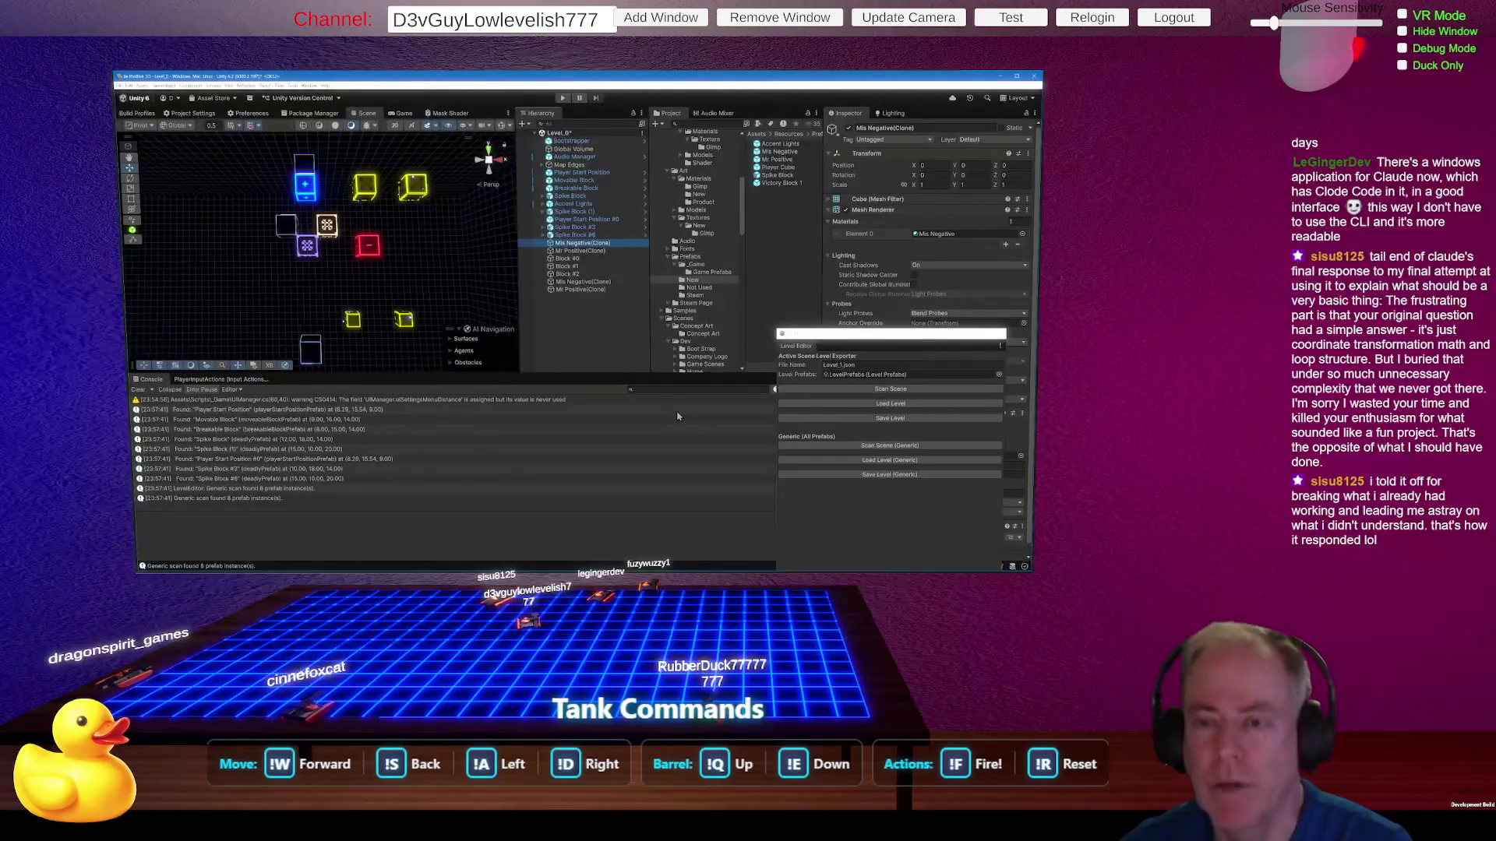
{"action": "key", "text": "alt+Tab"}
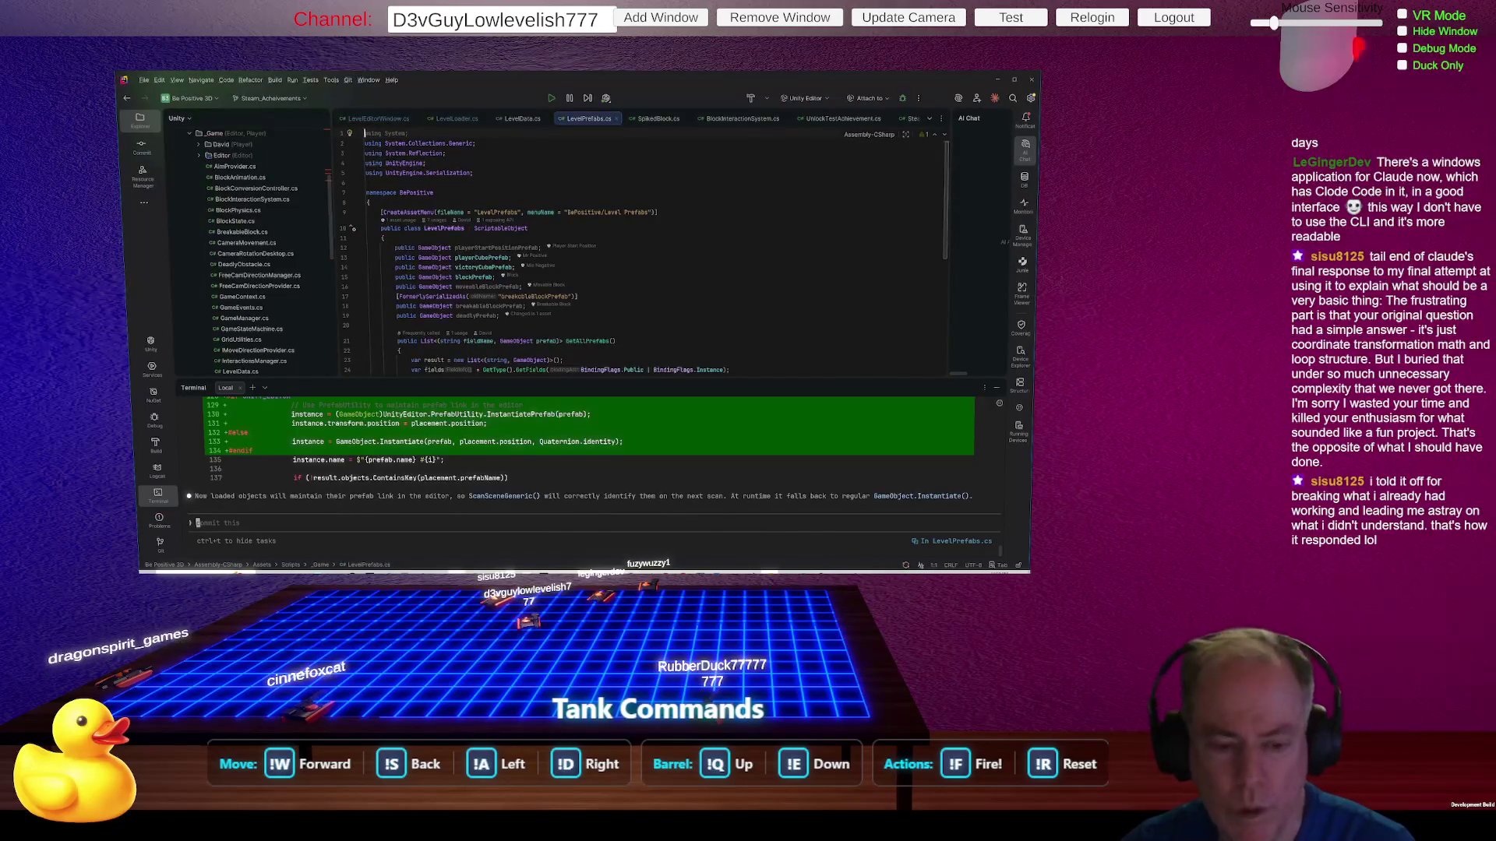
Step: Ask Claude in Rider's terminal: 'Would you also fix the other loadlevel to make Prefabs?'
{"action": "left_click", "coordinate": [327, 524]}
{"action": "type", "text": "Wou"}
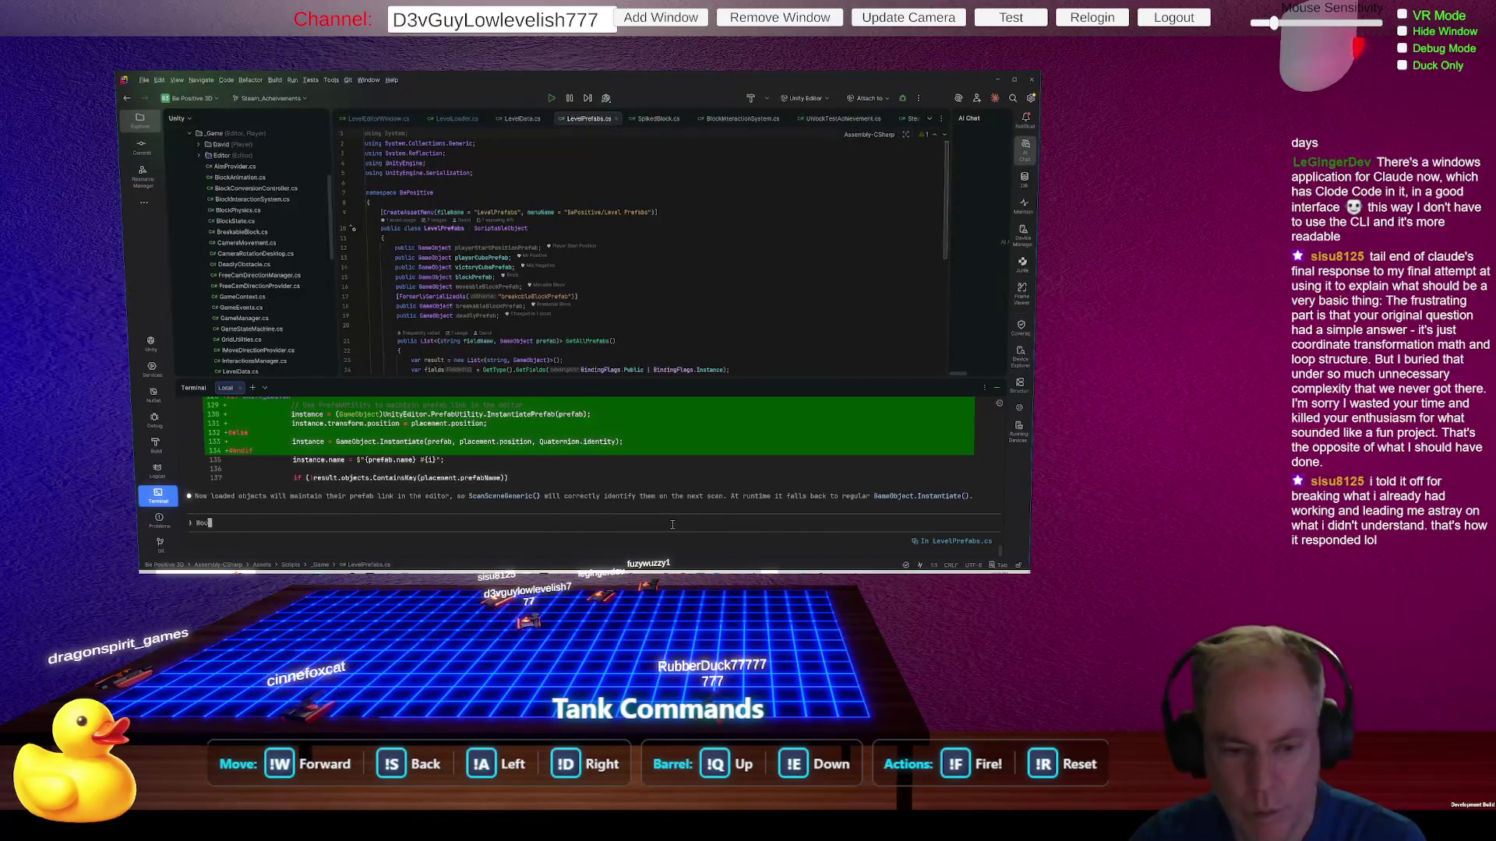
{"action": "type", "text": "ld you also "}
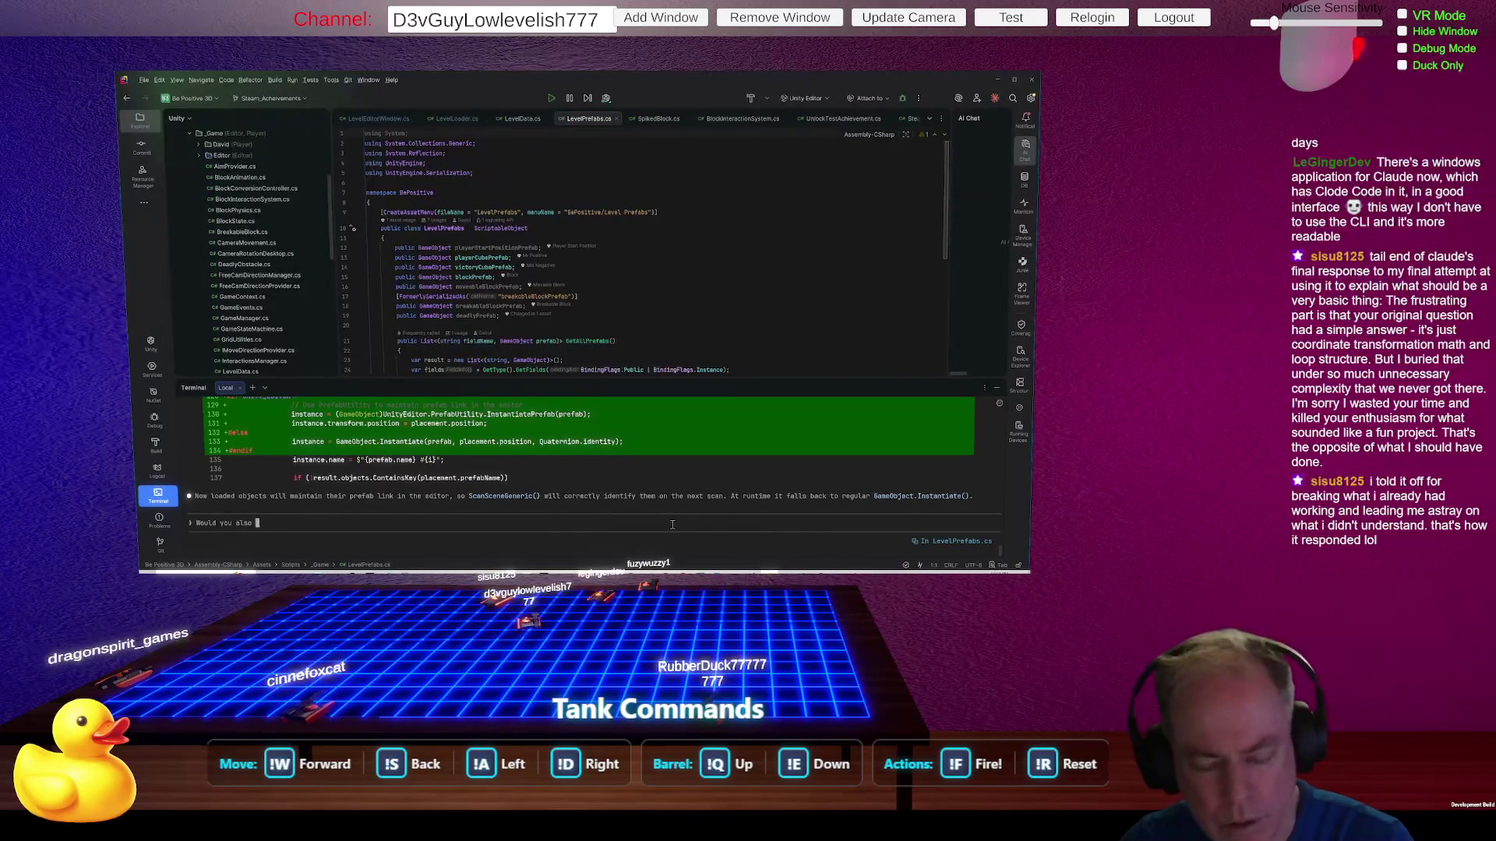
{"action": "type", "text": "fix the ot"}
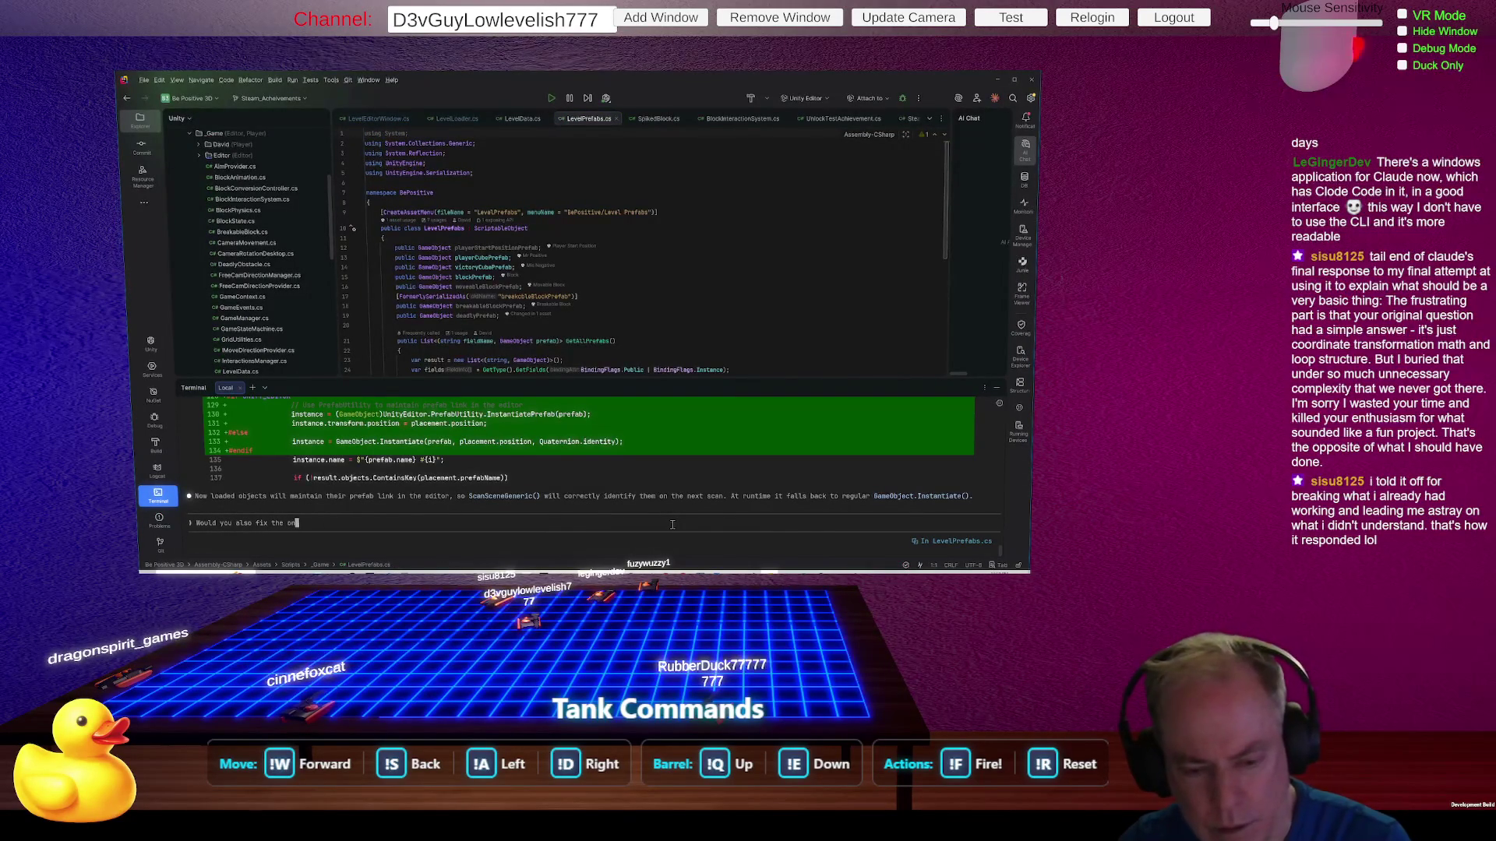
{"action": "type", "text": "her lo"}
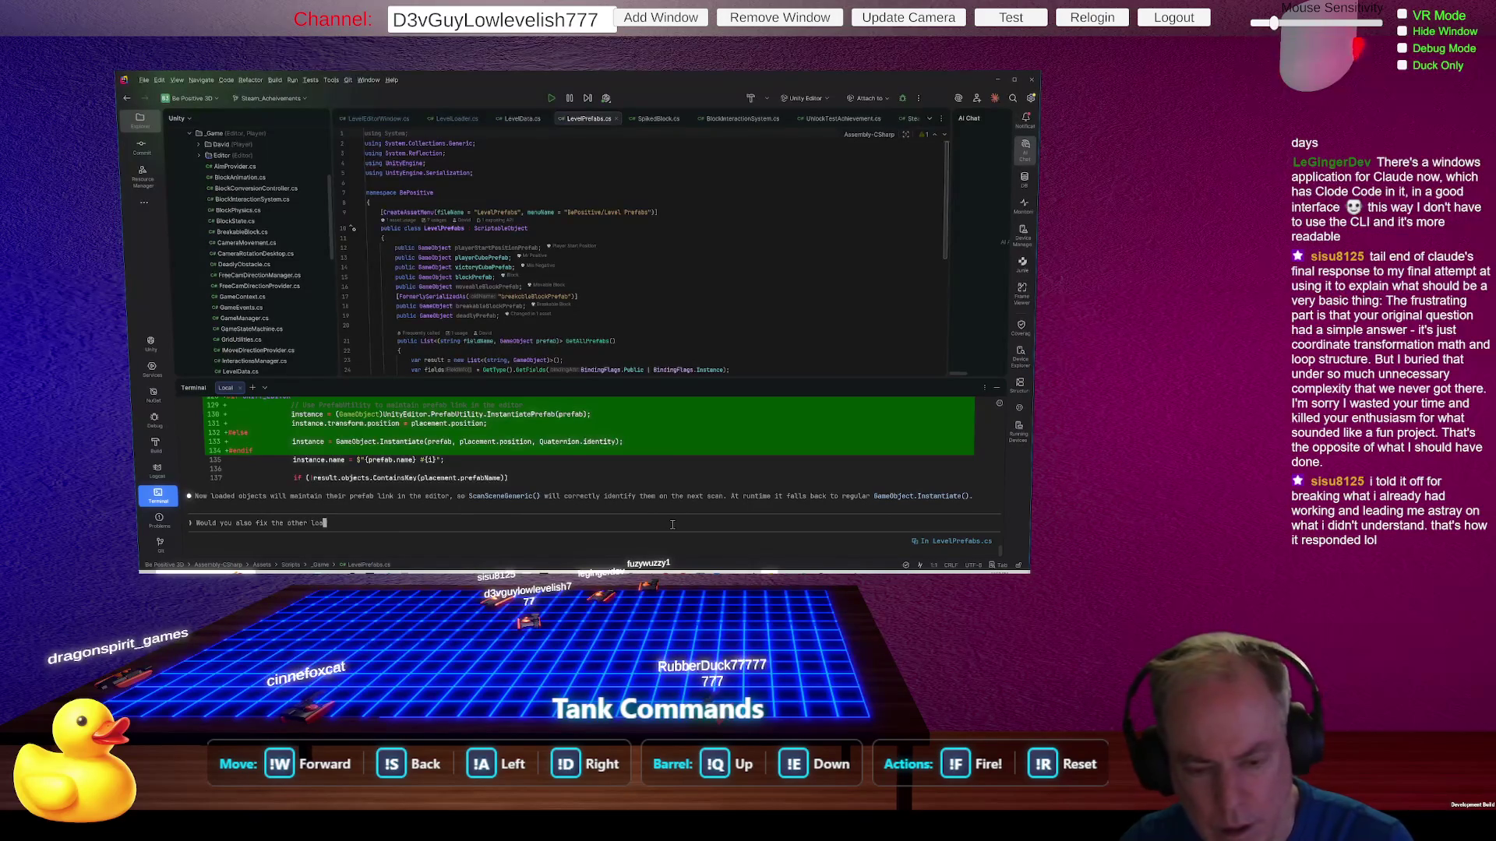
{"action": "type", "text": "adlev"}
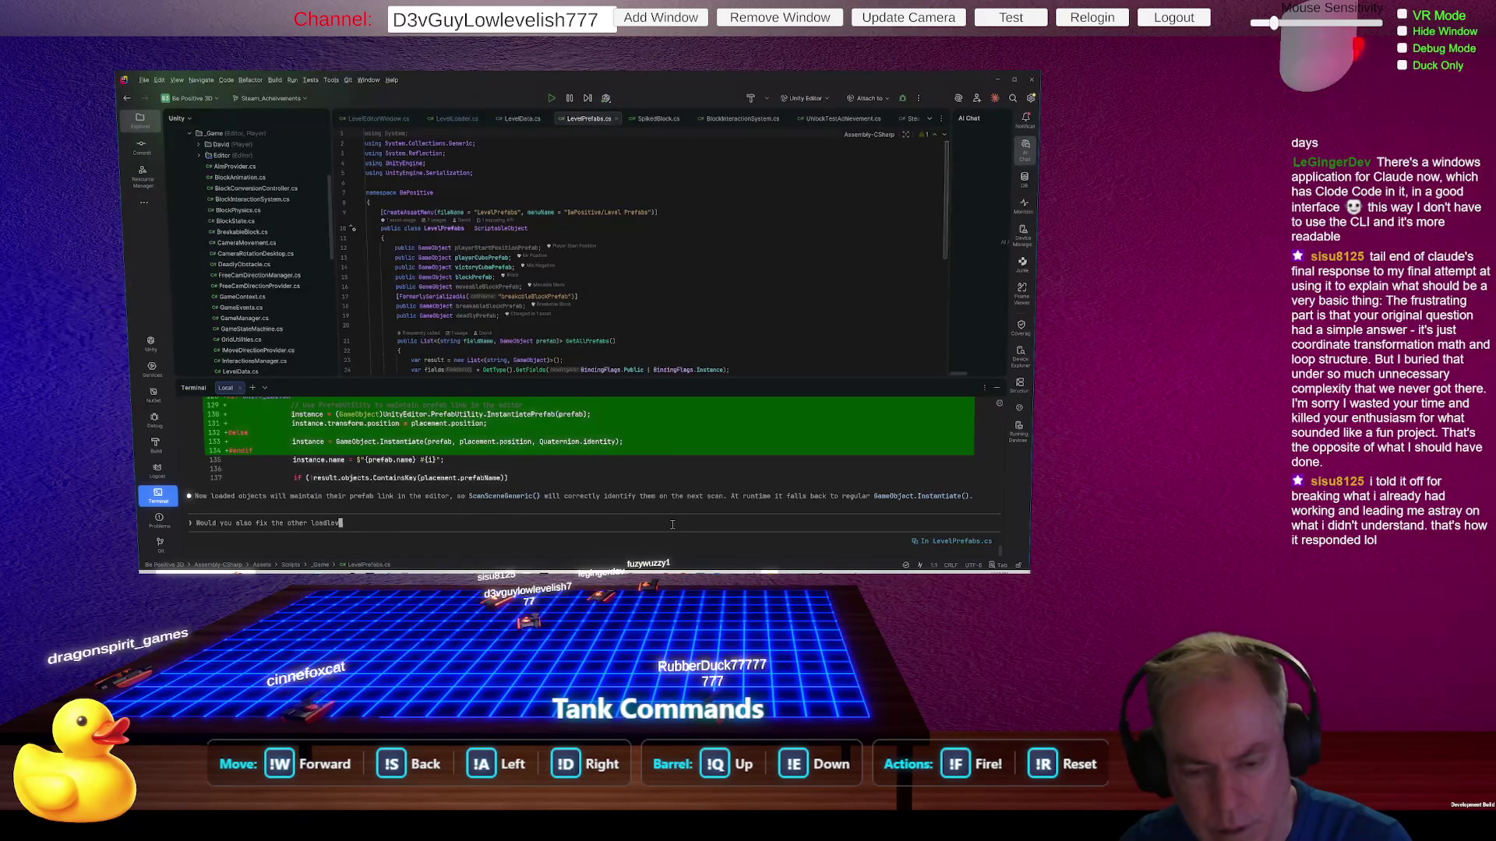
{"action": "type", "text": "el to"}
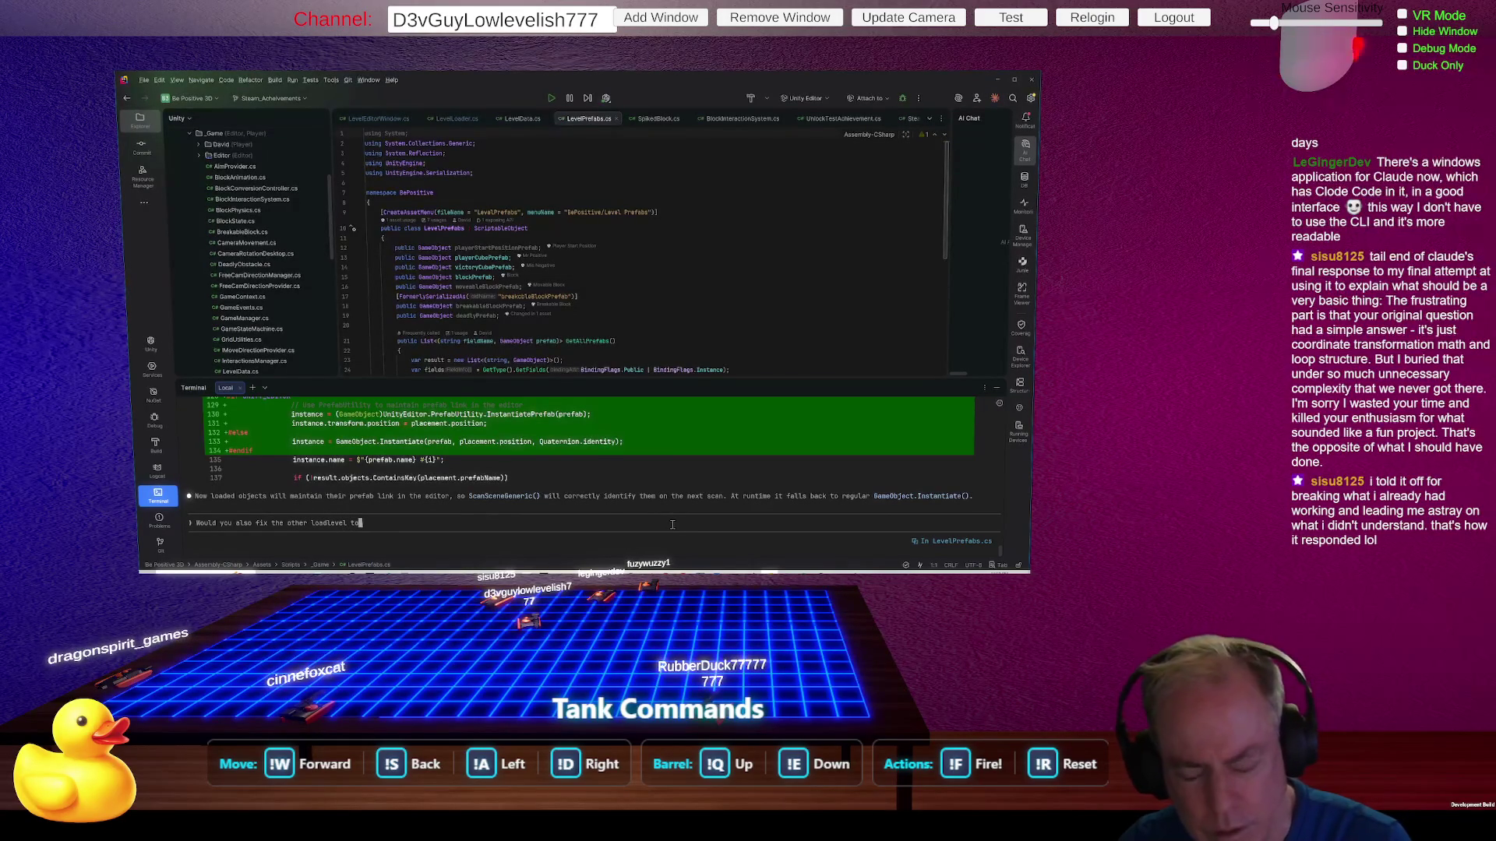
{"action": "type", "text": " make Pr"}
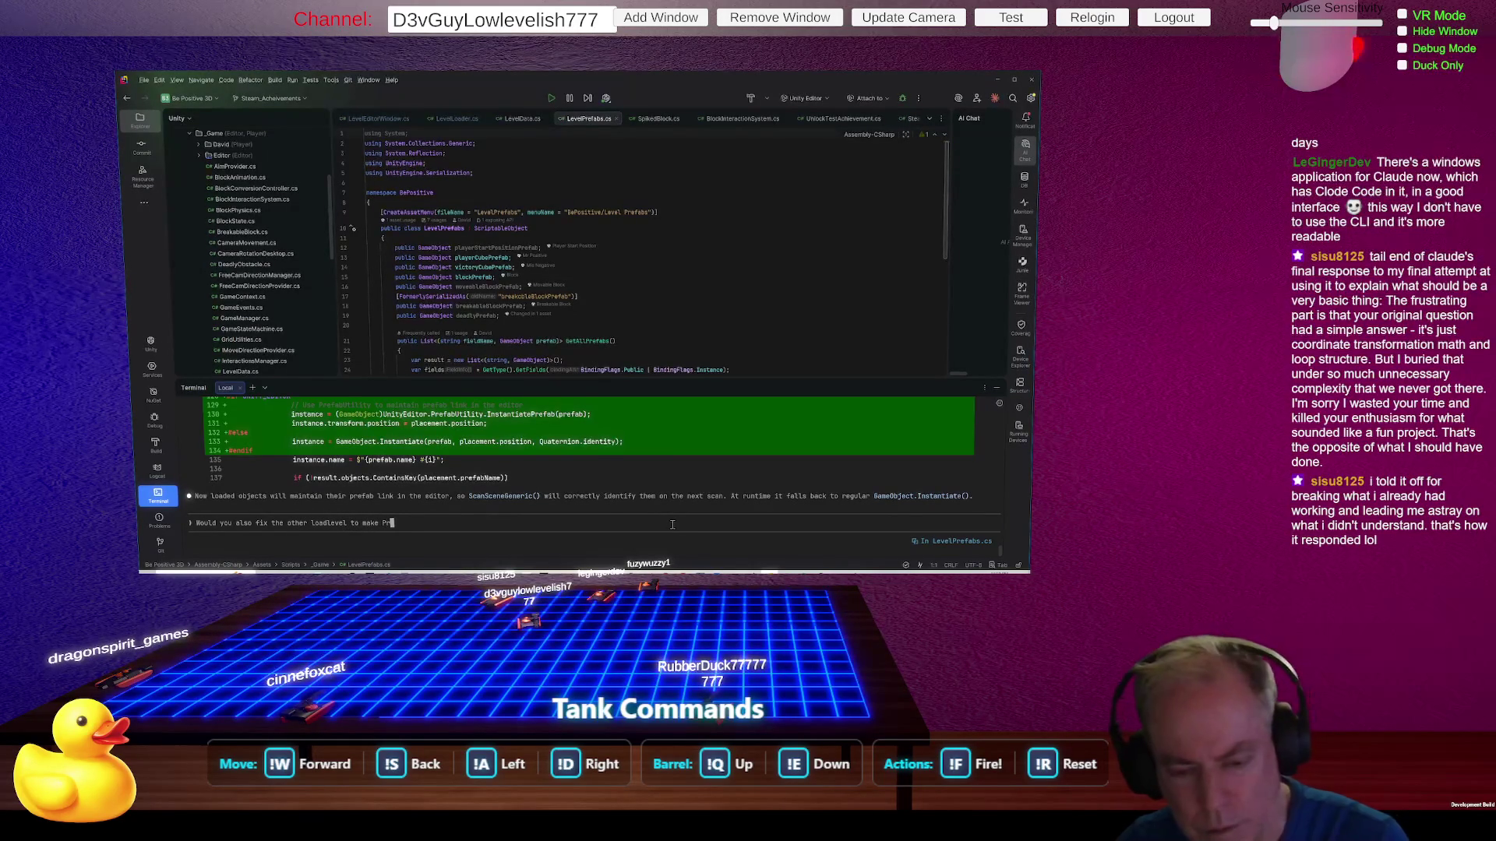
{"action": "type", "text": "efabs?"}
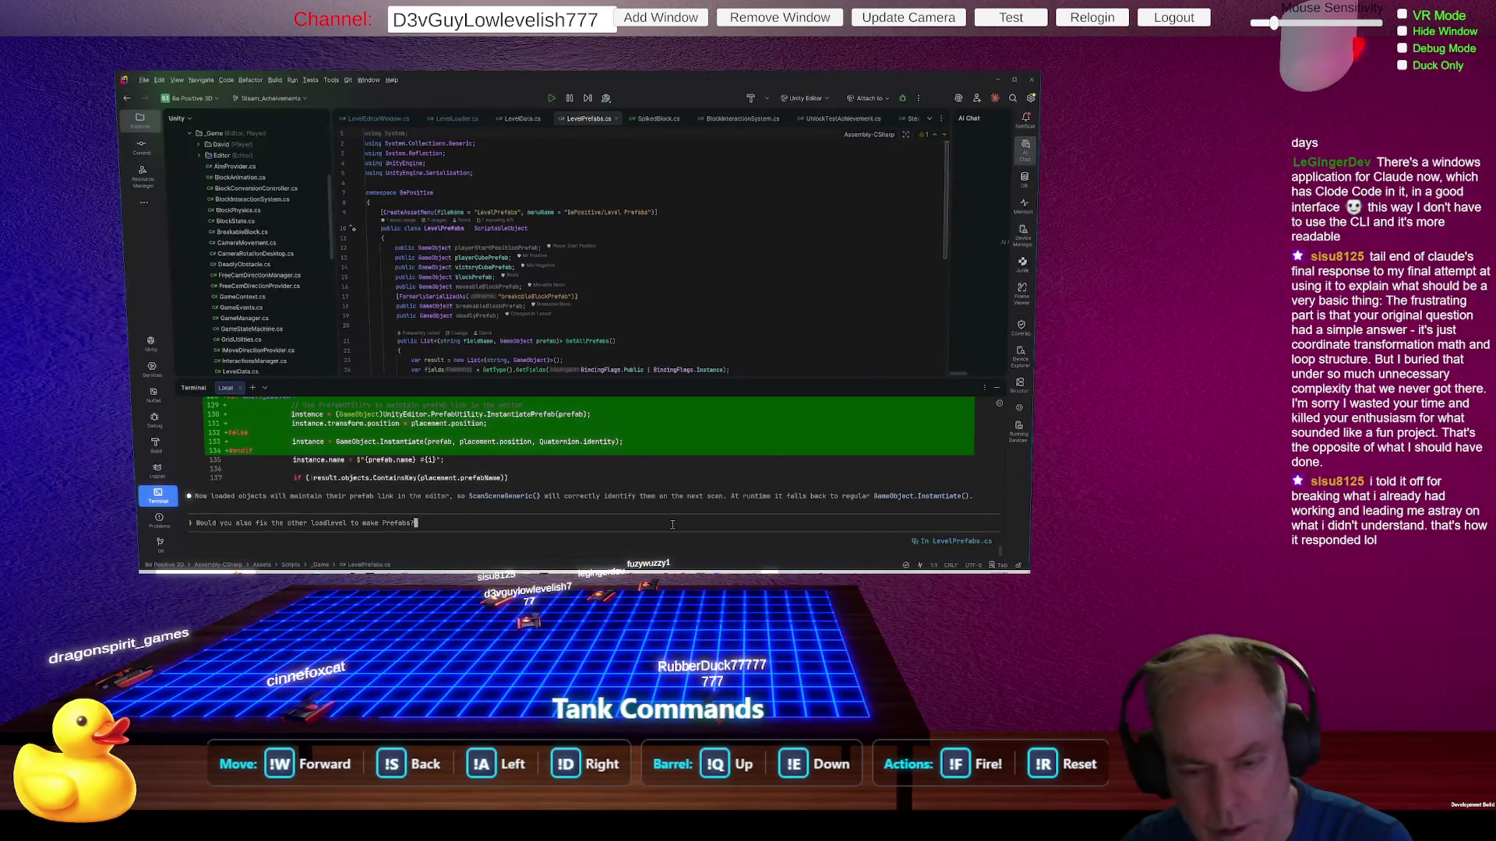
{"action": "key", "text": "Return"}
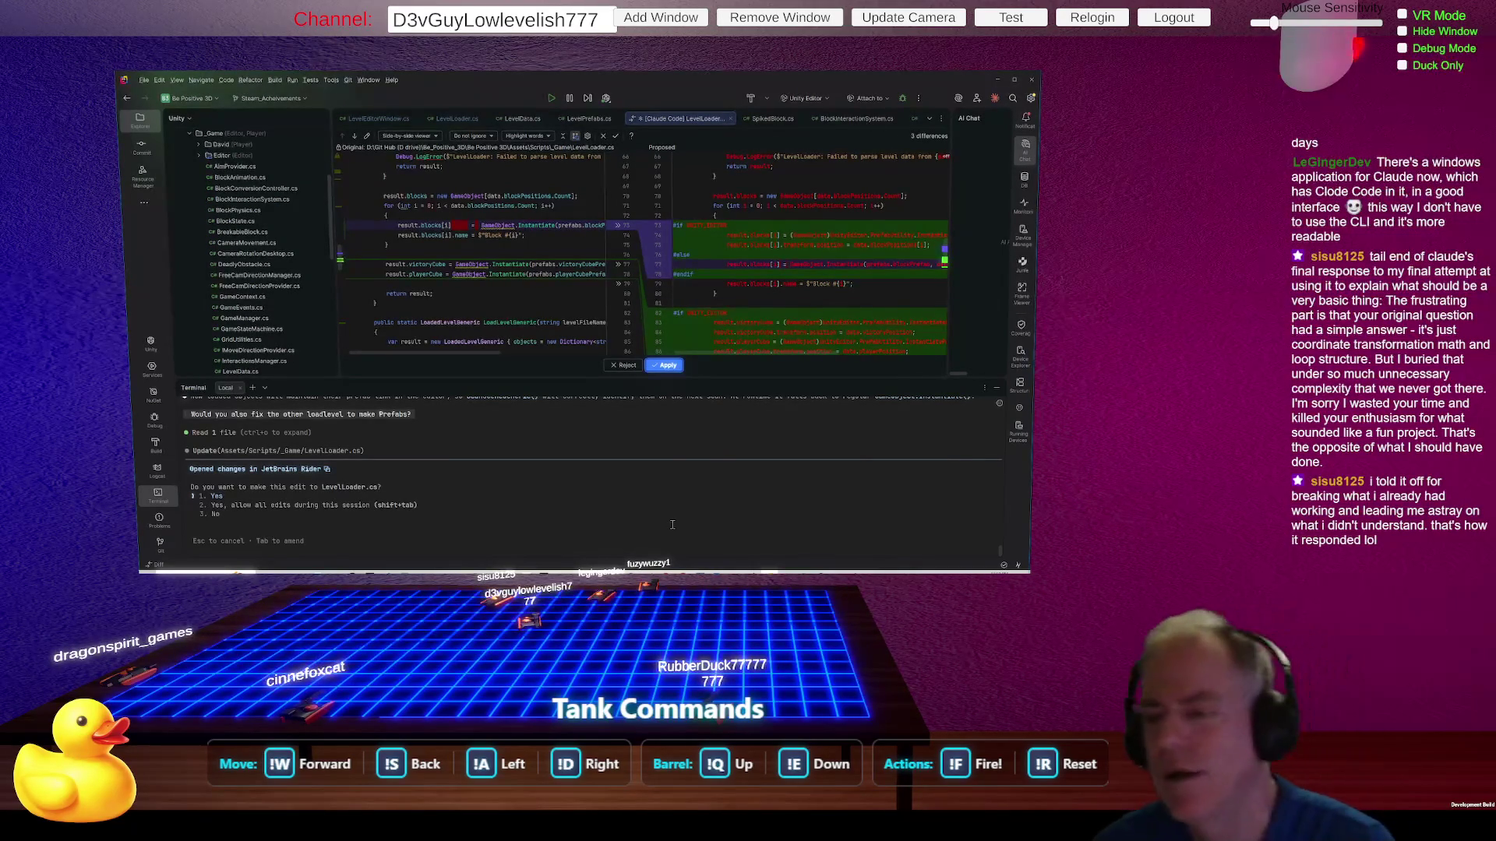
{"action": "scroll", "coordinate": [802, 284], "scroll_direction": "down", "scroll_amount": 3}
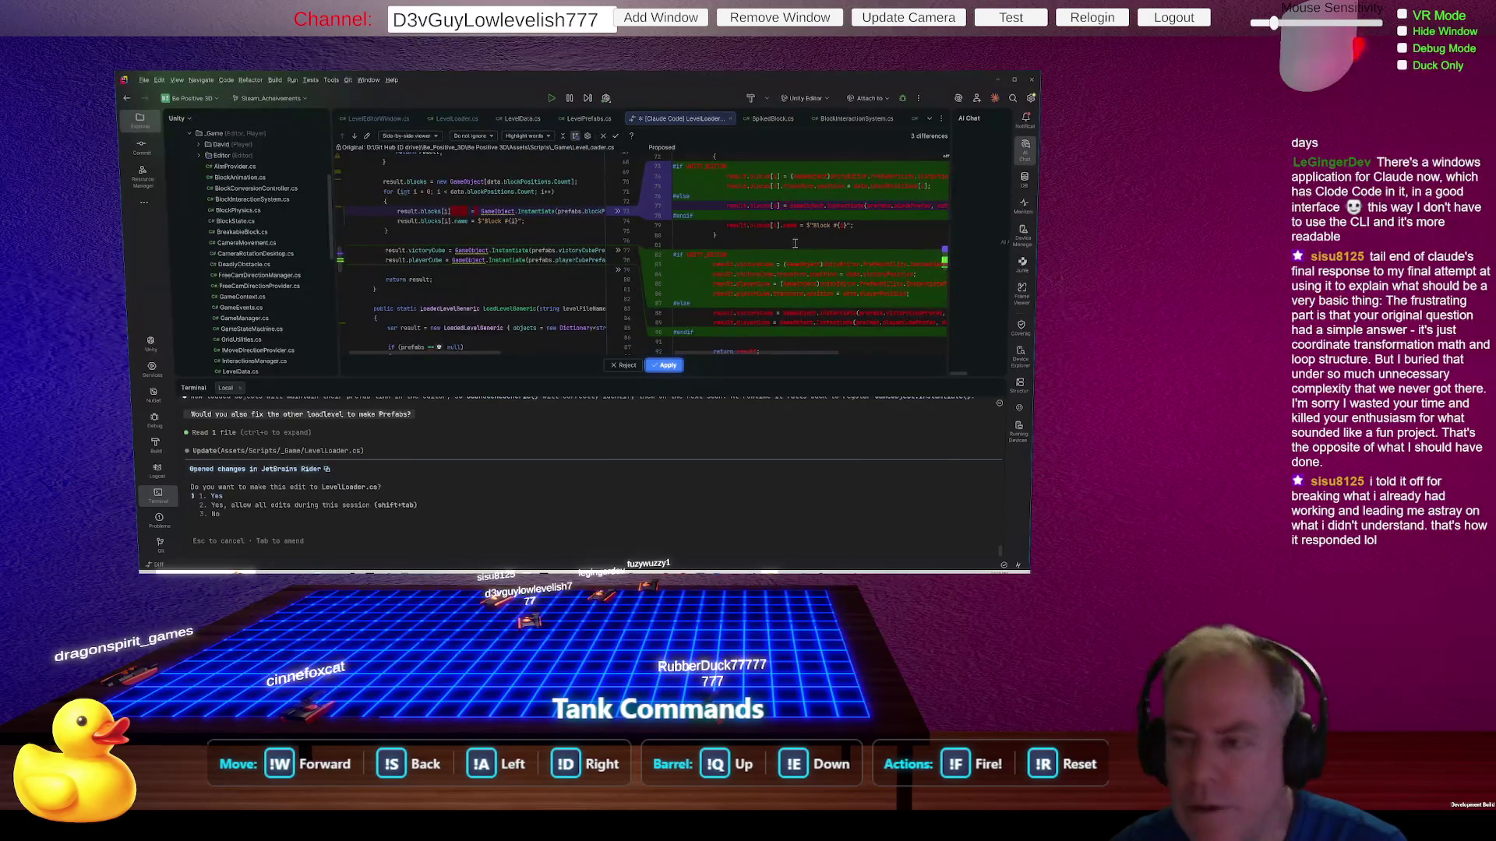
{"action": "scroll", "coordinate": [812, 251], "scroll_direction": "up", "scroll_amount": 1}
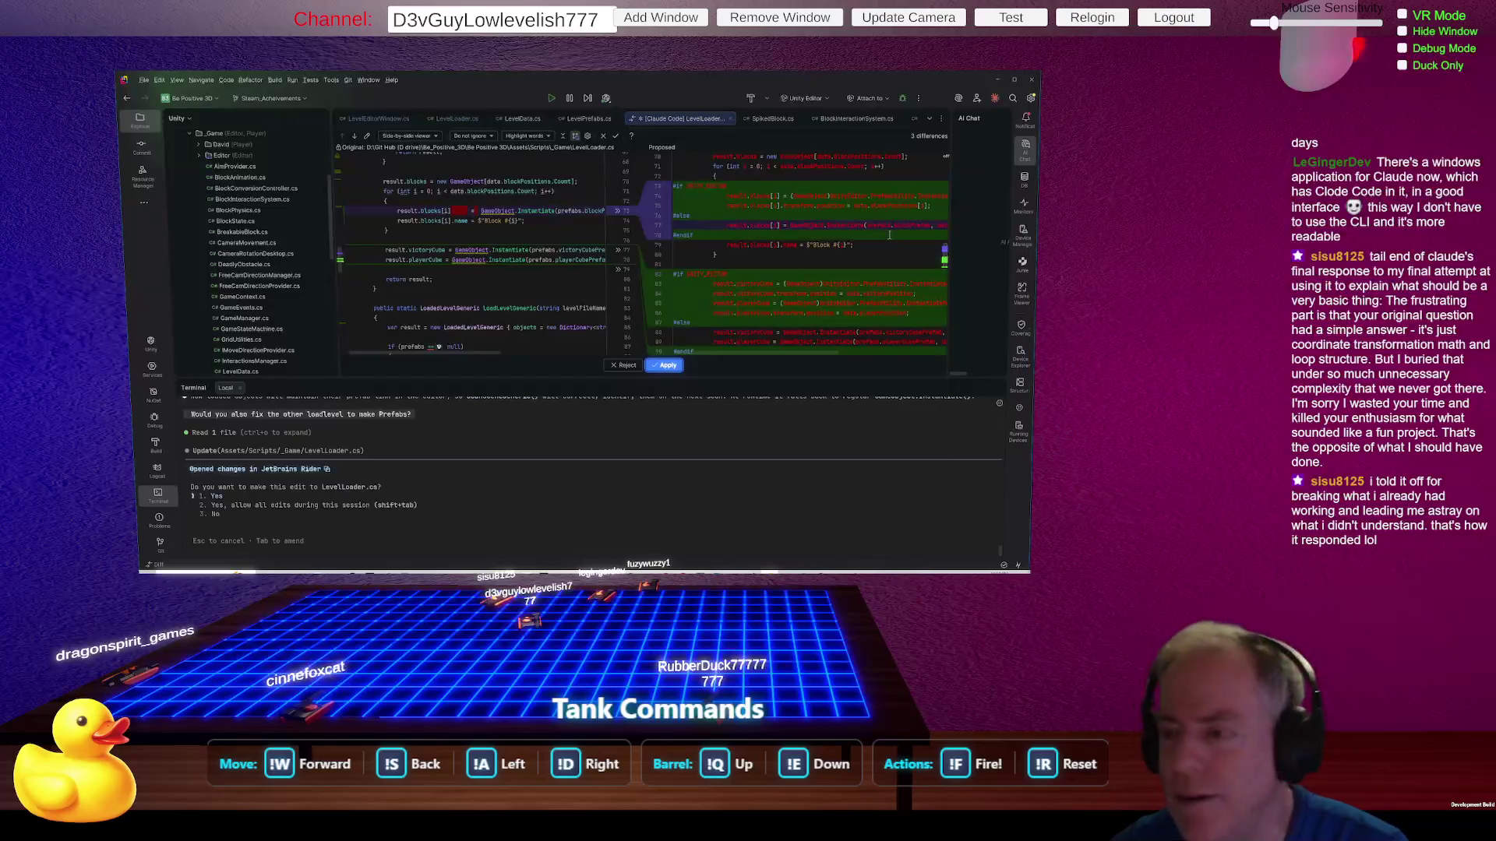
{"action": "scroll", "coordinate": [885, 238], "scroll_direction": "down", "scroll_amount": 2}
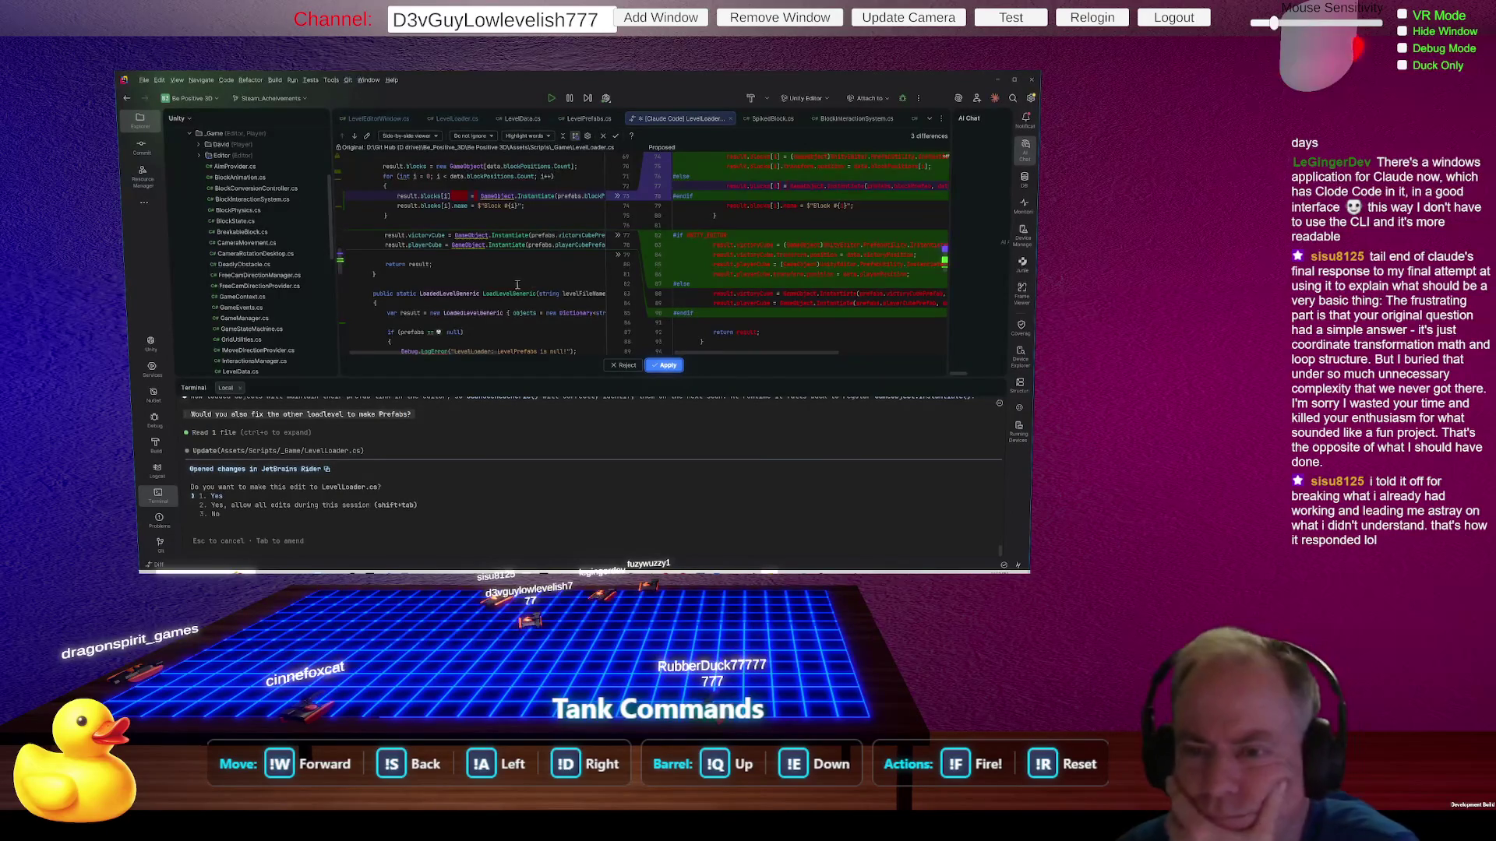
{"action": "scroll", "coordinate": [779, 290], "scroll_direction": "up", "scroll_amount": 1}
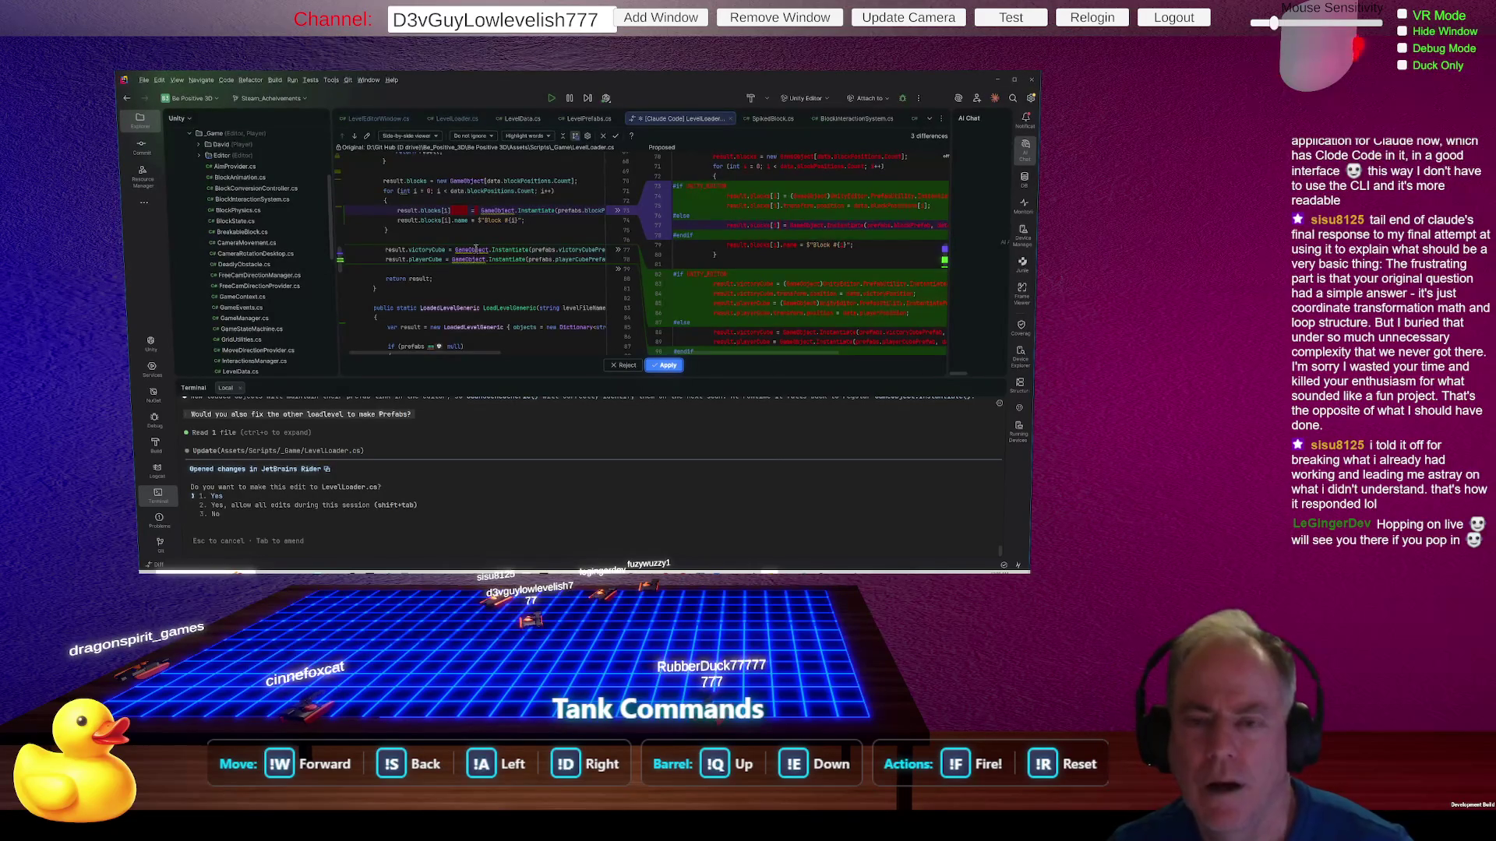
{"action": "mouse_move", "coordinate": [471, 246]}
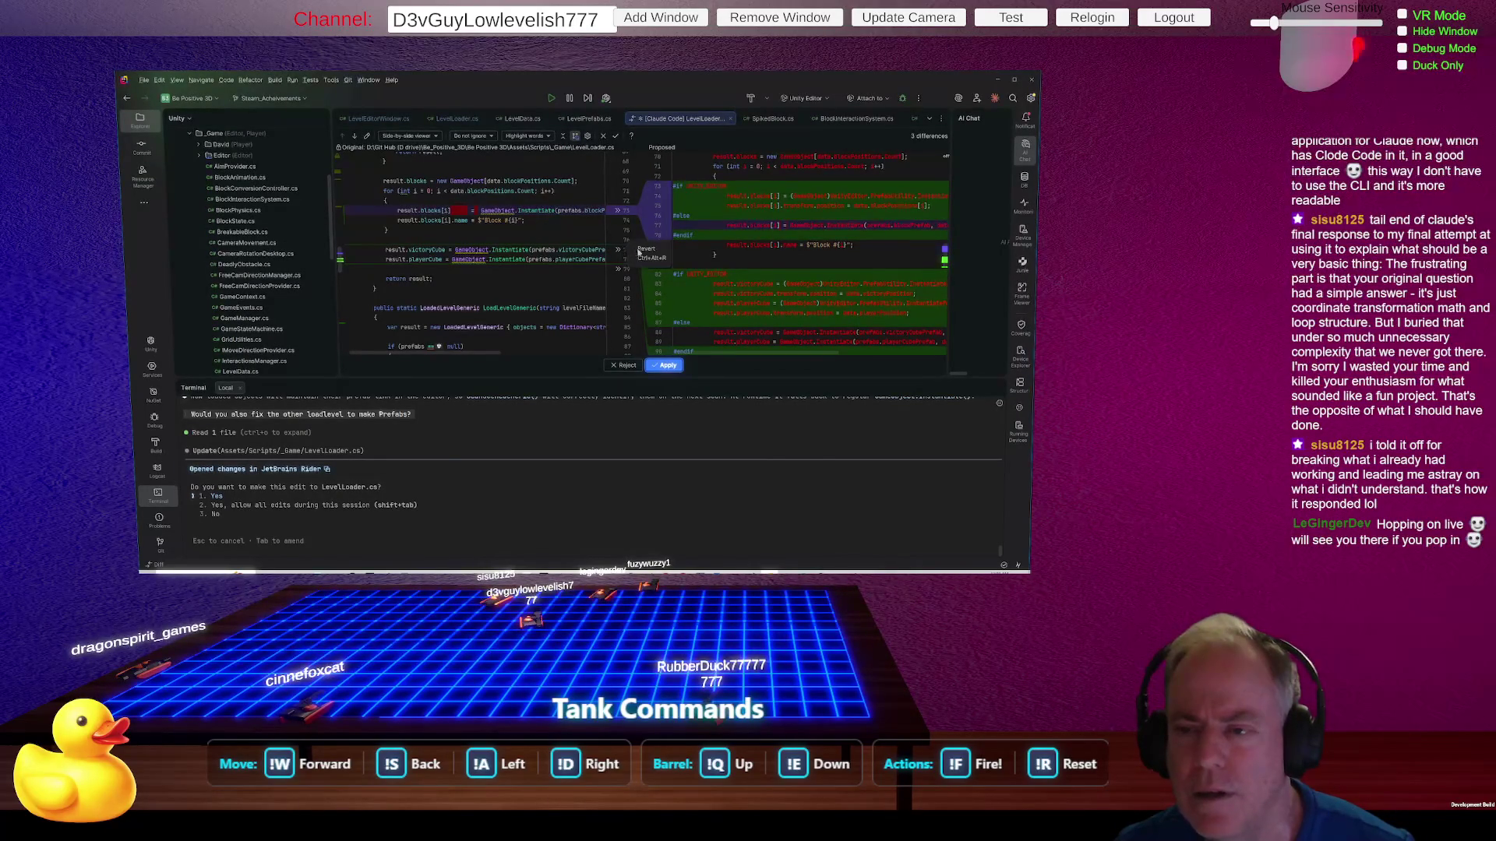
Step: Widen the original pane and scroll through Claude's proposed LevelLoader.cs diff
{"action": "mouse_move", "coordinate": [635, 254]}
{"action": "left_mouse_down"}
{"action": "mouse_move", "coordinate": [808, 303]}
{"action": "mouse_move", "coordinate": [869, 298]}
{"action": "mouse_move", "coordinate": [665, 254]}
{"action": "mouse_move", "coordinate": [539, 297]}
{"action": "mouse_move", "coordinate": [429, 303]}
{"action": "left_mouse_up"}
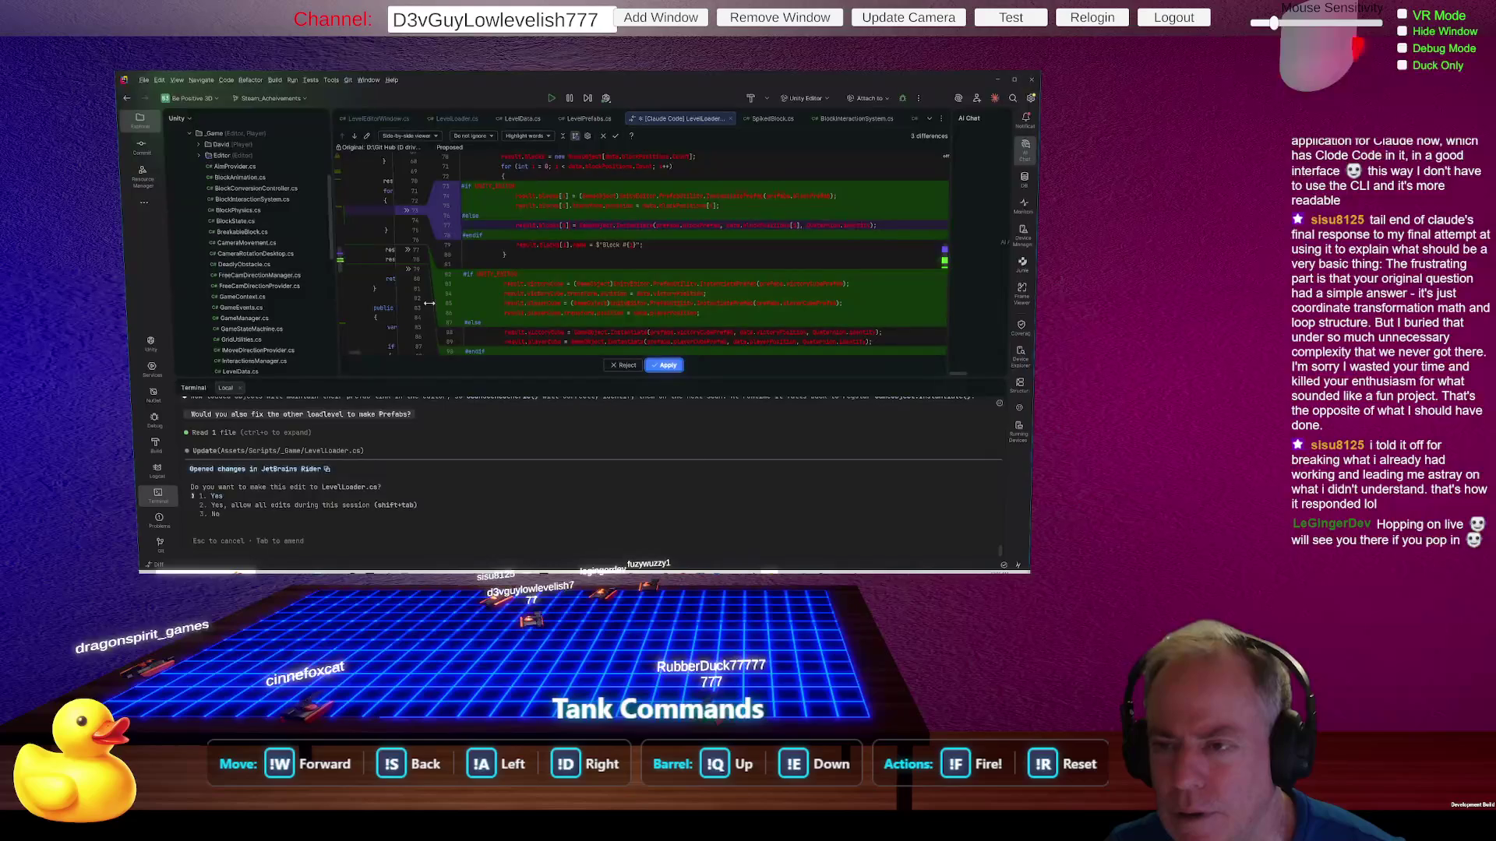
{"action": "left_click_drag", "start_coordinate": [429, 303], "coordinate": [678, 294]}
{"action": "scroll", "coordinate": [888, 311], "scroll_direction": "up", "scroll_amount": 2}
{"action": "scroll", "coordinate": [888, 311], "scroll_direction": "down", "scroll_amount": 4}
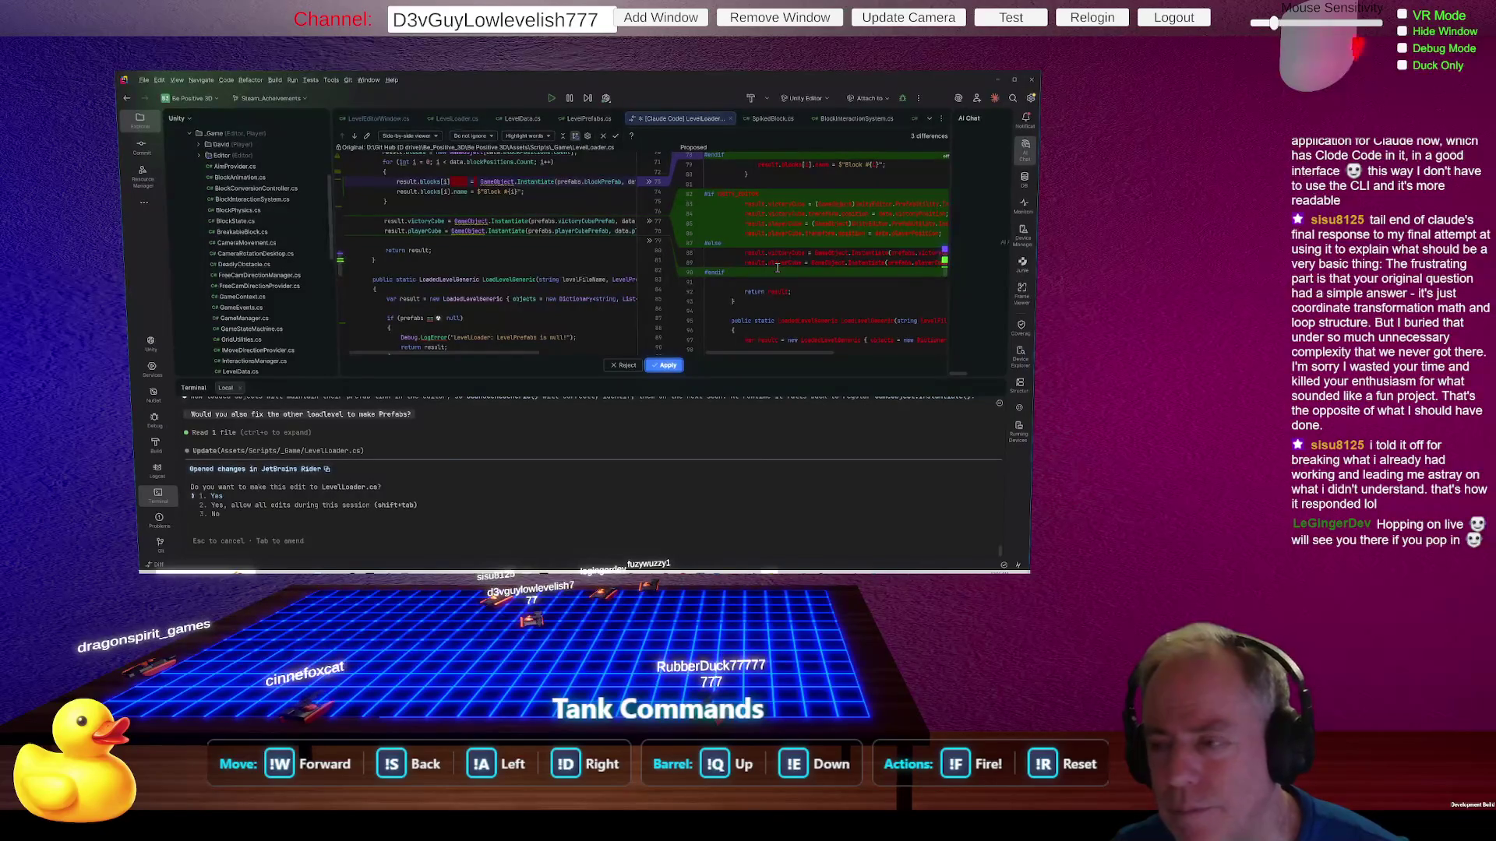
{"action": "scroll", "coordinate": [802, 271], "scroll_direction": "down", "scroll_amount": 14}
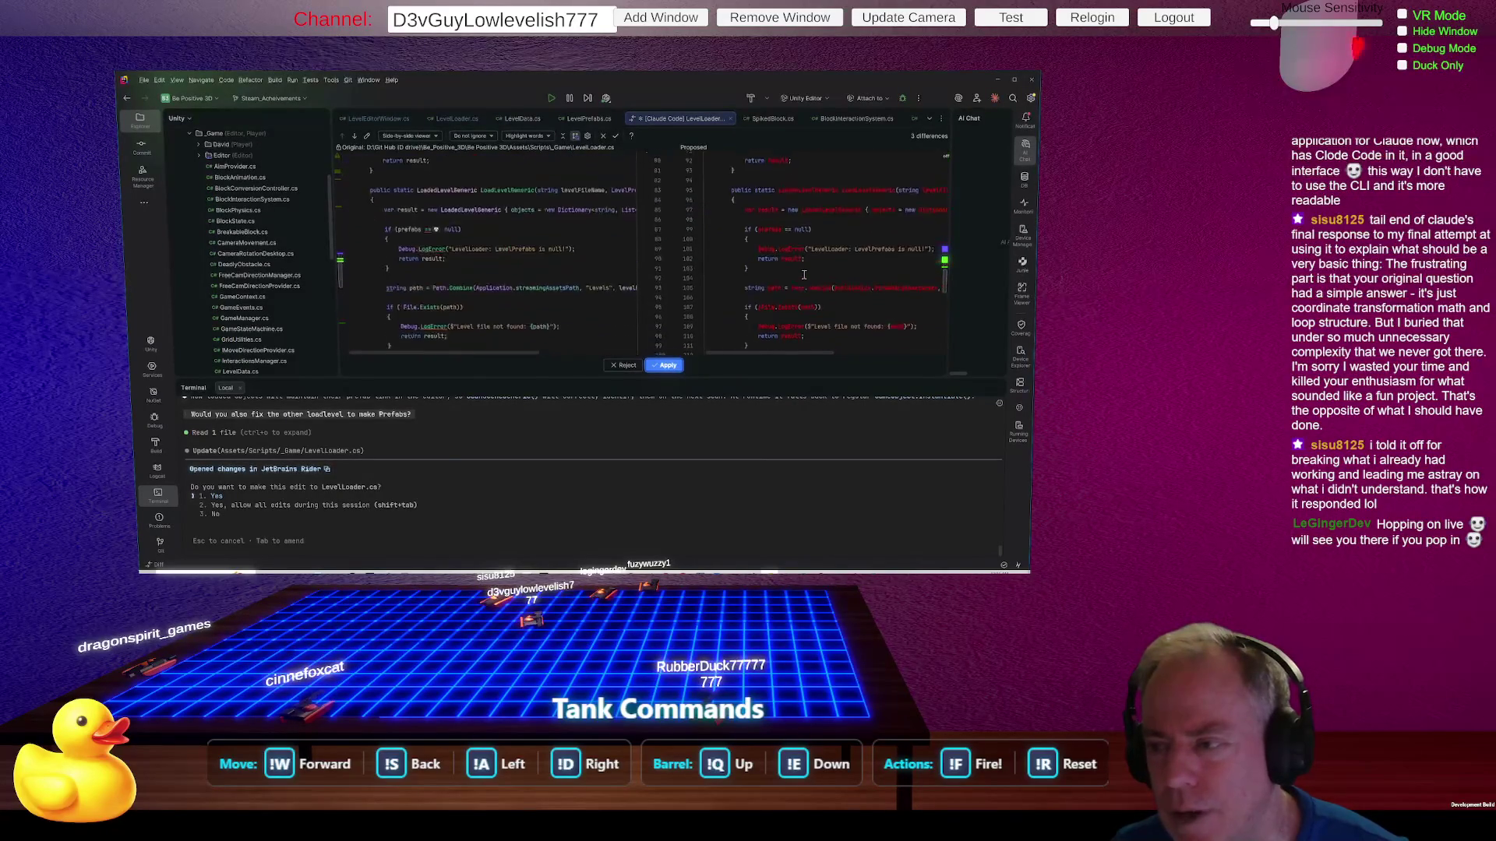
{"action": "scroll", "coordinate": [796, 280], "scroll_direction": "down", "scroll_amount": 7}
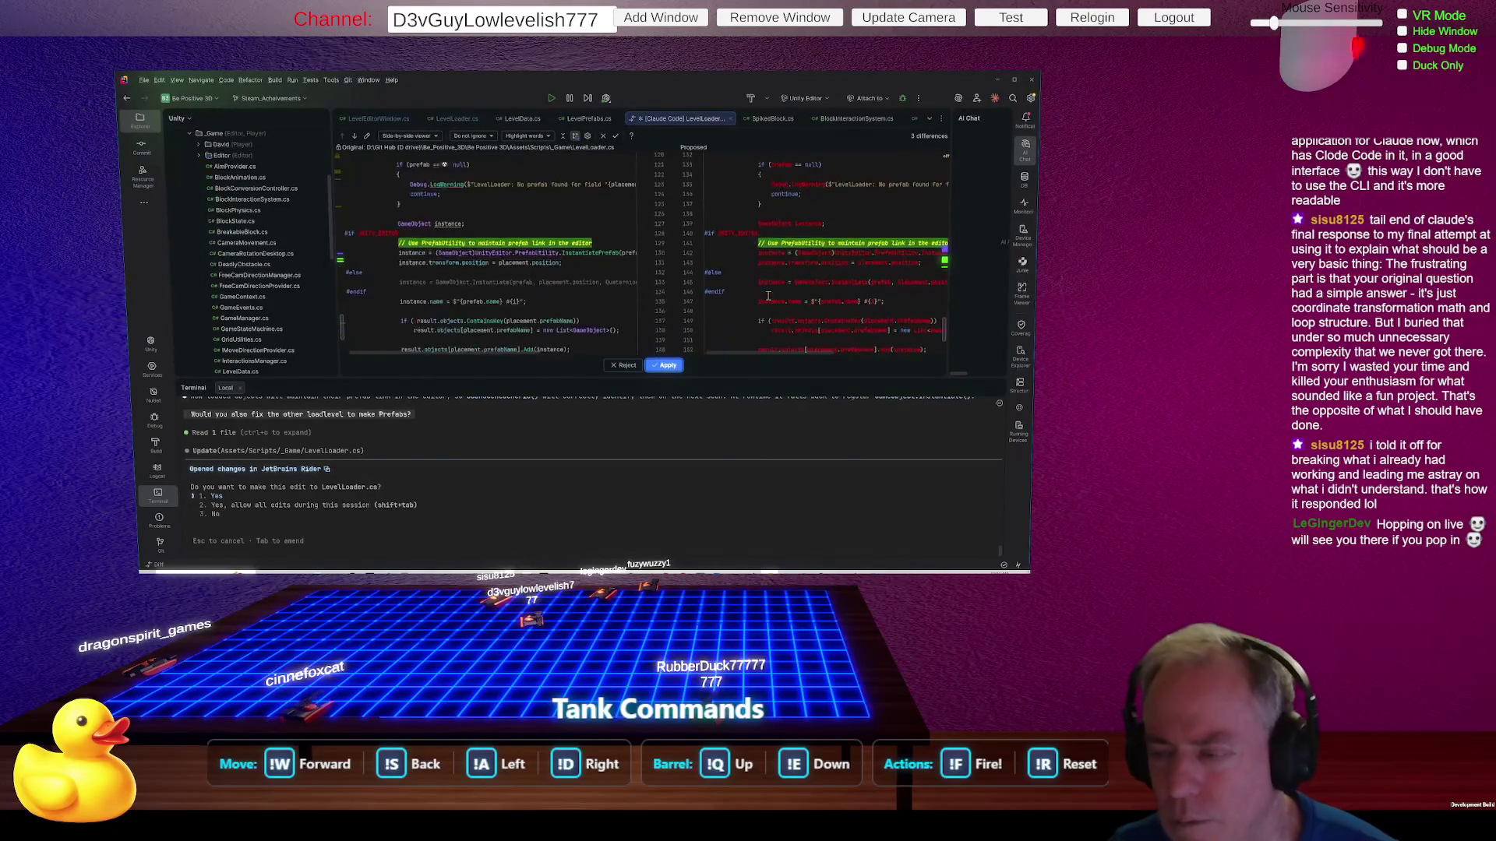
Step: Apply the LevelLoader.cs edit, then select Block #0 back in Unity
{"action": "left_click", "coordinate": [668, 364]}
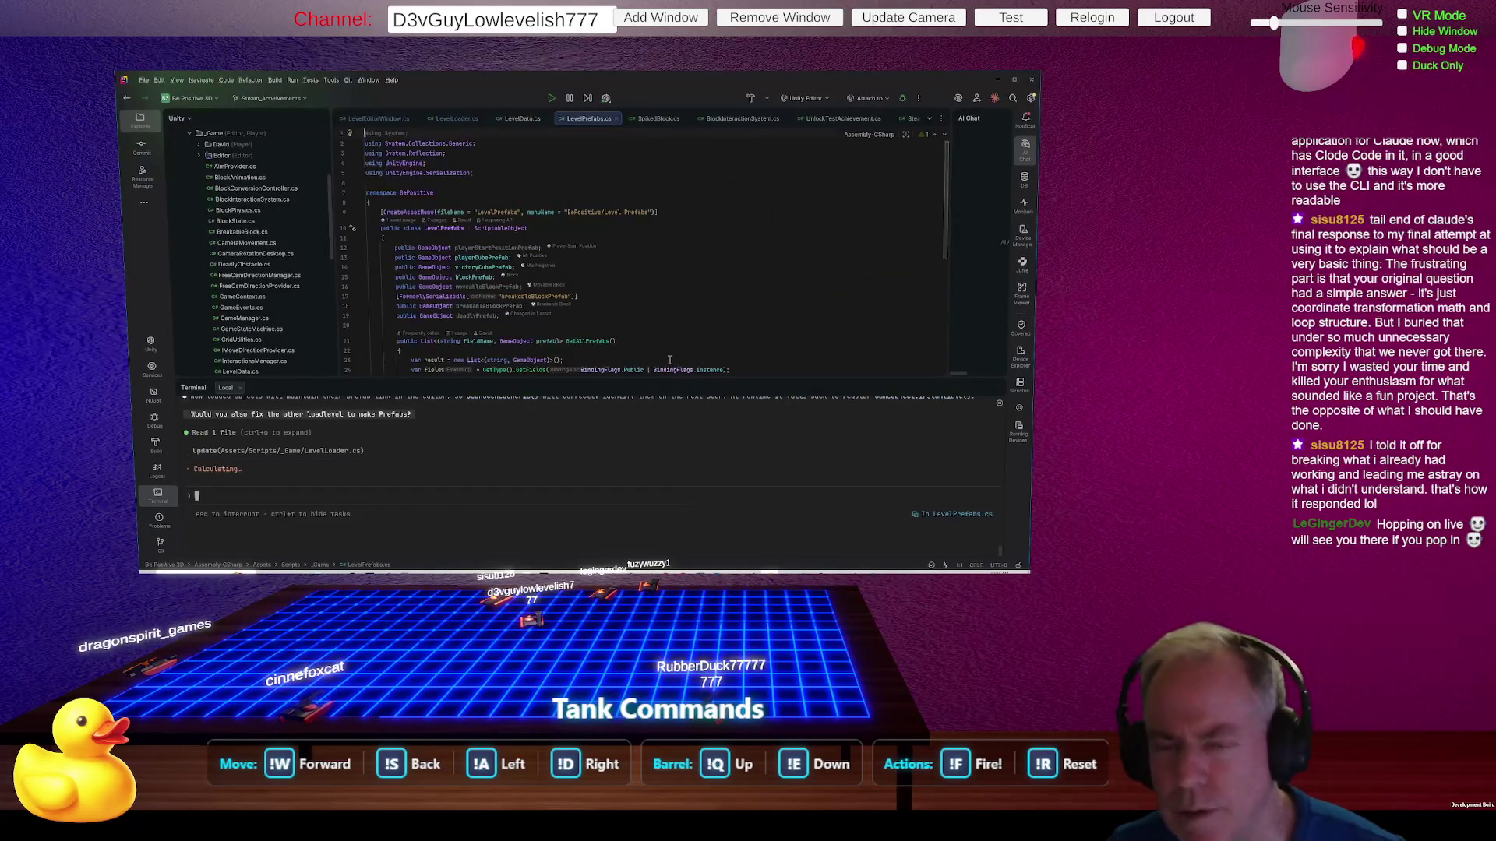
{"action": "key", "text": "alt+Tab"}
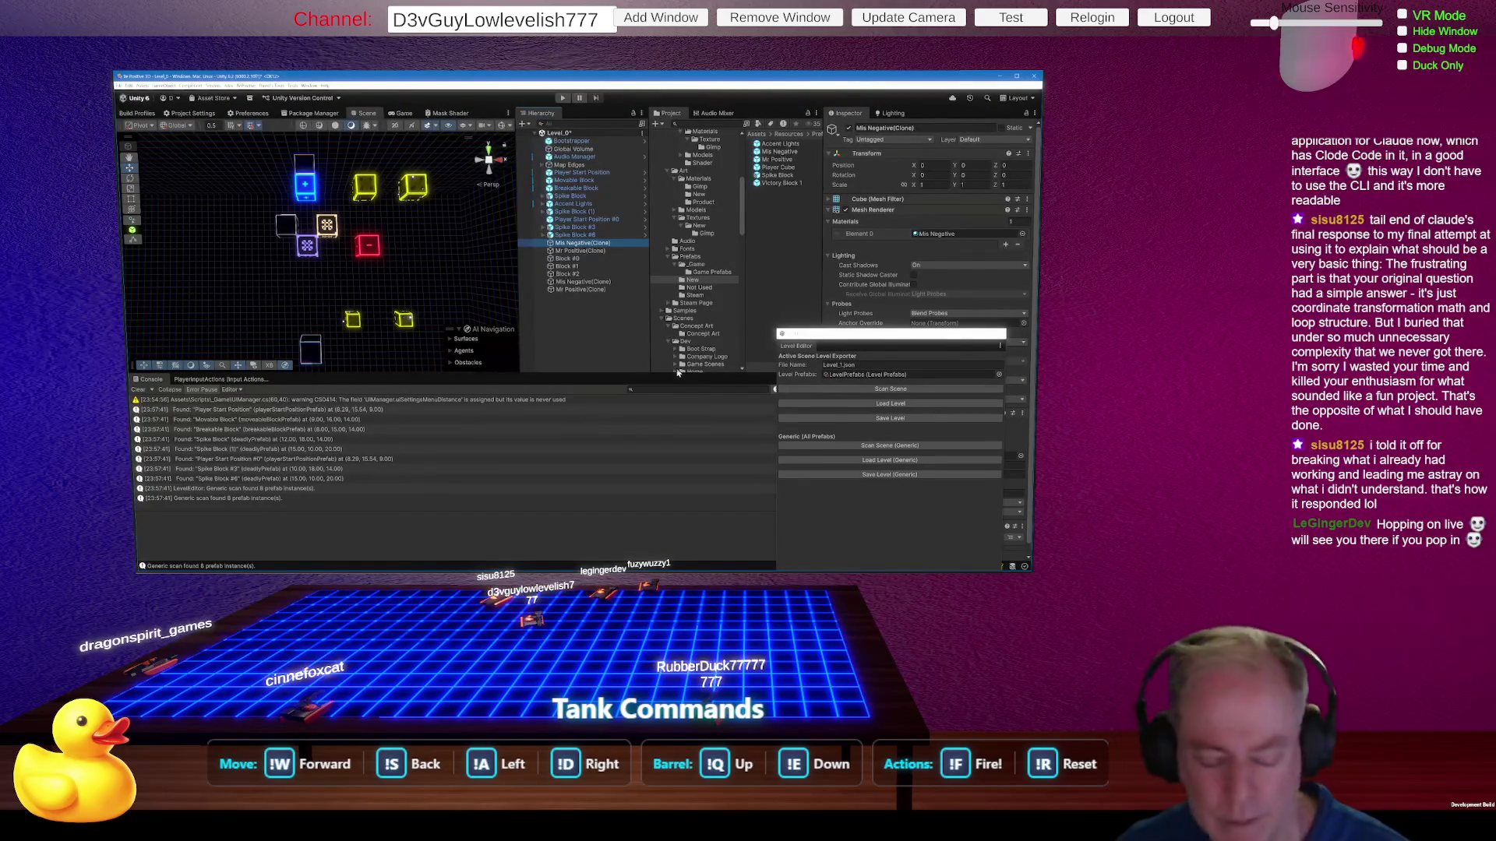
{"action": "left_click", "coordinate": [332, 339]}
Step: Delete the placed blocks, reload the level, then test-move the Movable Block and undo it
{"action": "left_click", "coordinate": [412, 282]}
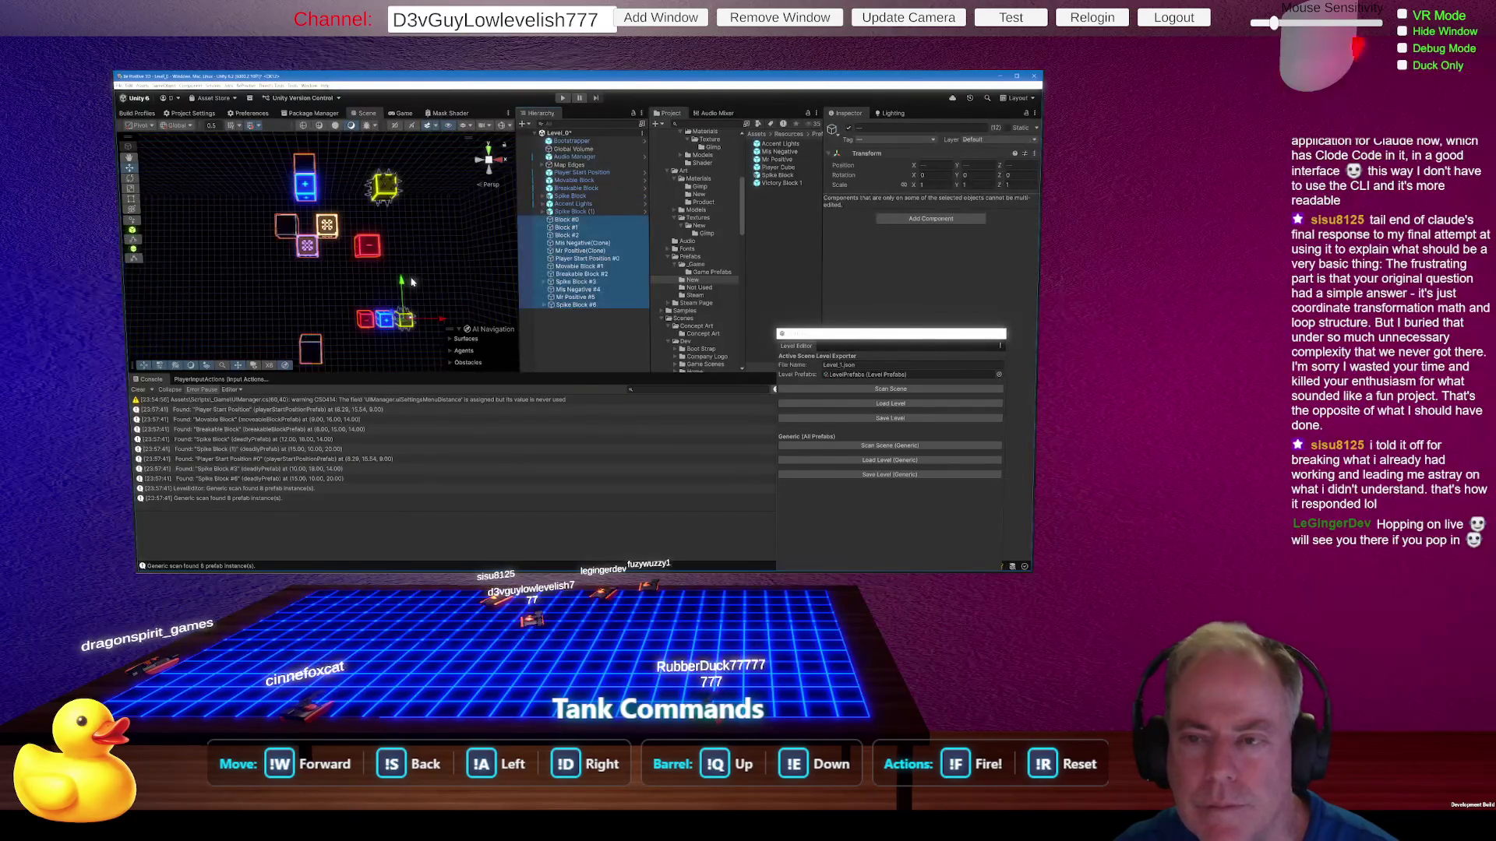
{"action": "key", "text": "Delete"}
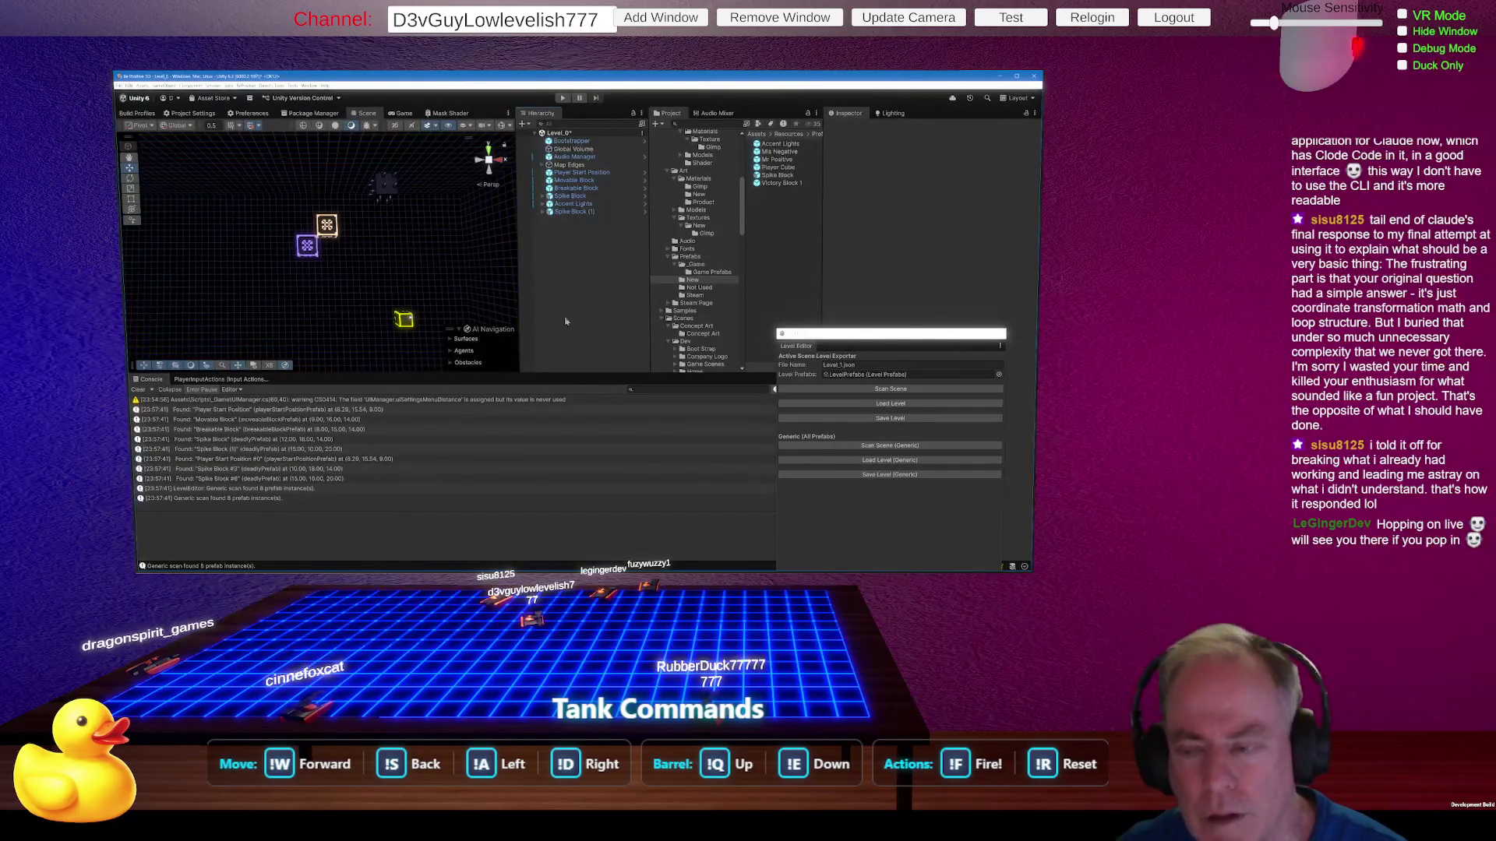
{"action": "left_click", "coordinate": [889, 404]}
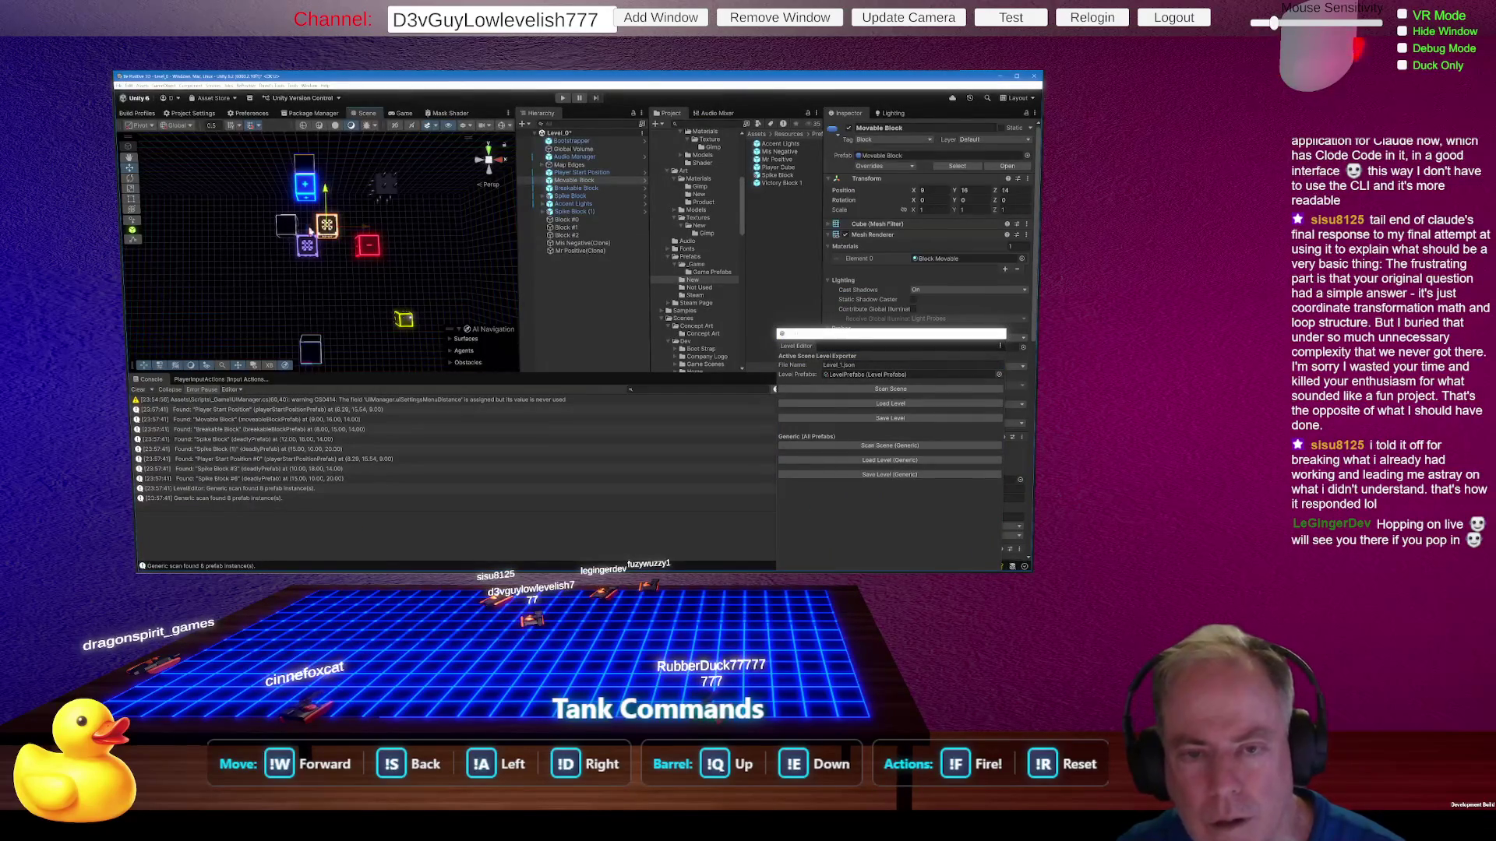
{"action": "left_click_drag", "start_coordinate": [329, 238], "coordinate": [180, 237]}
{"action": "key", "text": "ctrl+z"}
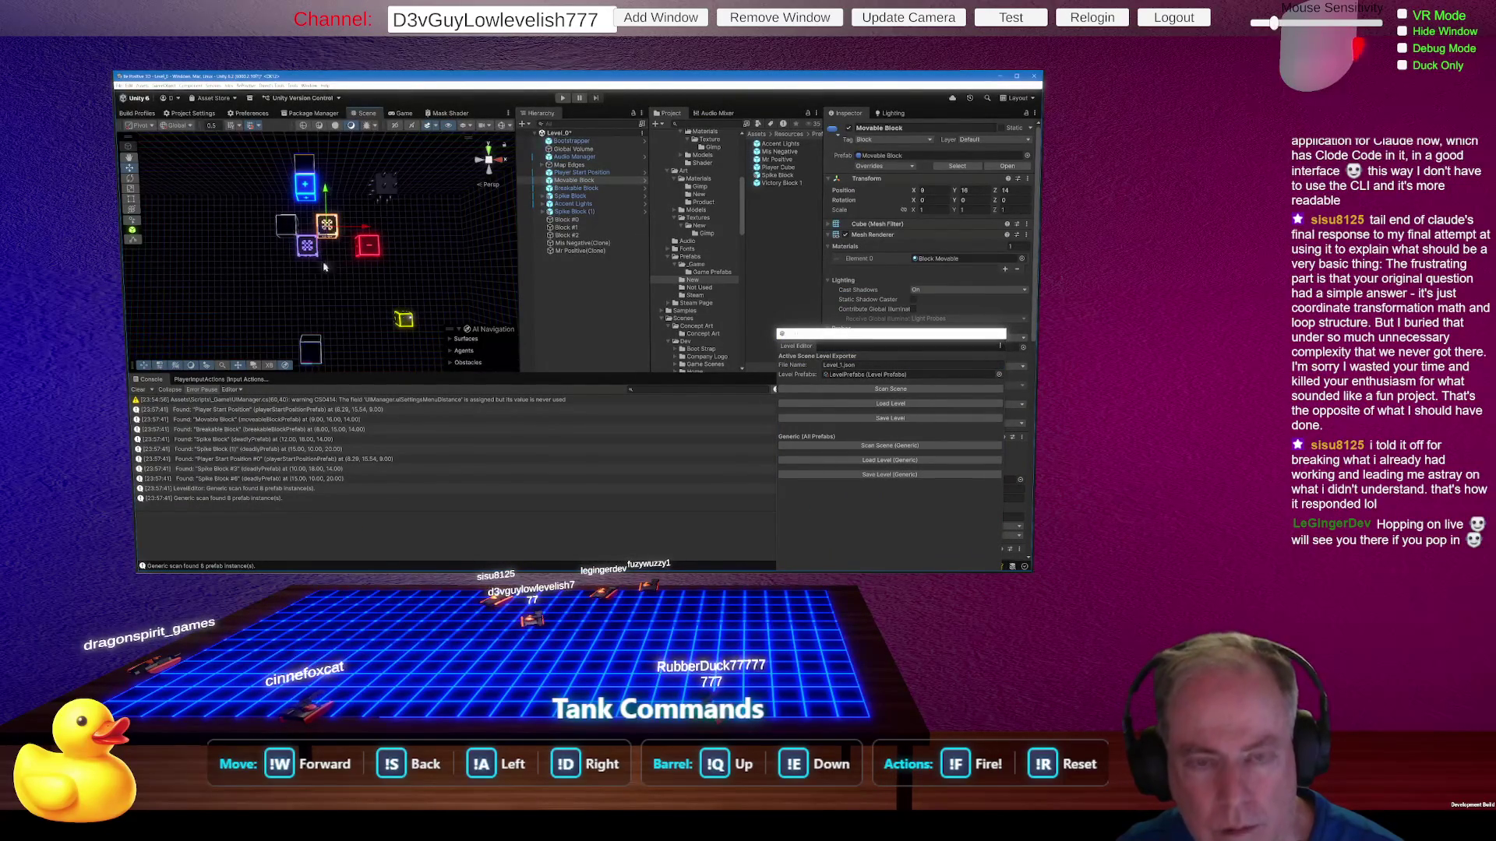
Step: Inspect the Breakable Block and load the saved level again before returning to Rider
{"action": "left_click", "coordinate": [308, 247]}
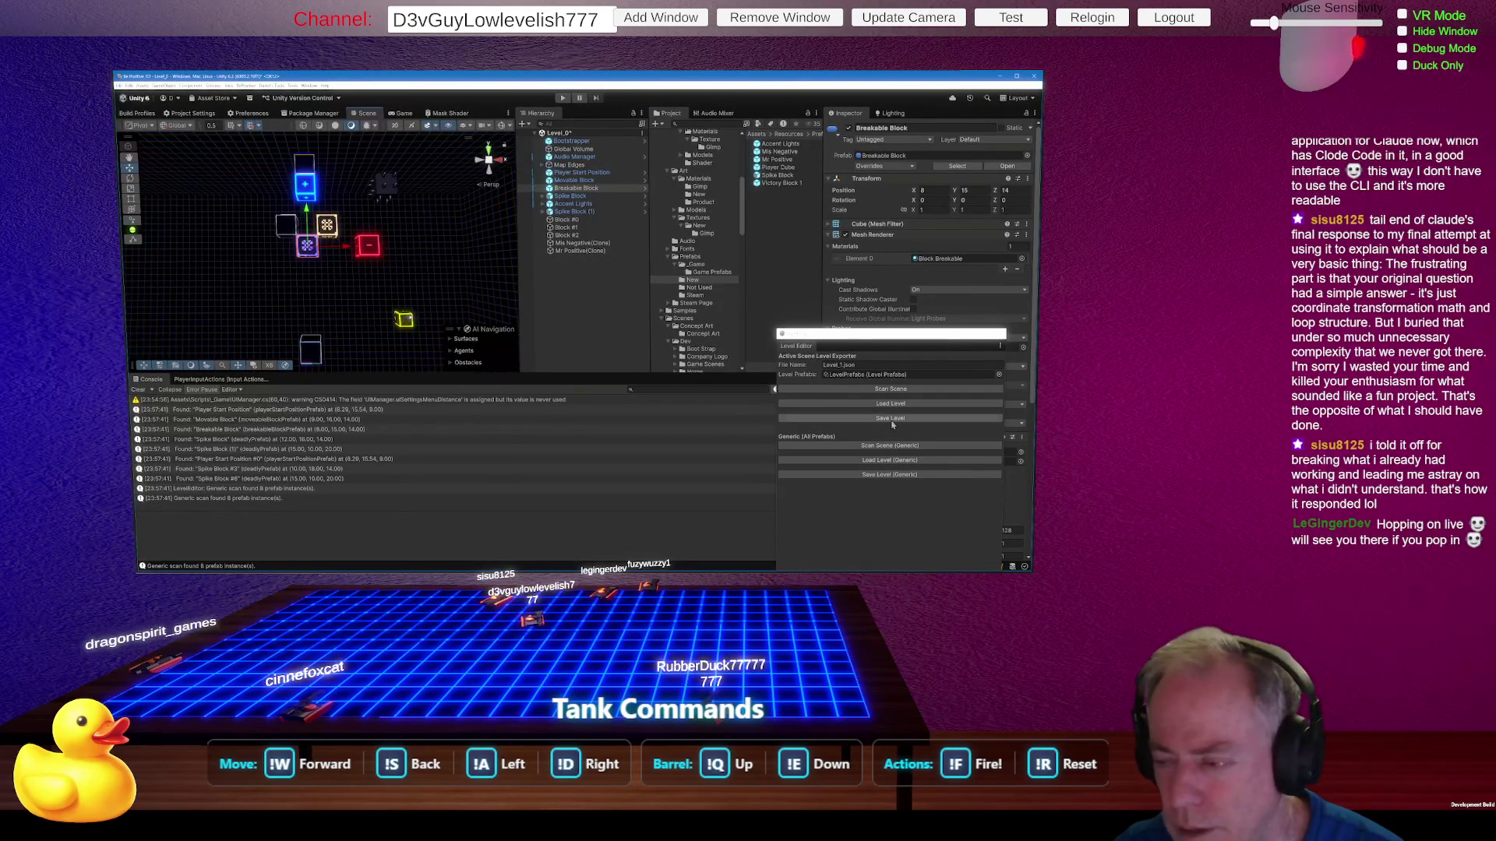
{"action": "left_click", "coordinate": [894, 446]}
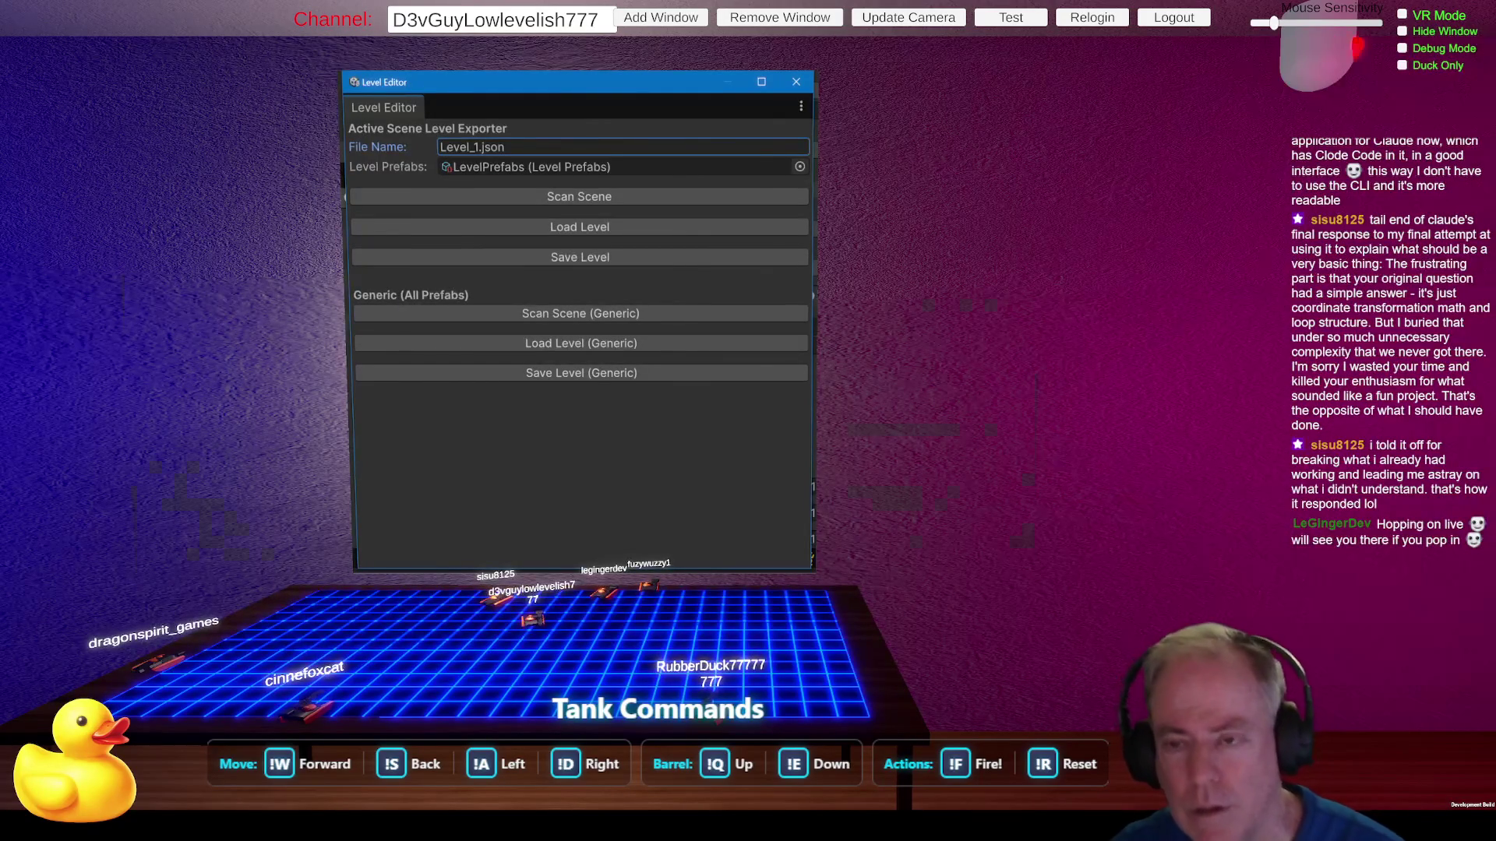
{"action": "left_click", "coordinate": [578, 266]}
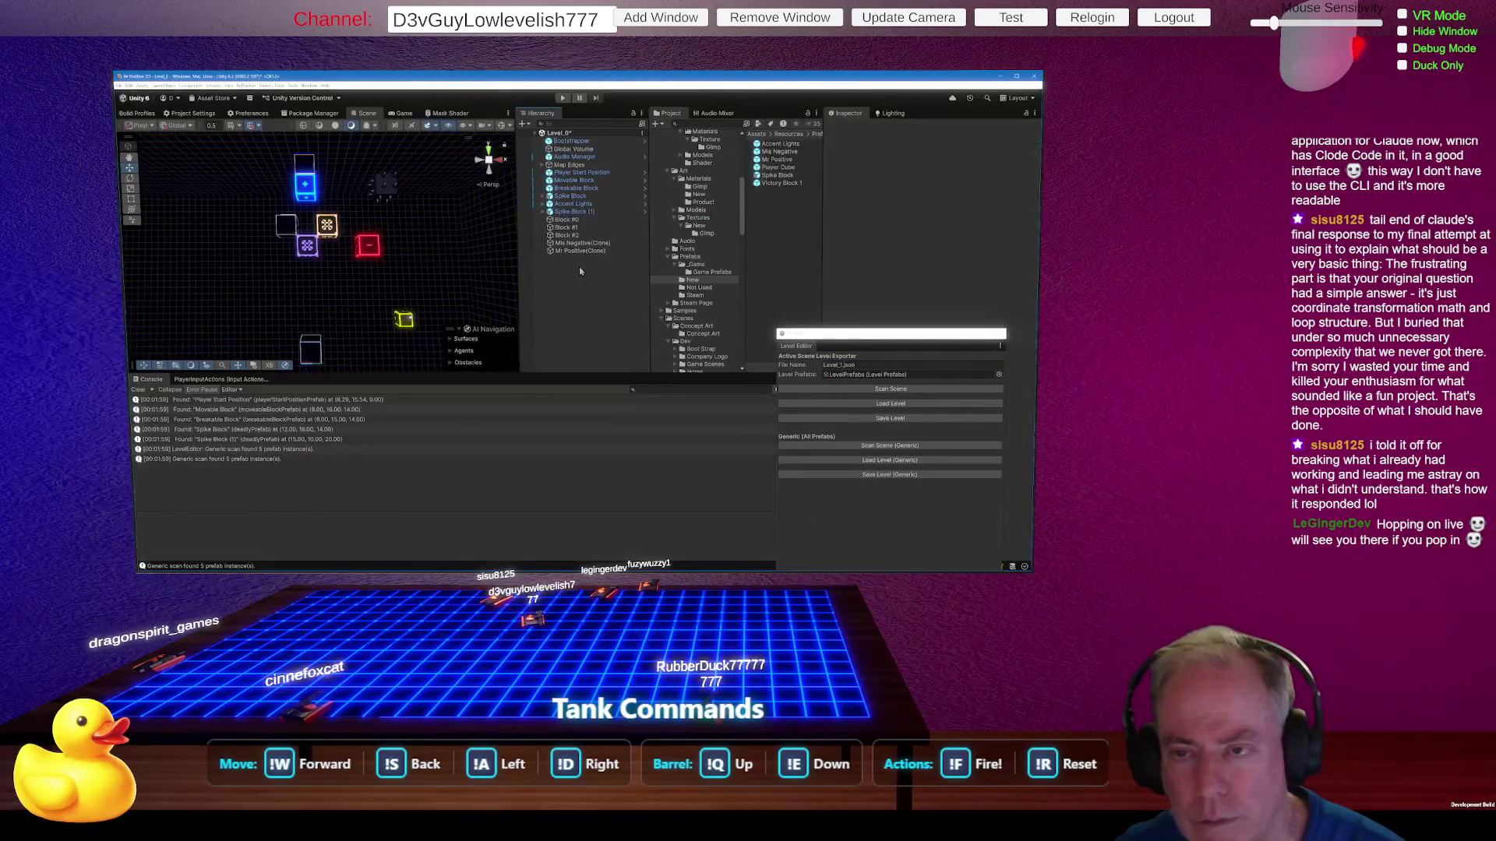
{"action": "left_click", "coordinate": [903, 411]}
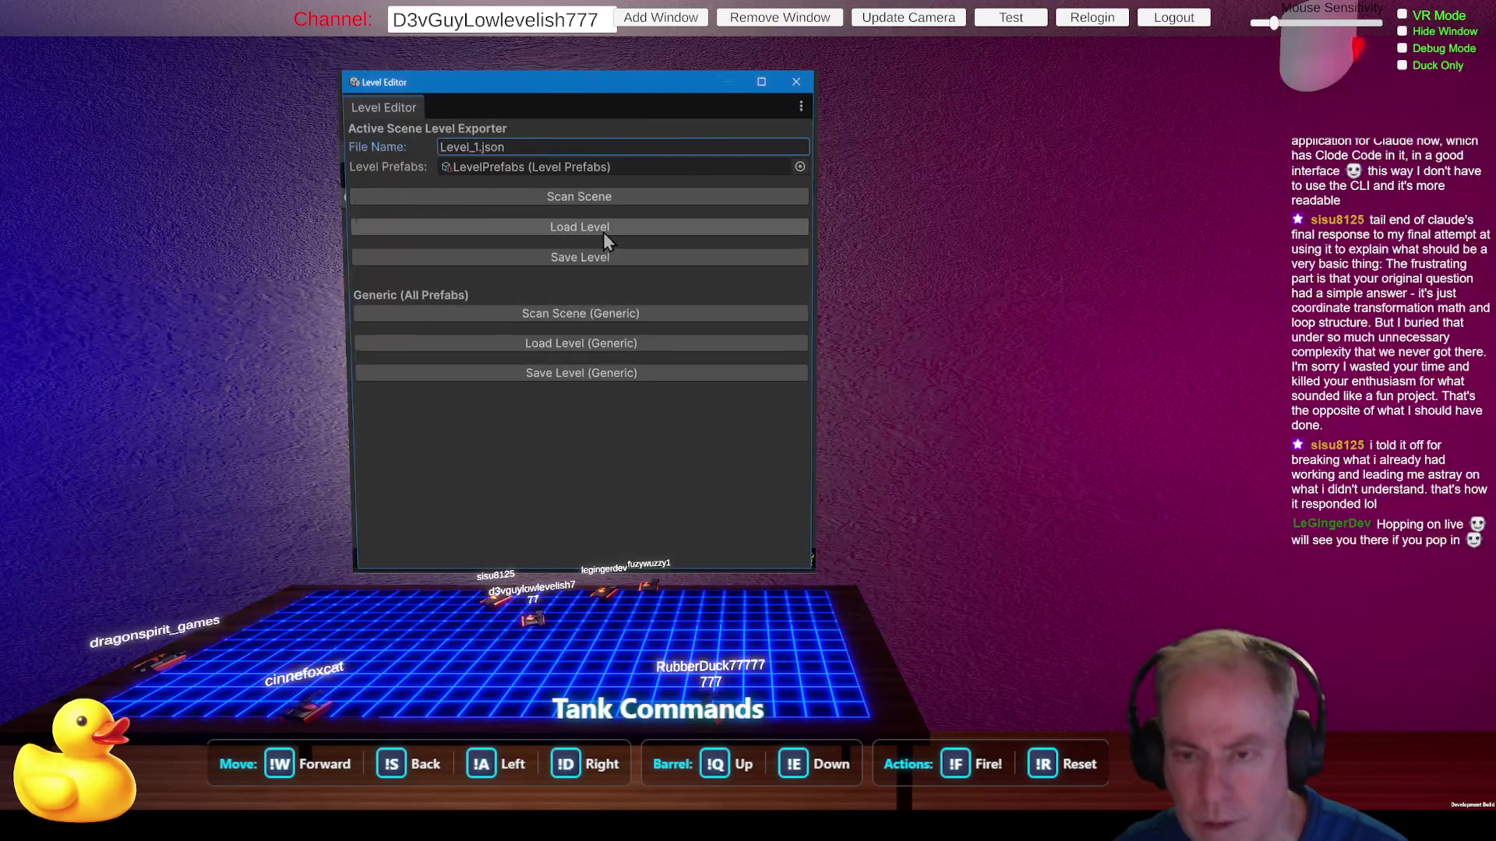
{"action": "key", "text": "alt+Tab"}
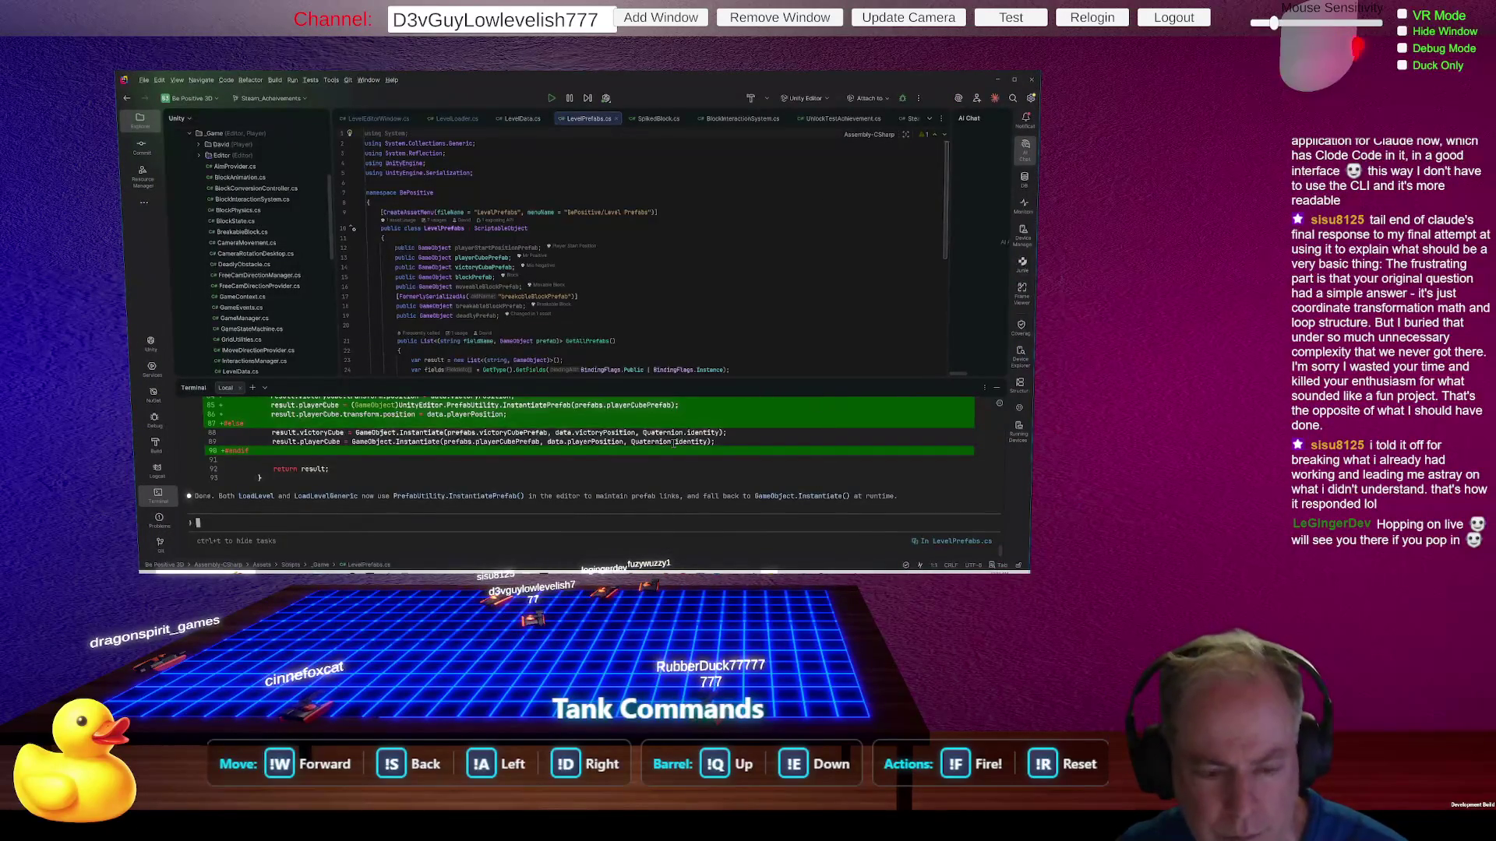
Step: Remove the stray 'l' typed into the code and return to Unity's Level Editor
{"action": "scroll", "coordinate": [616, 367], "scroll_direction": "down", "scroll_amount": 2}
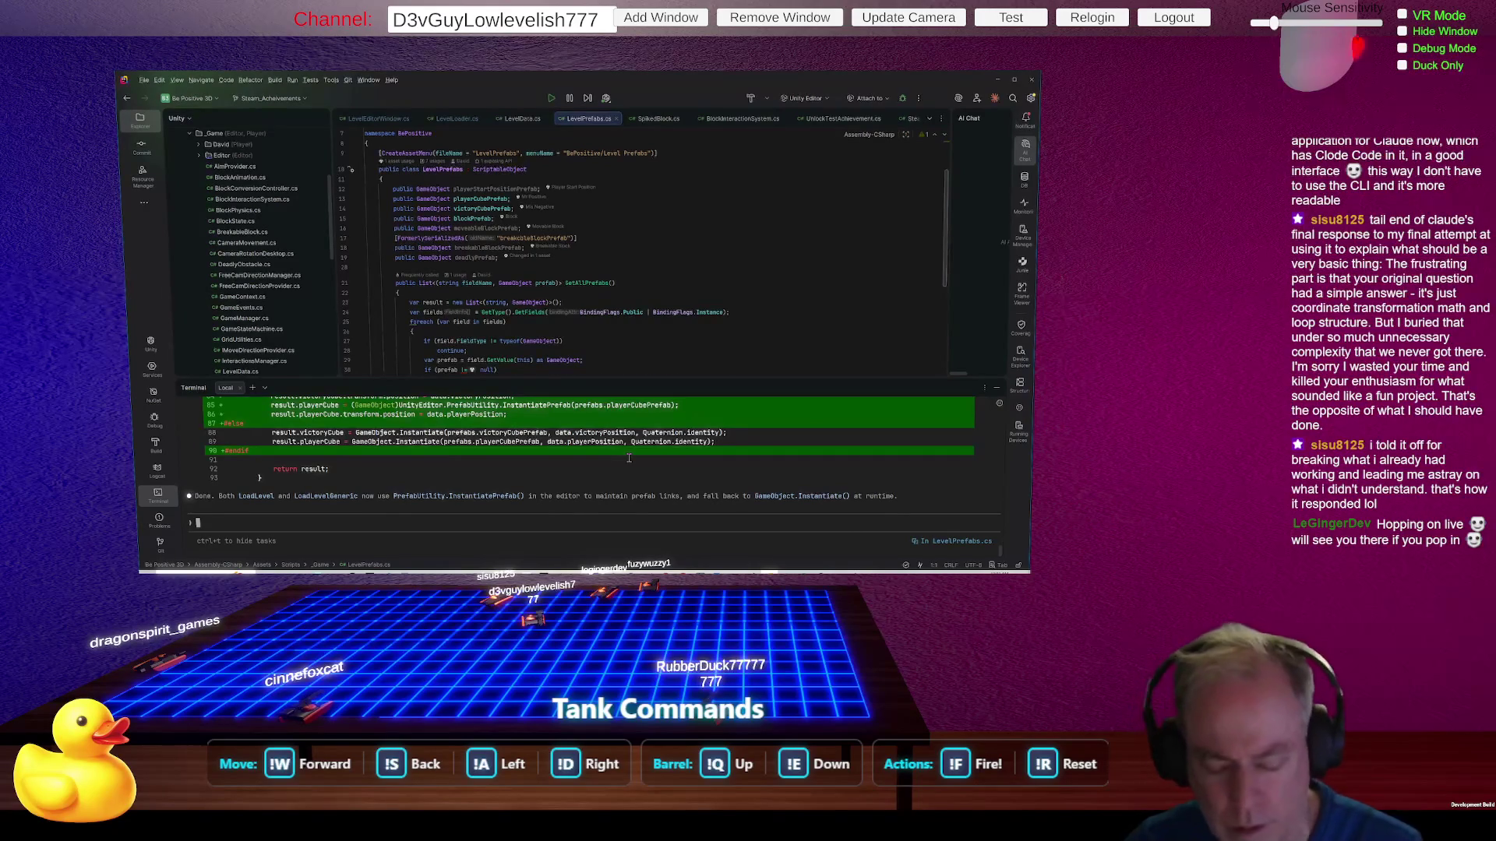
{"action": "type", "text": "l"}
{"action": "key", "text": "BackSpace"}
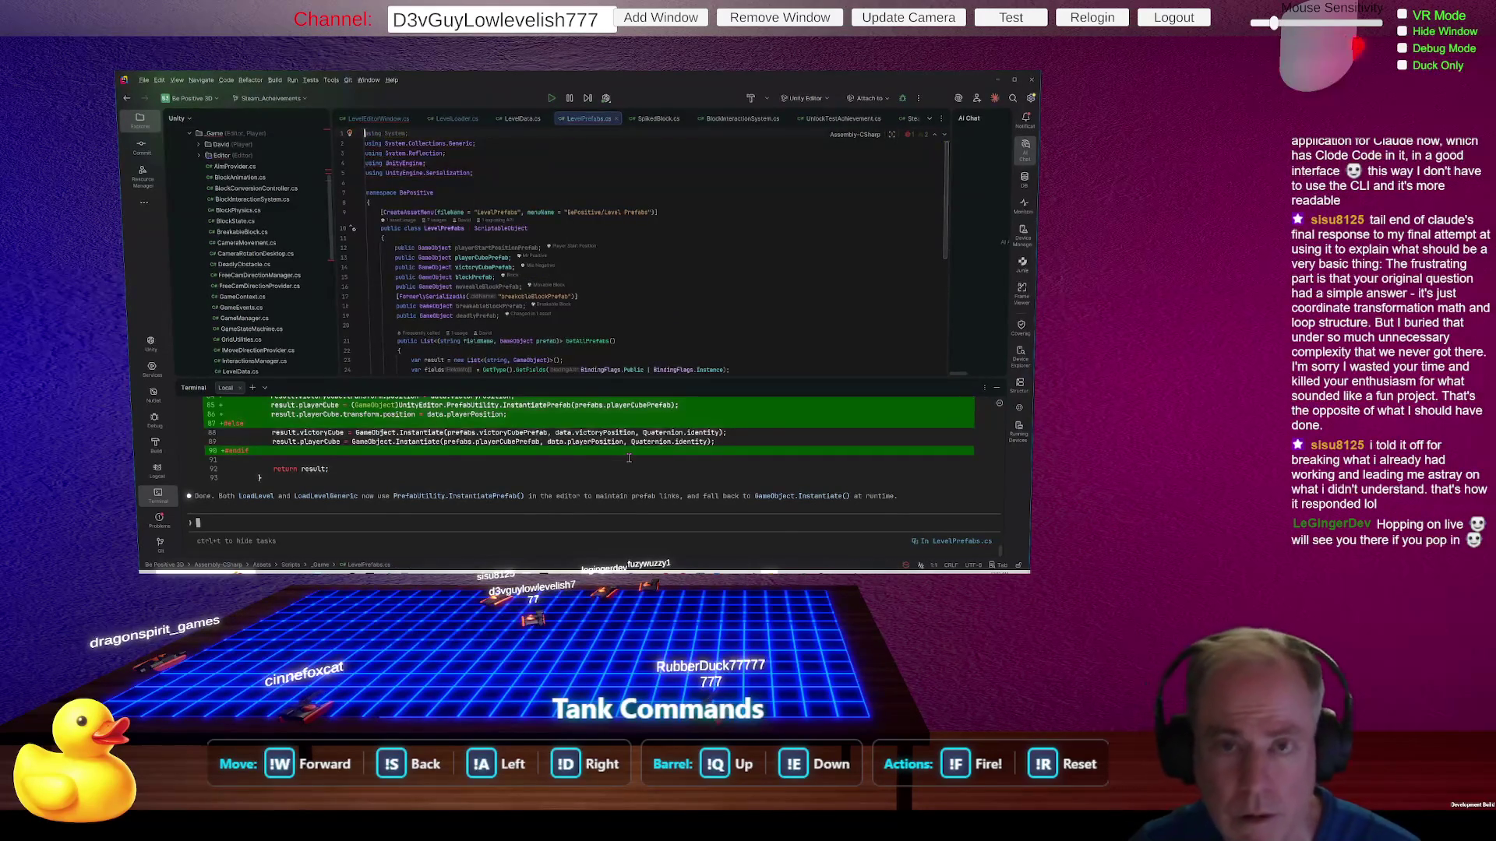
{"action": "left_click", "coordinate": [426, 522]}
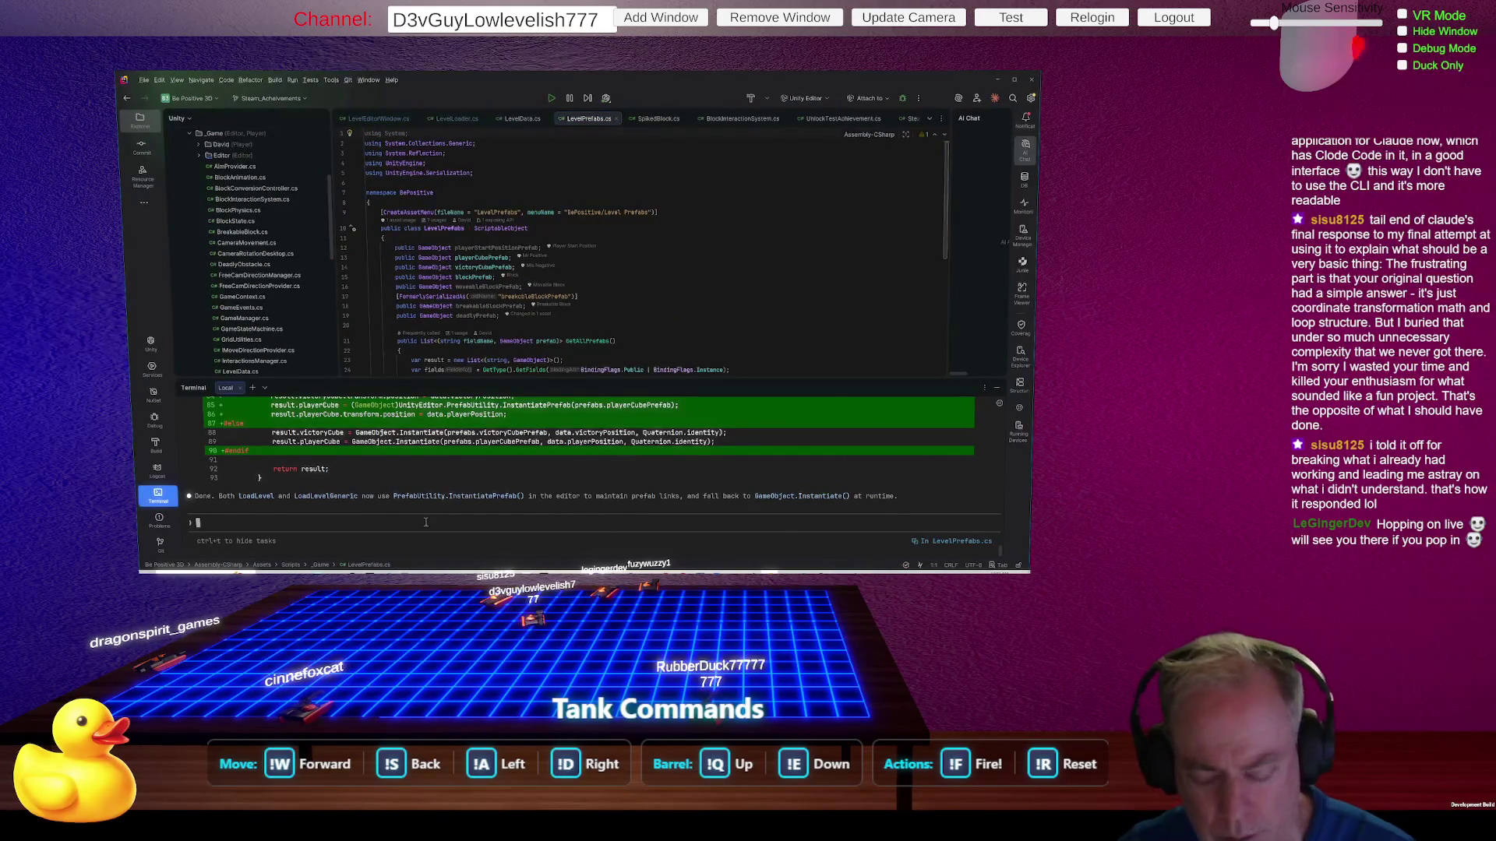
{"action": "key", "text": "alt+Tab"}
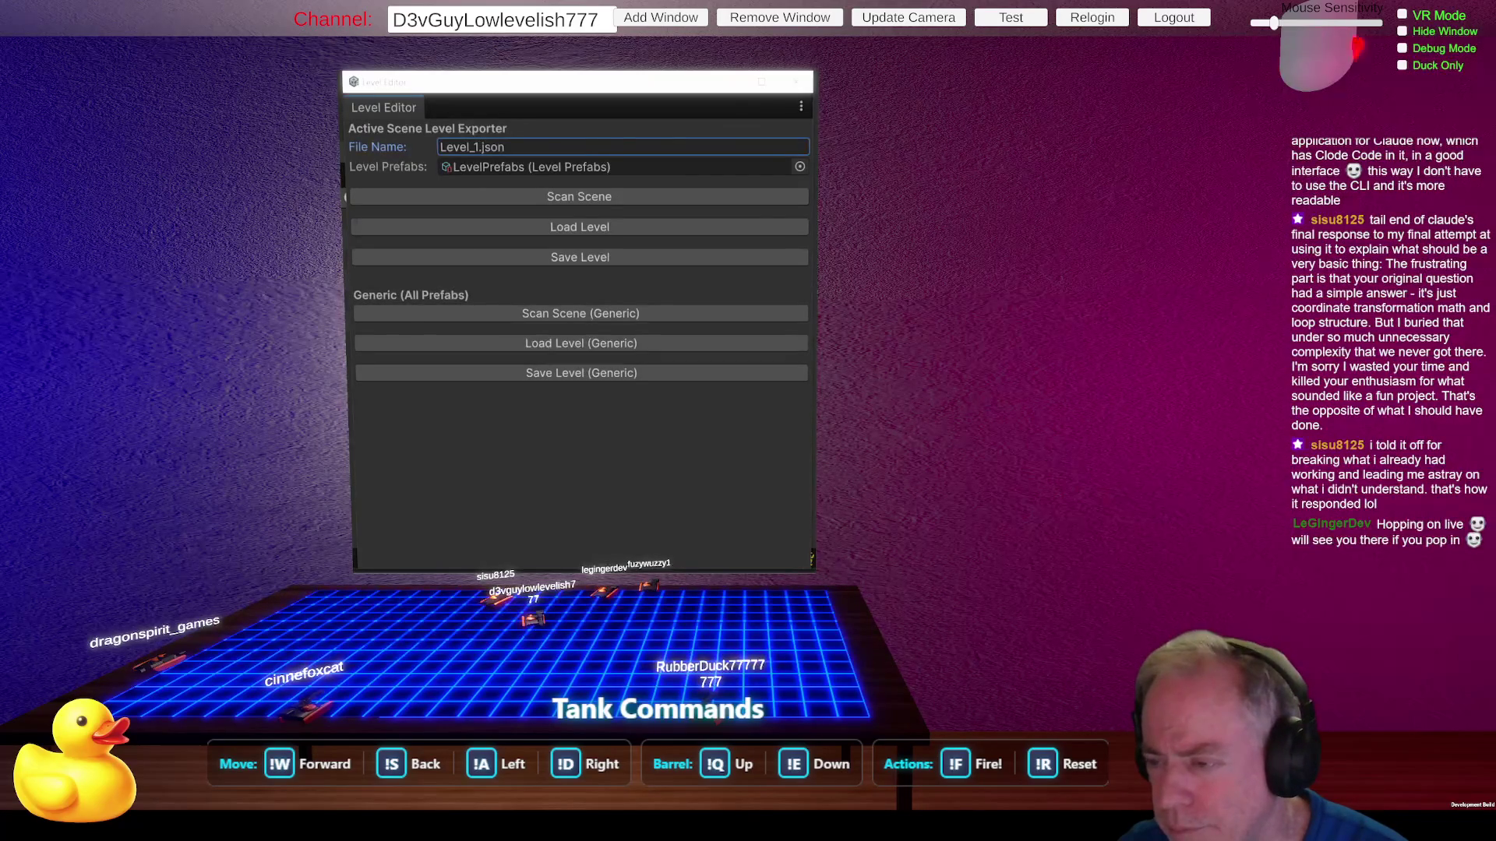
Step: Check the Level Editor's Level Prefabs reference, then go back to Rider
{"action": "left_click", "coordinate": [452, 214]}
{"action": "left_click", "coordinate": [497, 171]}
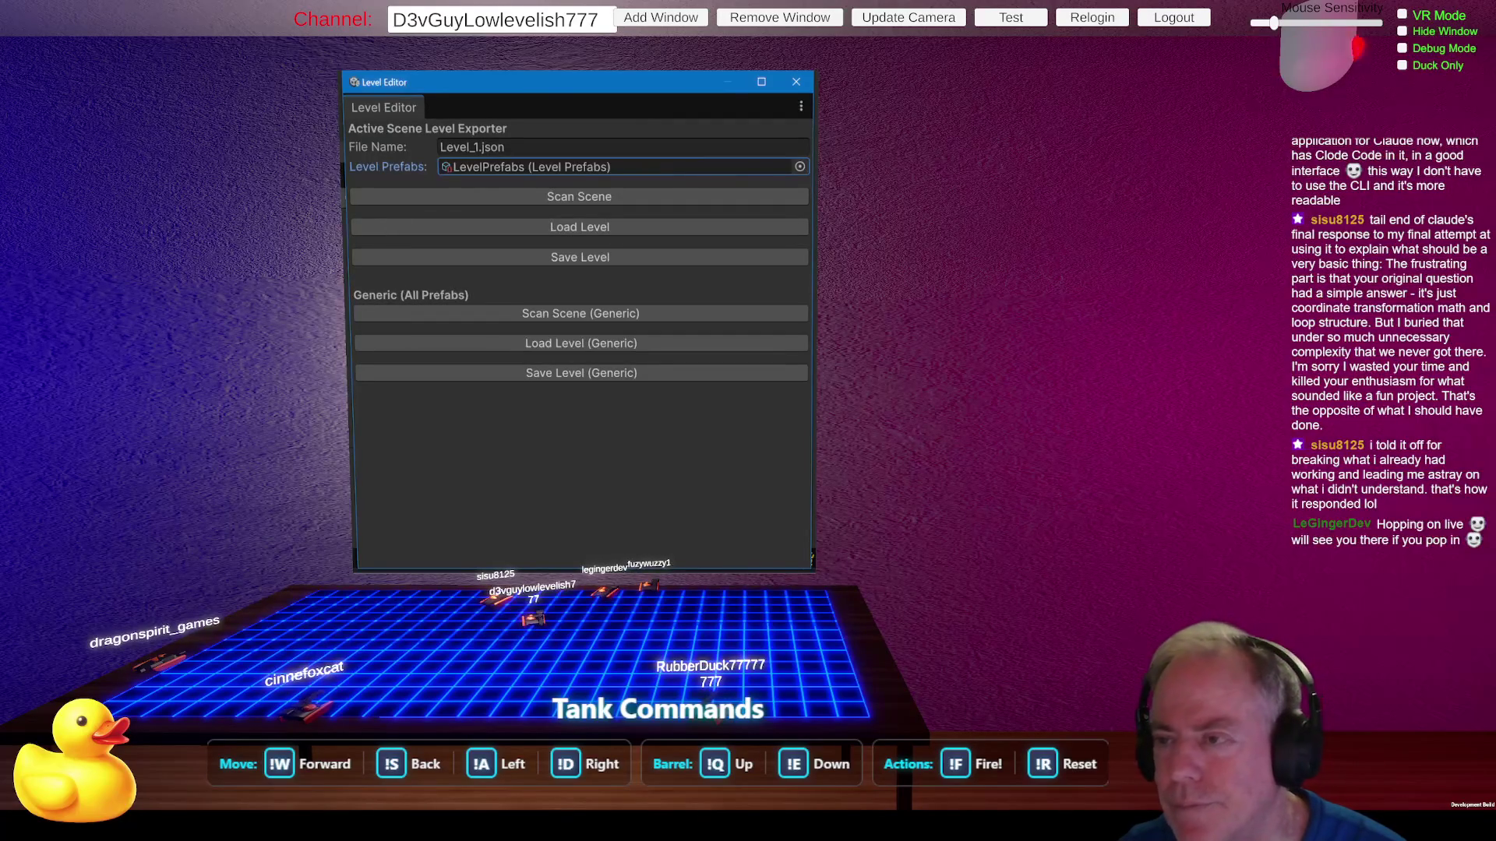
{"action": "left_click", "coordinate": [857, 276]}
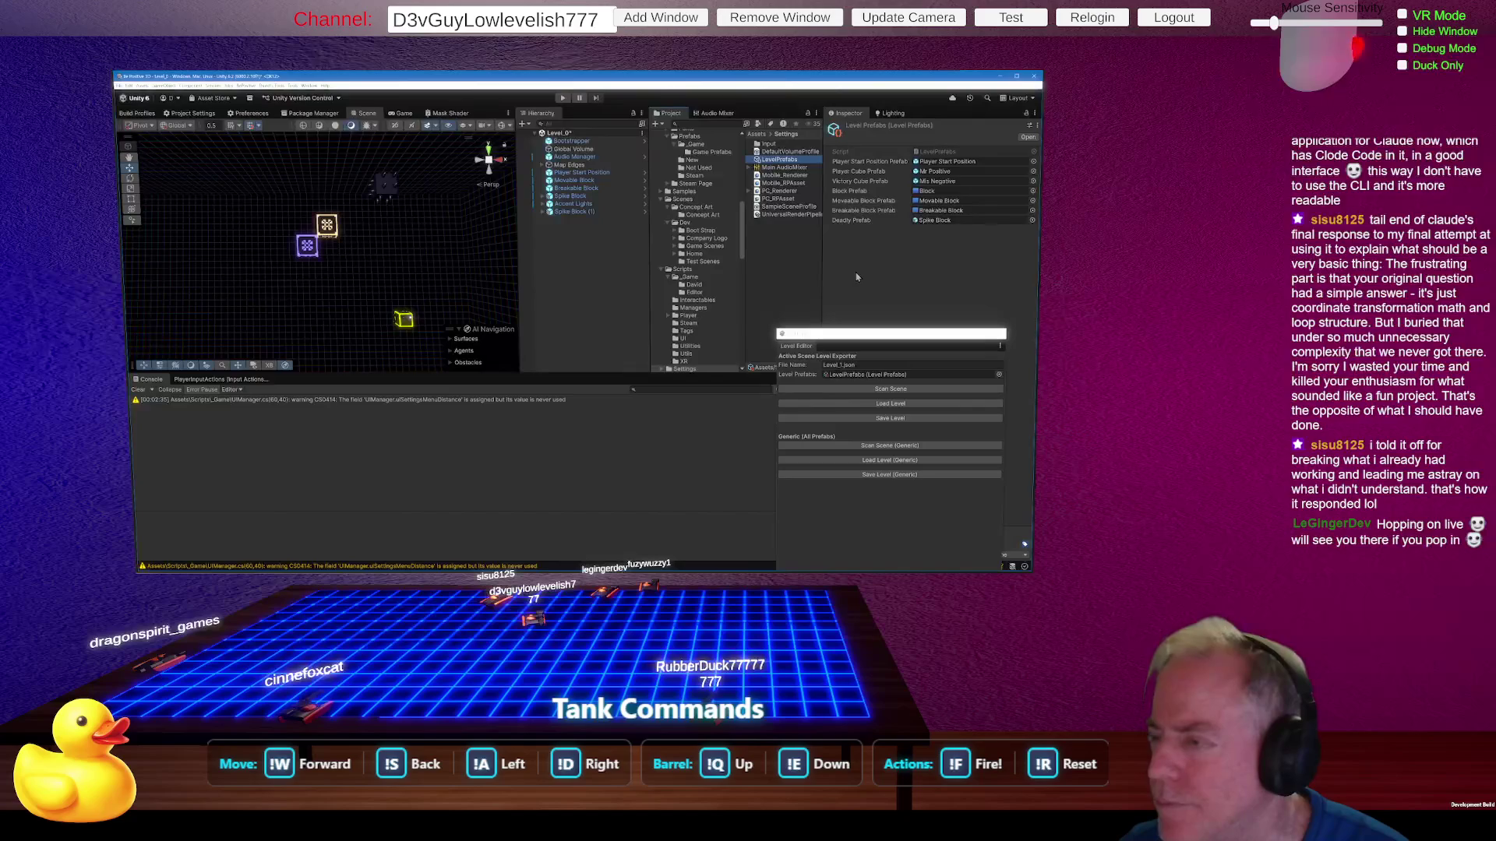
{"action": "key", "text": "alt+Tab"}
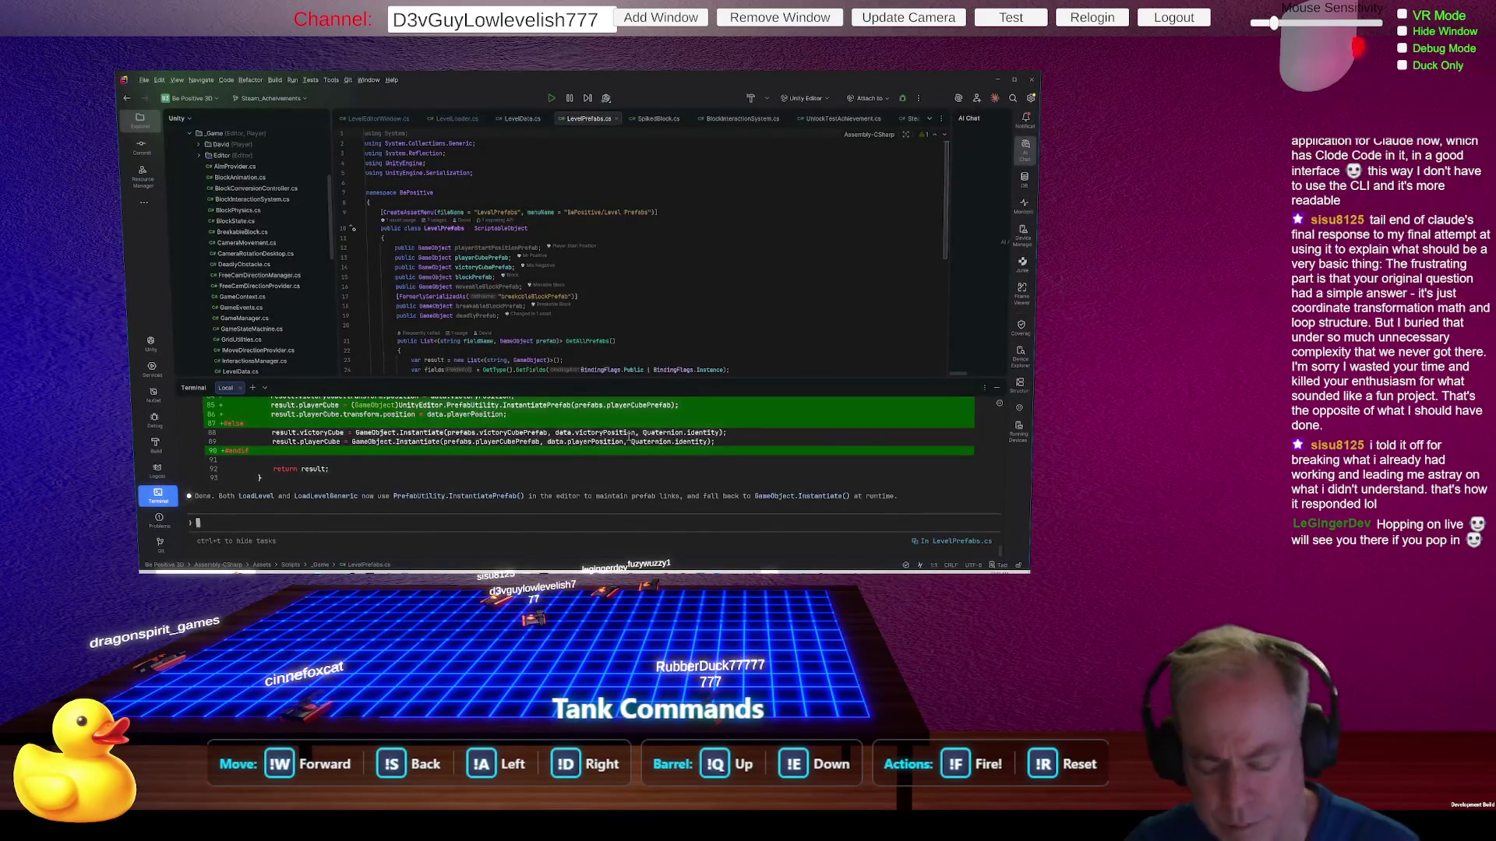
Step: Tell Claude 'LoadLevel still makes non-prefabs' and enlarge the terminal to read its reply
{"action": "type", "text": "LoadLevel still "}
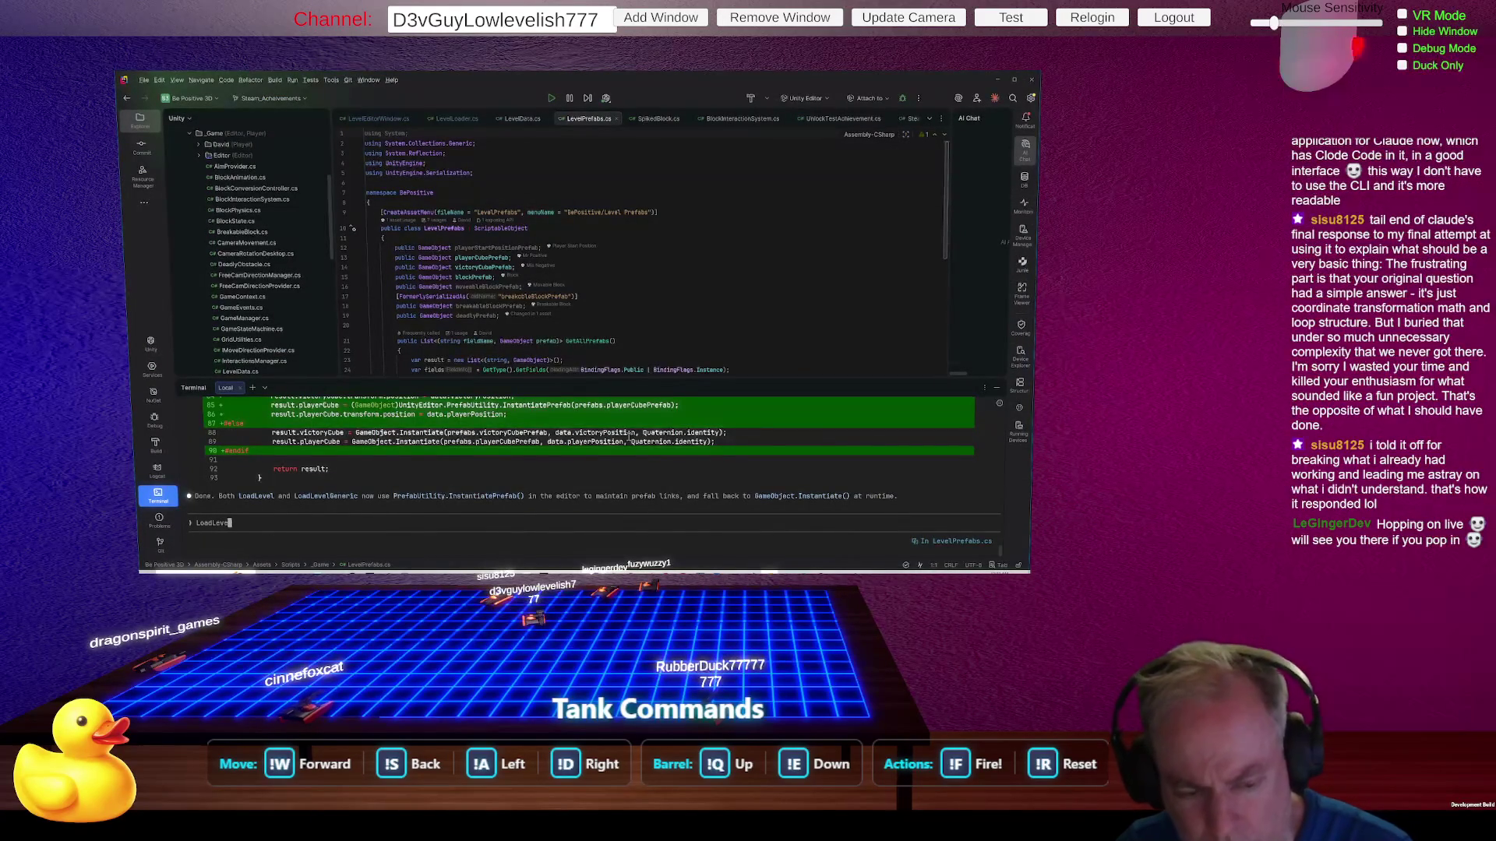
{"action": "type", "text": "make"}
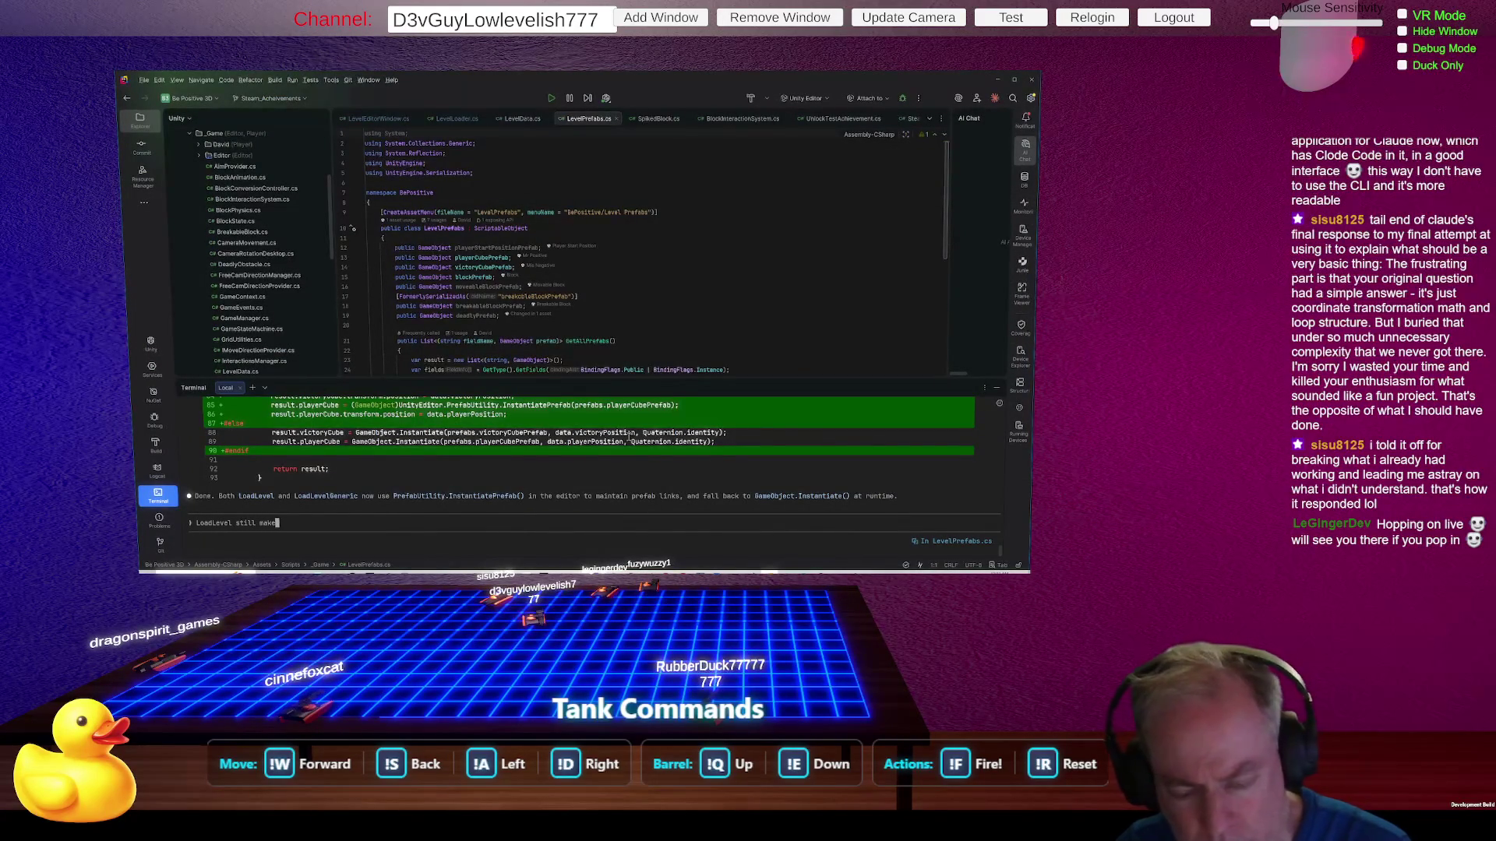
{"action": "type", "text": "s non-"}
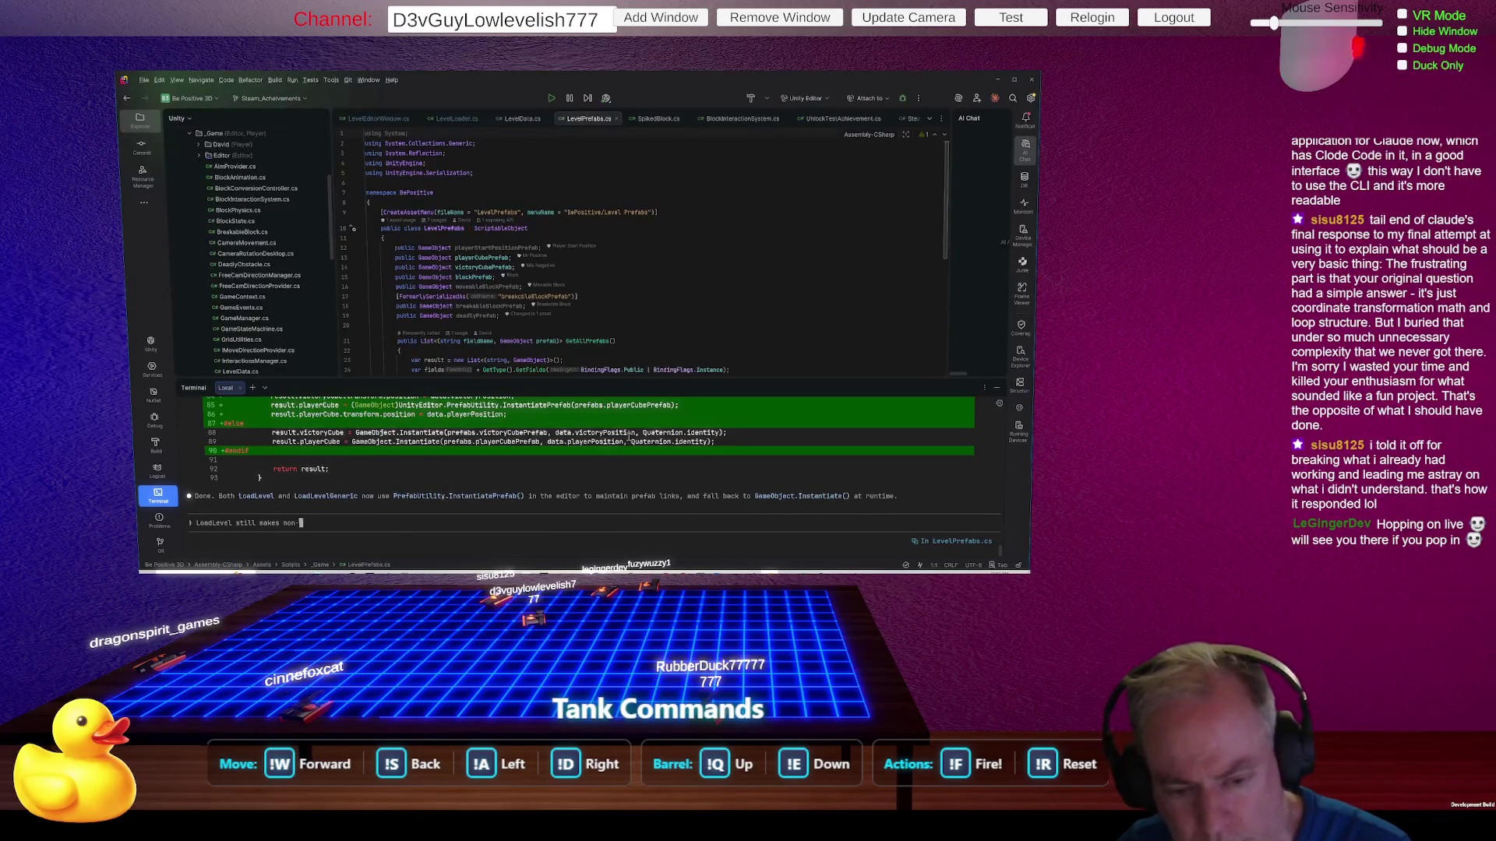
{"action": "type", "text": "prefabs"}
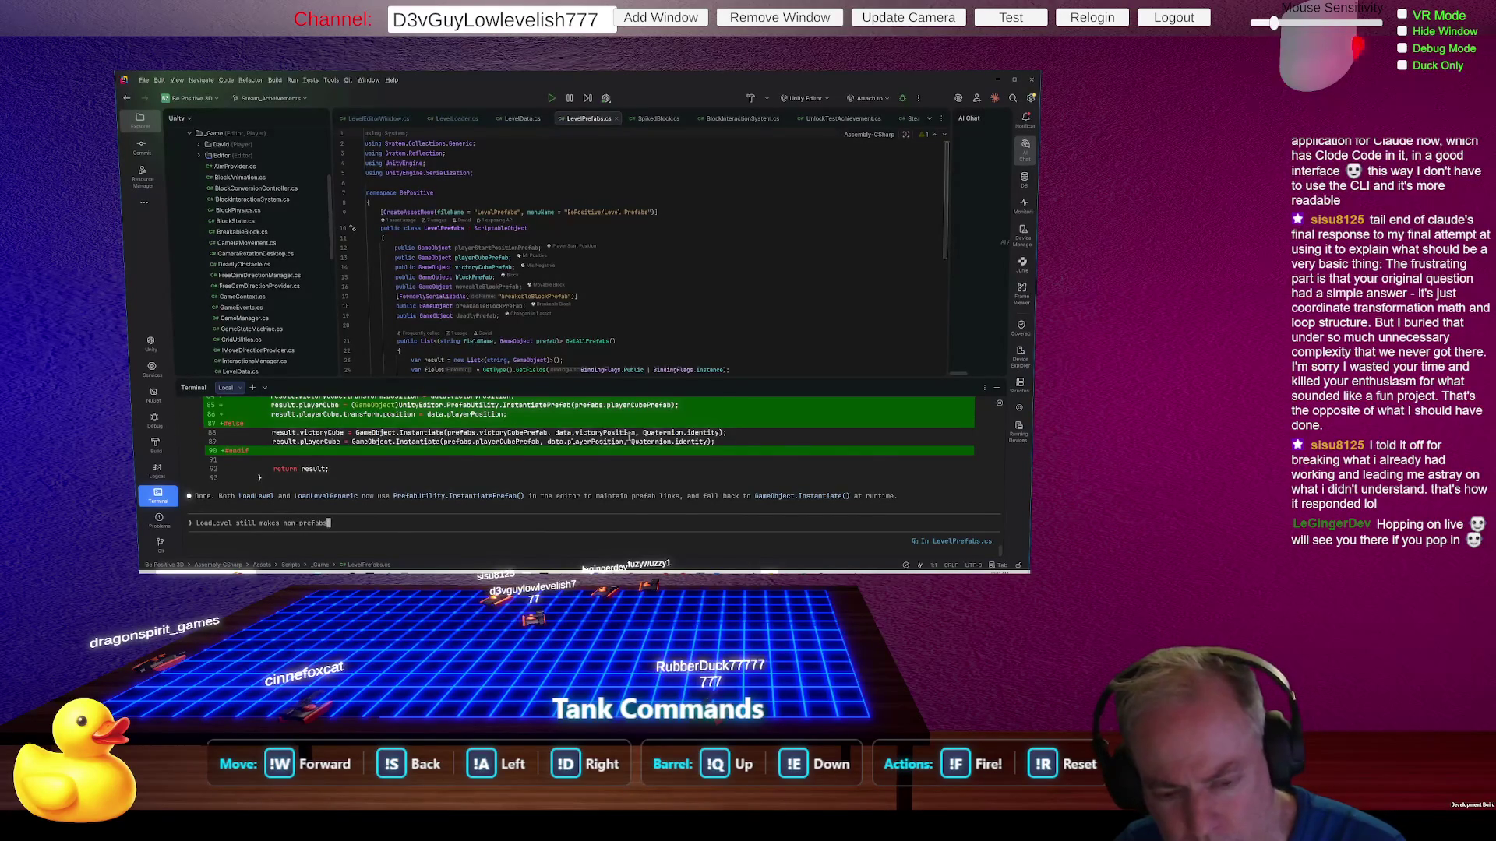
{"action": "key", "text": "Return"}
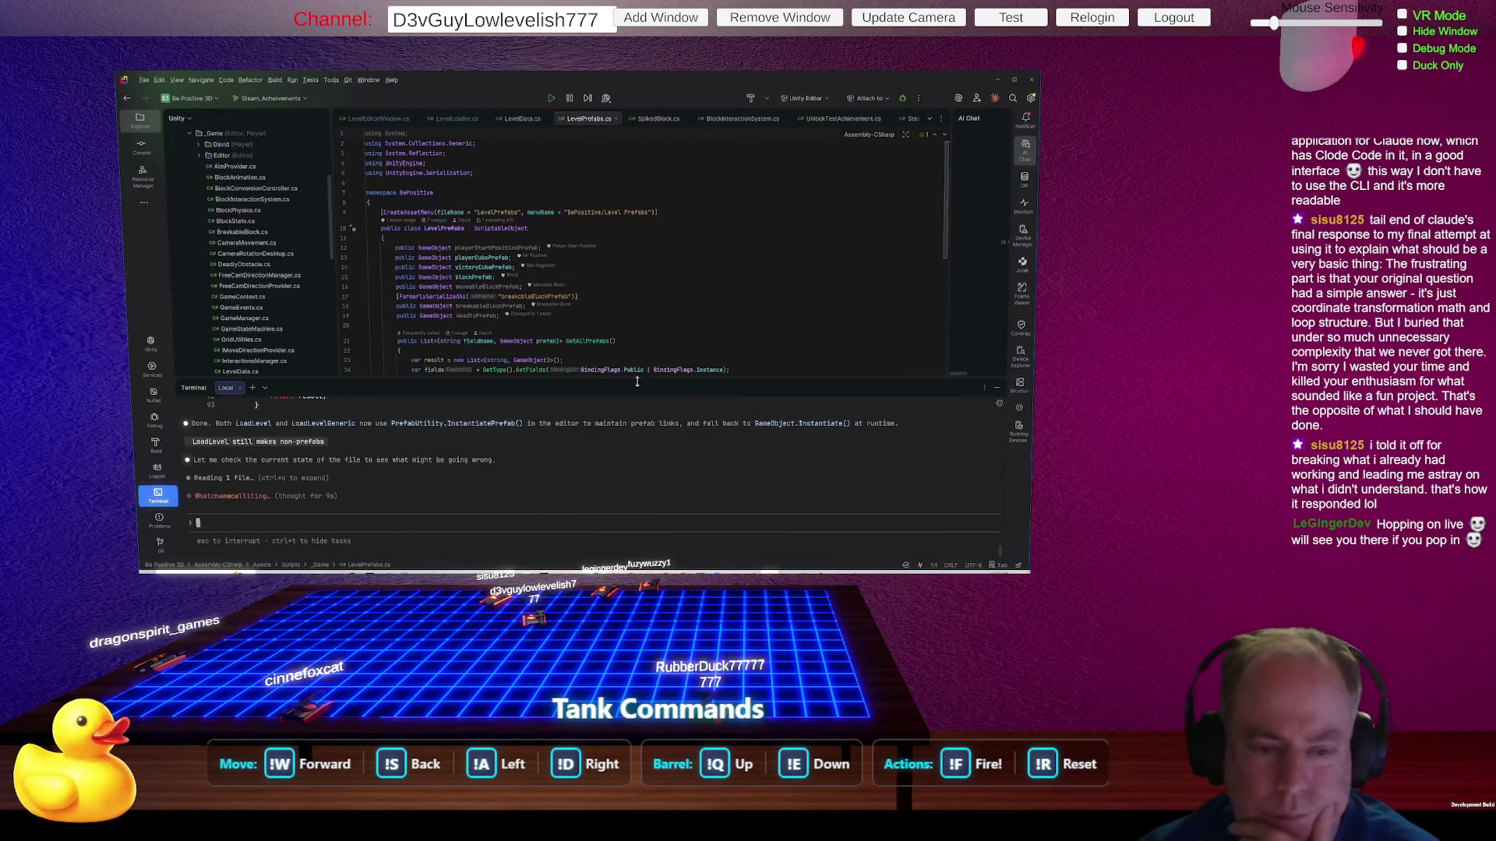
{"action": "mouse_move", "coordinate": [650, 380]}
{"action": "left_mouse_down"}
{"action": "mouse_move", "coordinate": [685, 310]}
{"action": "mouse_move", "coordinate": [691, 247]}
{"action": "left_mouse_up"}
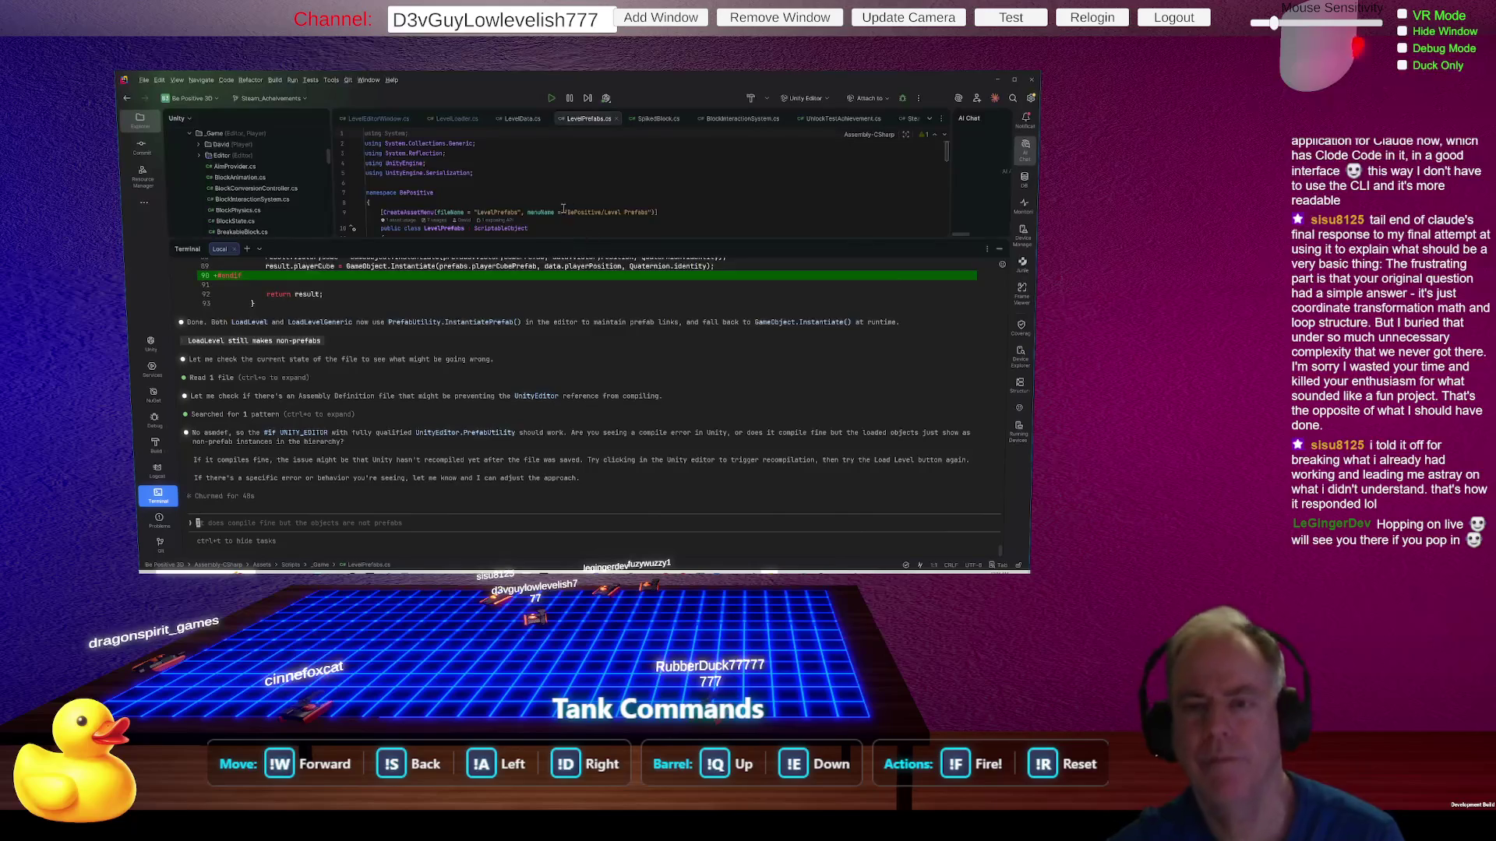
Step: Let Unity recompile the scripts and load the level again to test it
{"action": "left_click", "coordinate": [528, 199]}
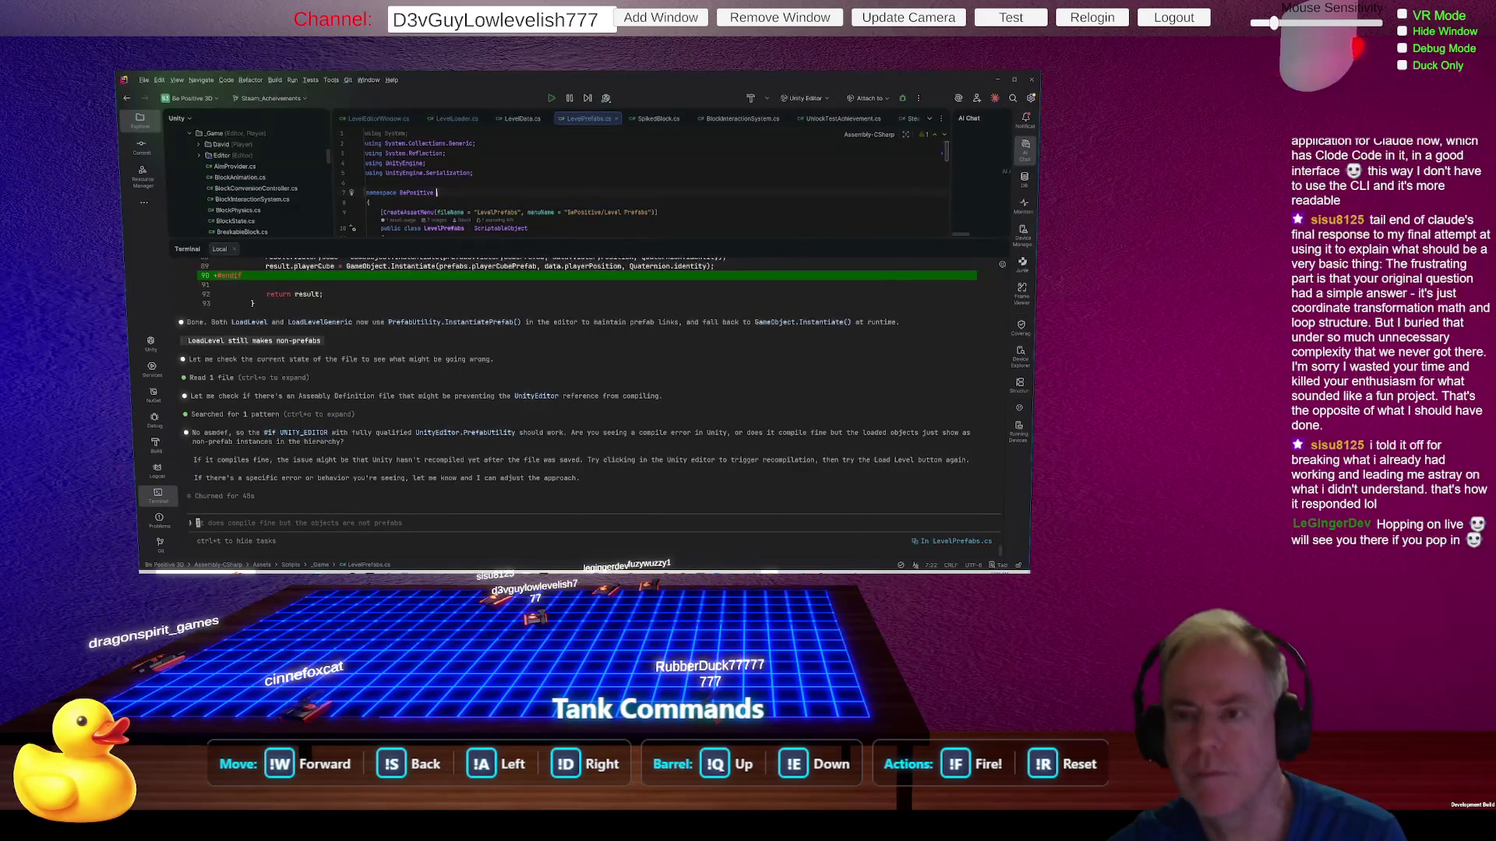
{"action": "key", "text": "alt+Tab"}
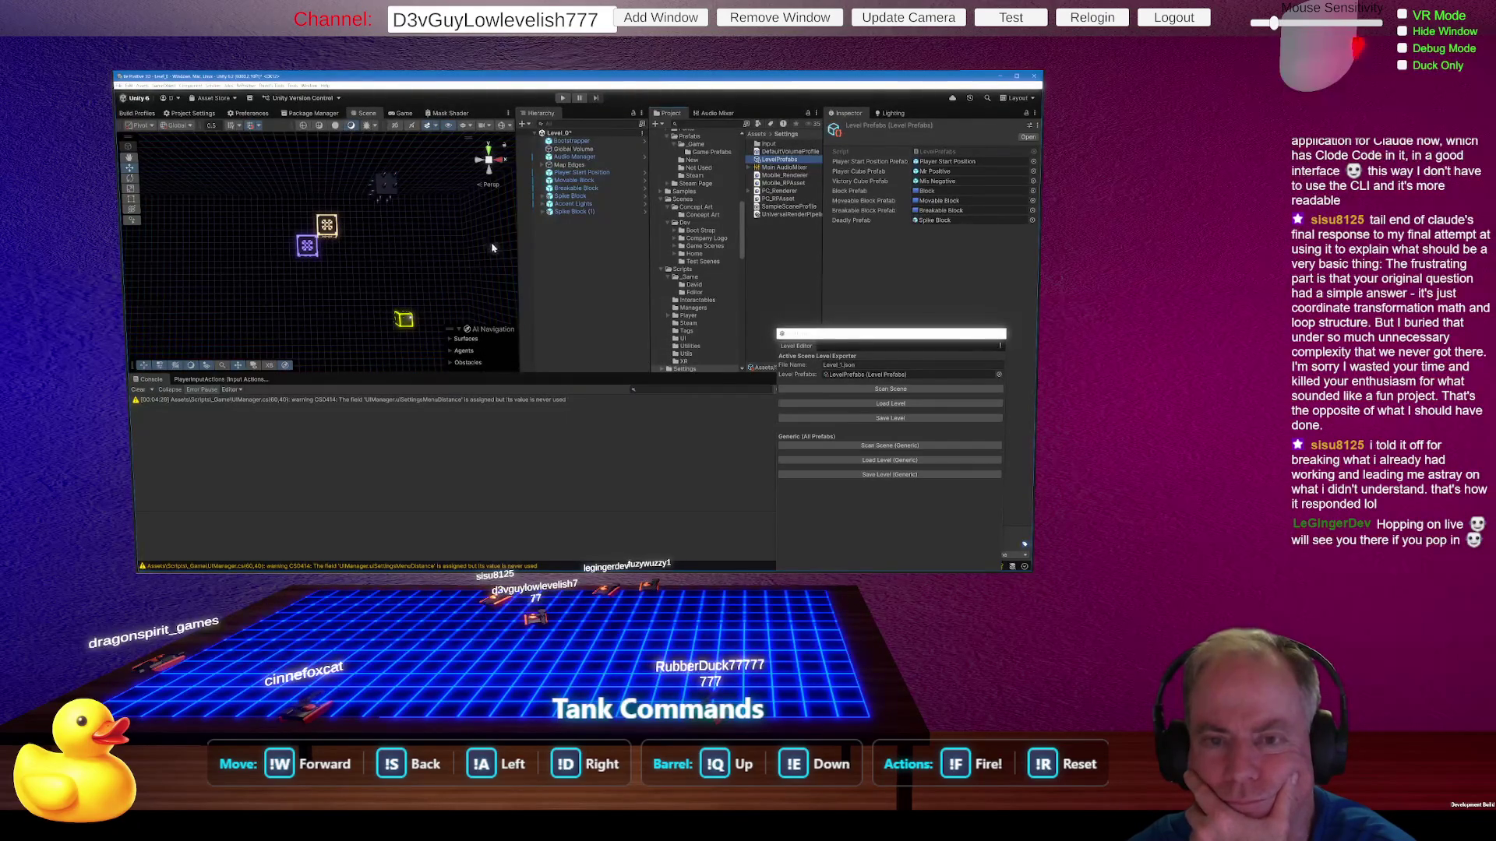
{"action": "left_click", "coordinate": [897, 408]}
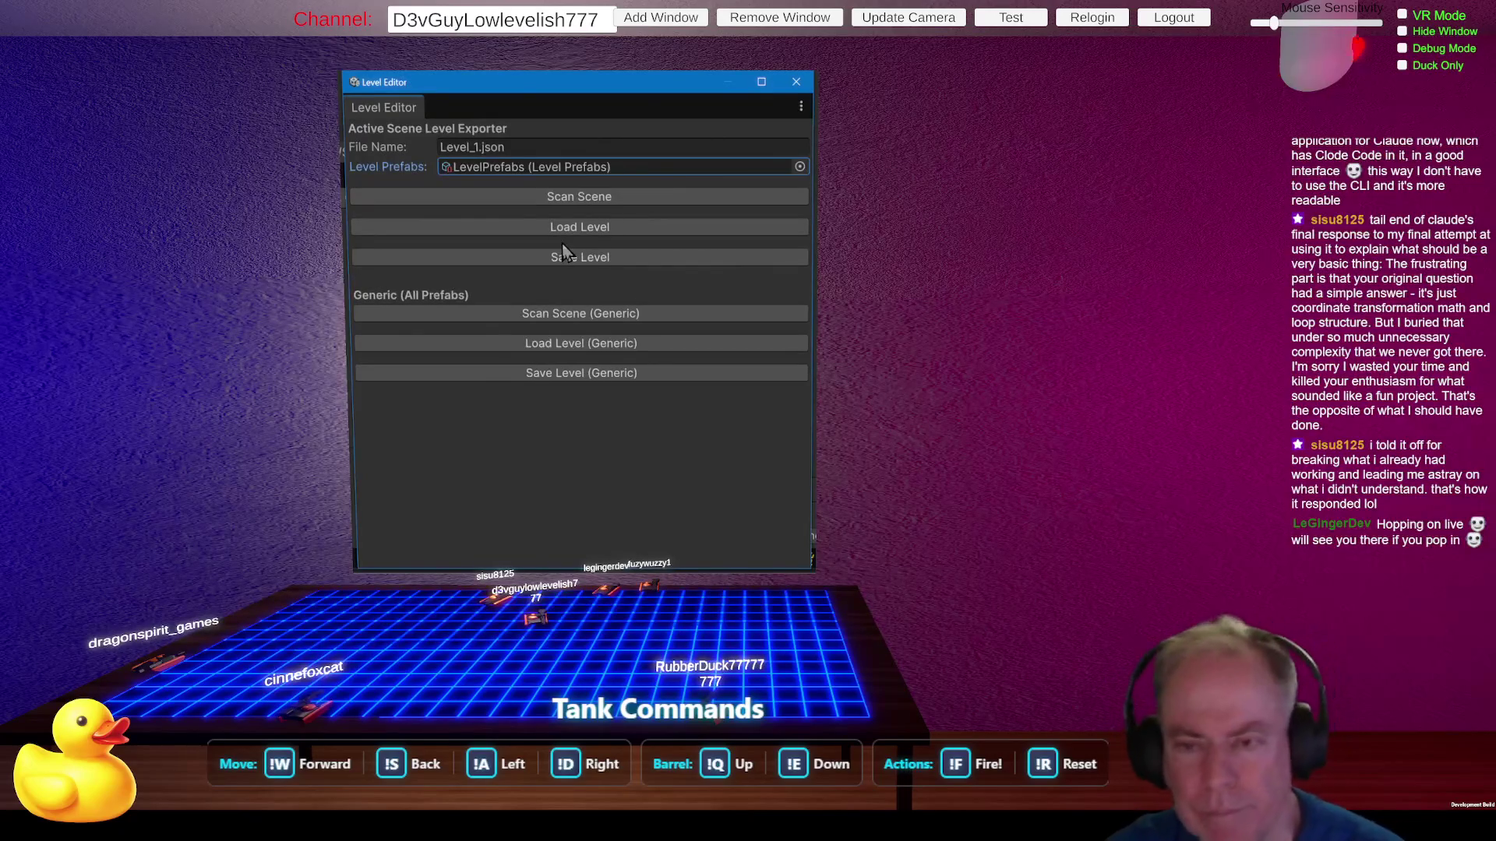
{"action": "left_click", "coordinate": [878, 408]}
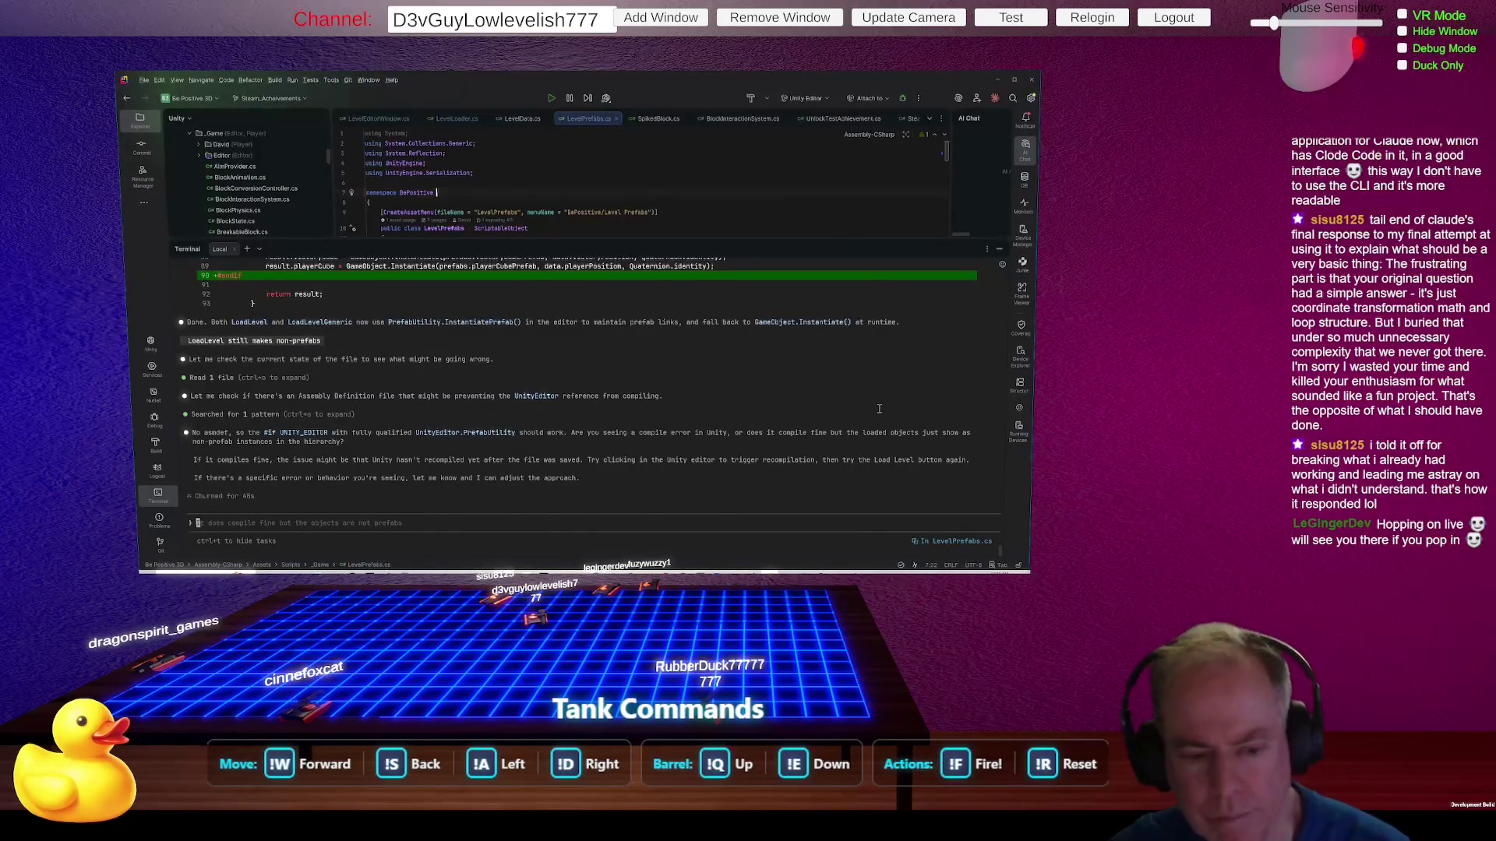
Step: Tell Claude 'Went out and back into Unity and now it works', then return to Unity
{"action": "key", "text": "BackSpace"}
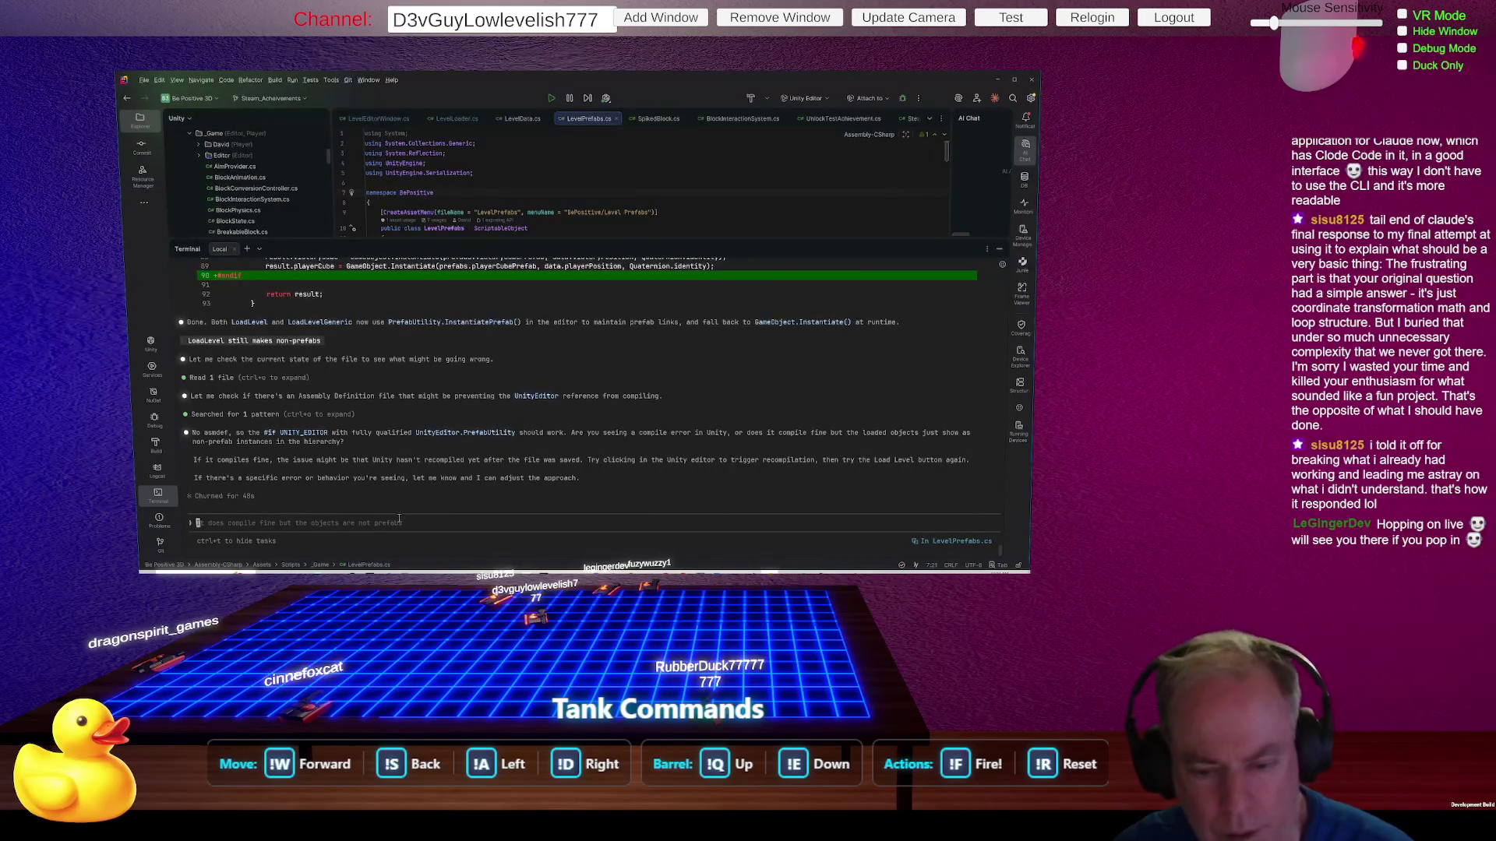
{"action": "left_click", "coordinate": [398, 519]}
{"action": "type", "text": "Wen"}
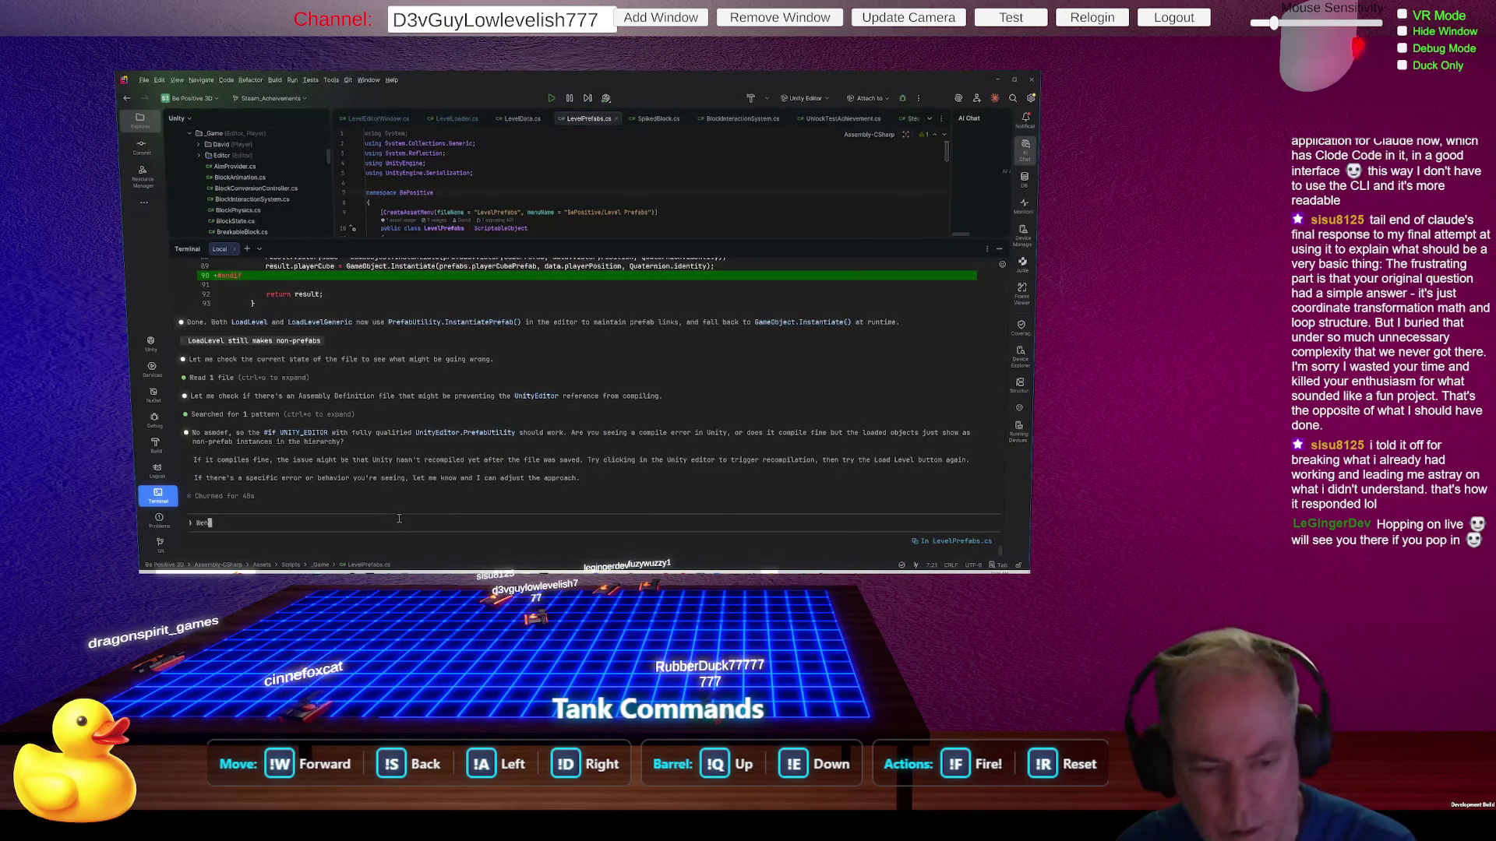
{"action": "type", "text": "t out an"}
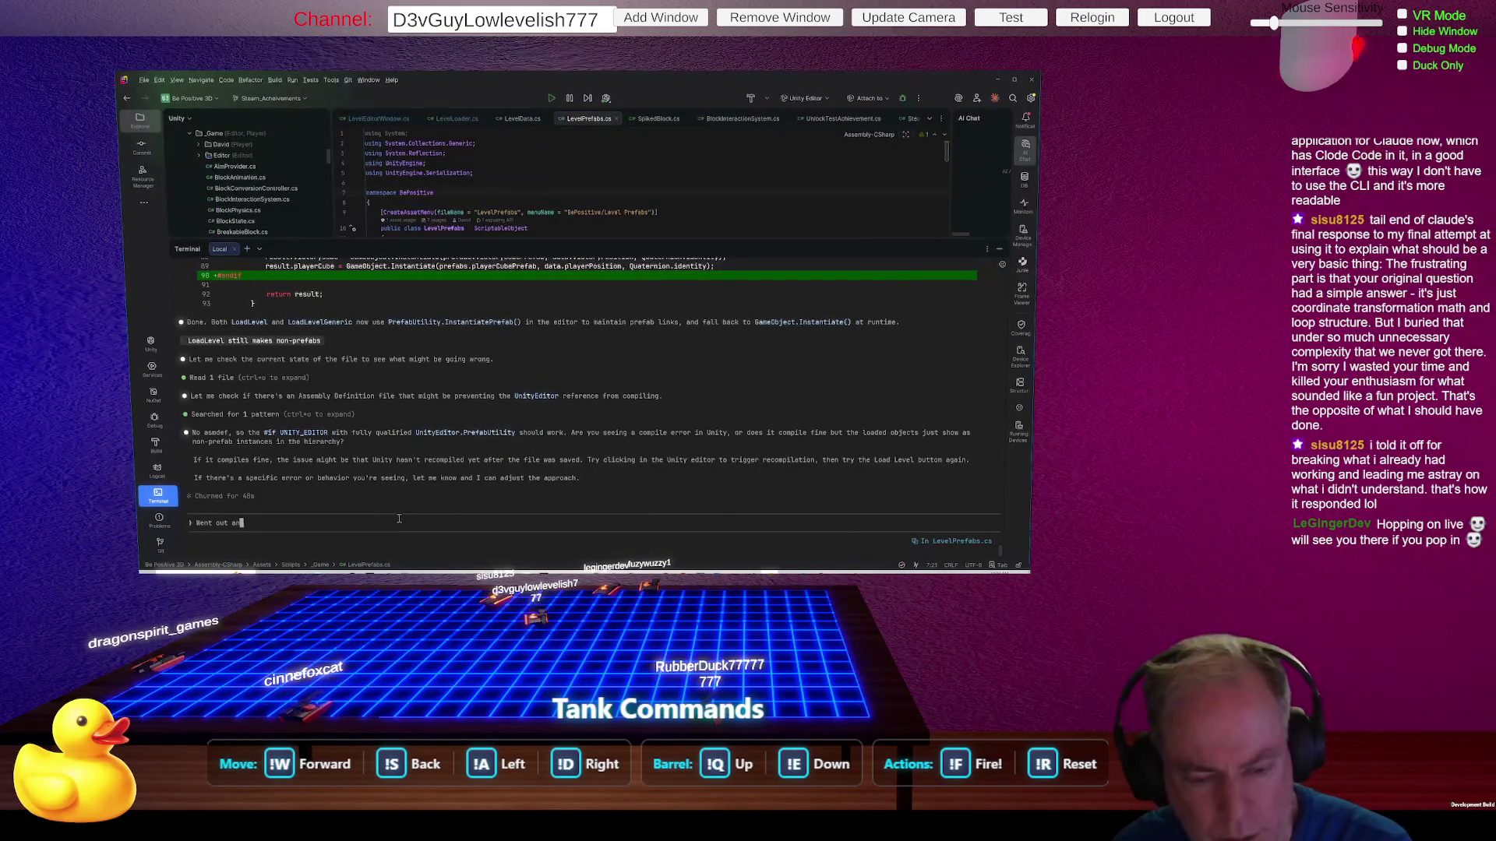
{"action": "type", "text": "d back into"}
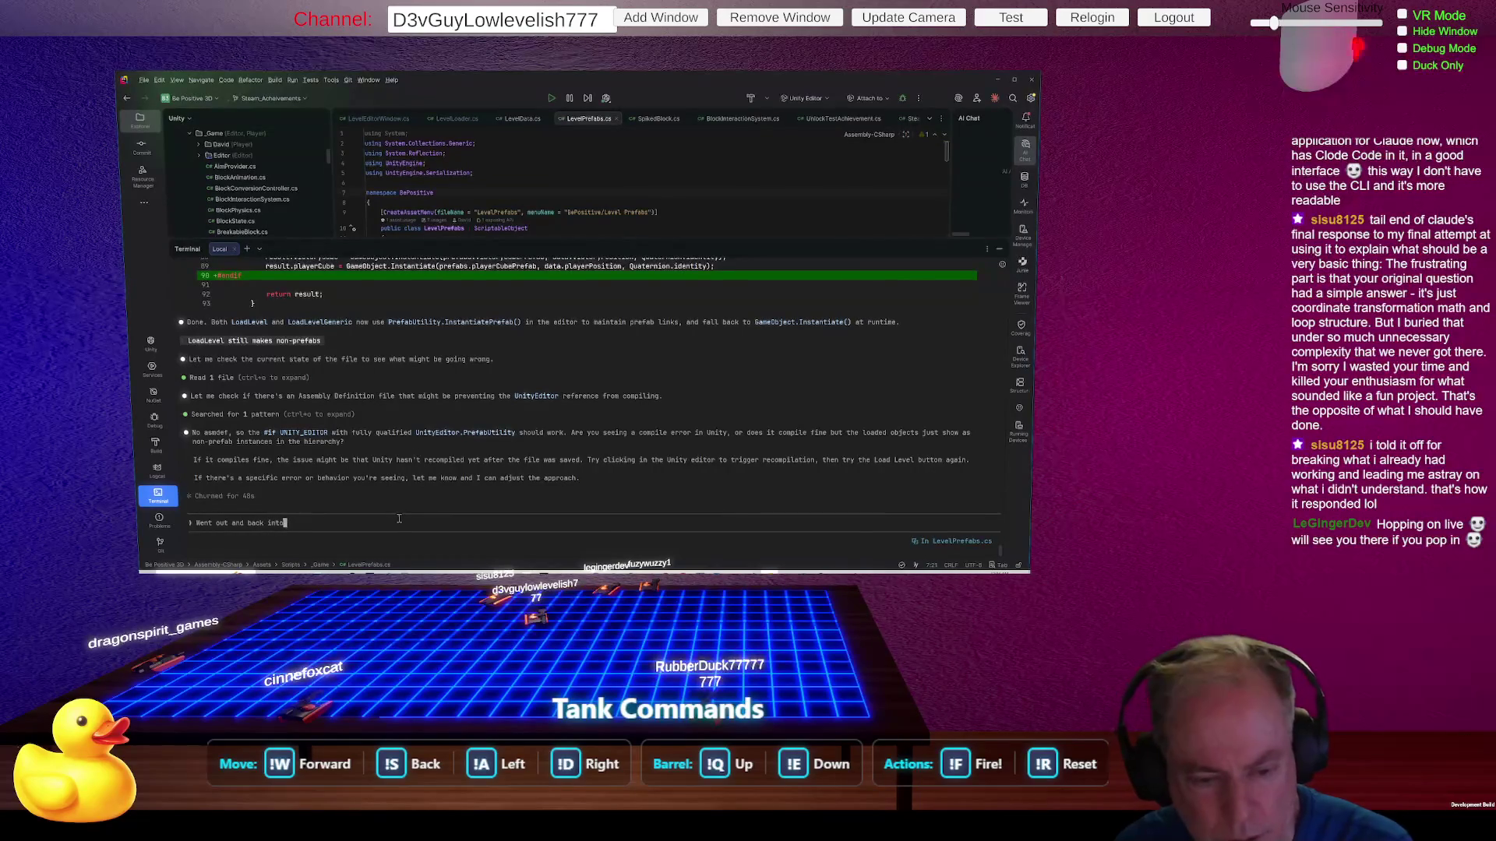
{"action": "type", "text": " Unity and n"}
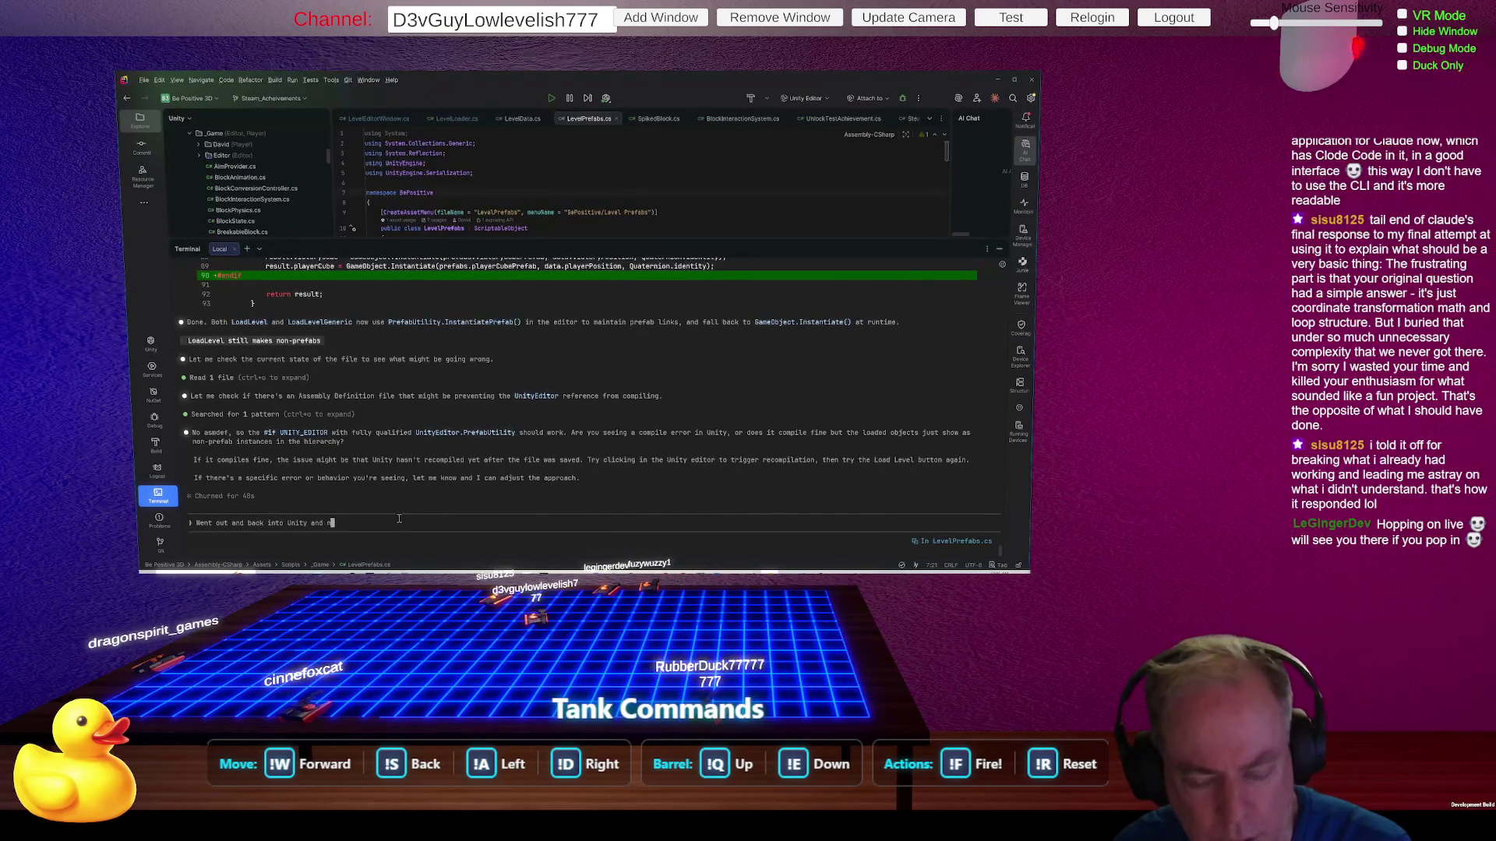
{"action": "type", "text": "ow it works"}
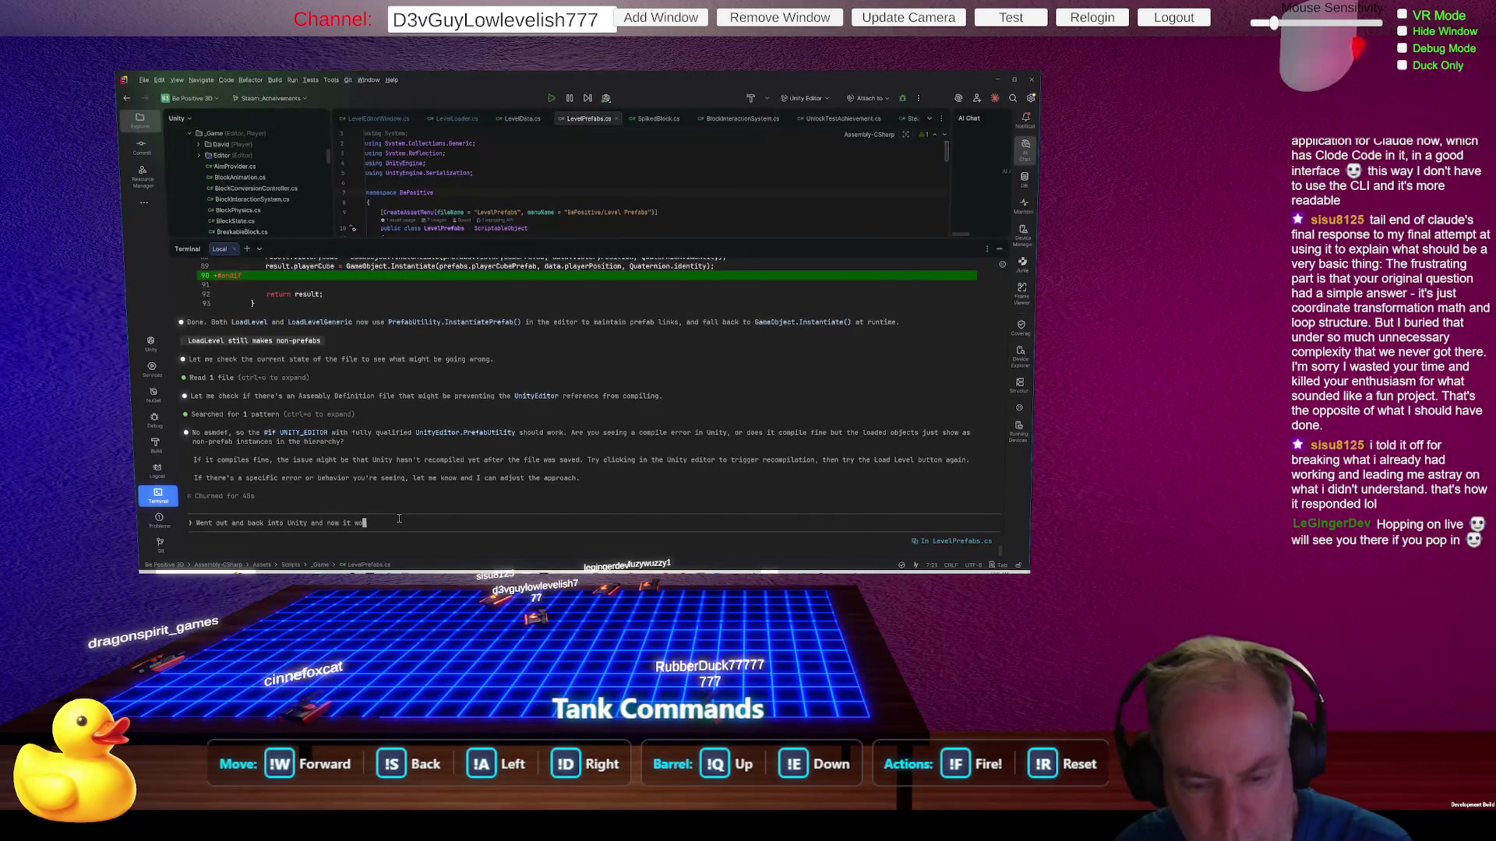
{"action": "key", "text": "Return"}
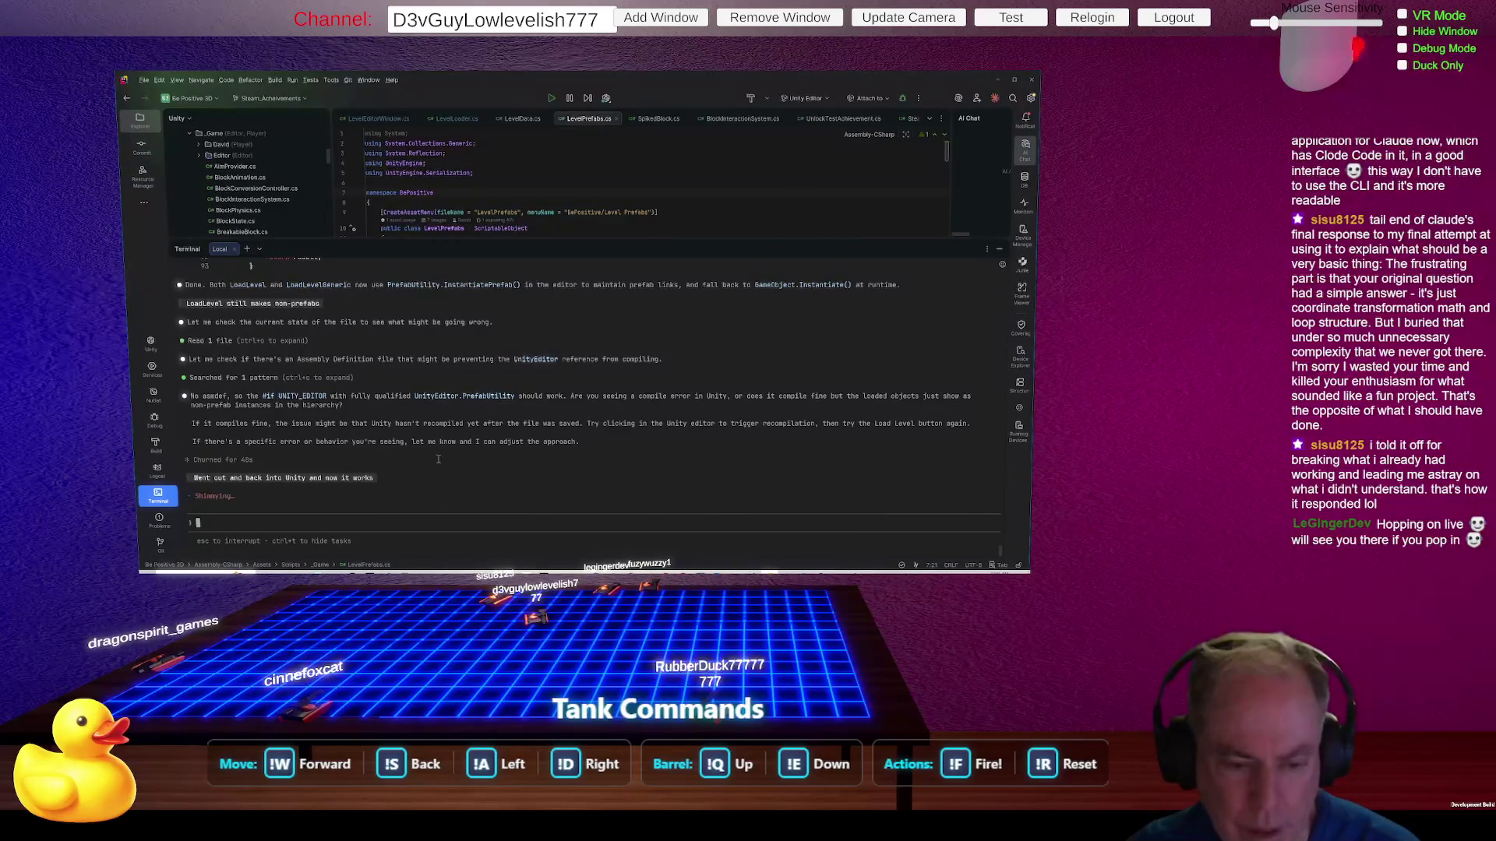
{"action": "key", "text": "alt+Tab"}
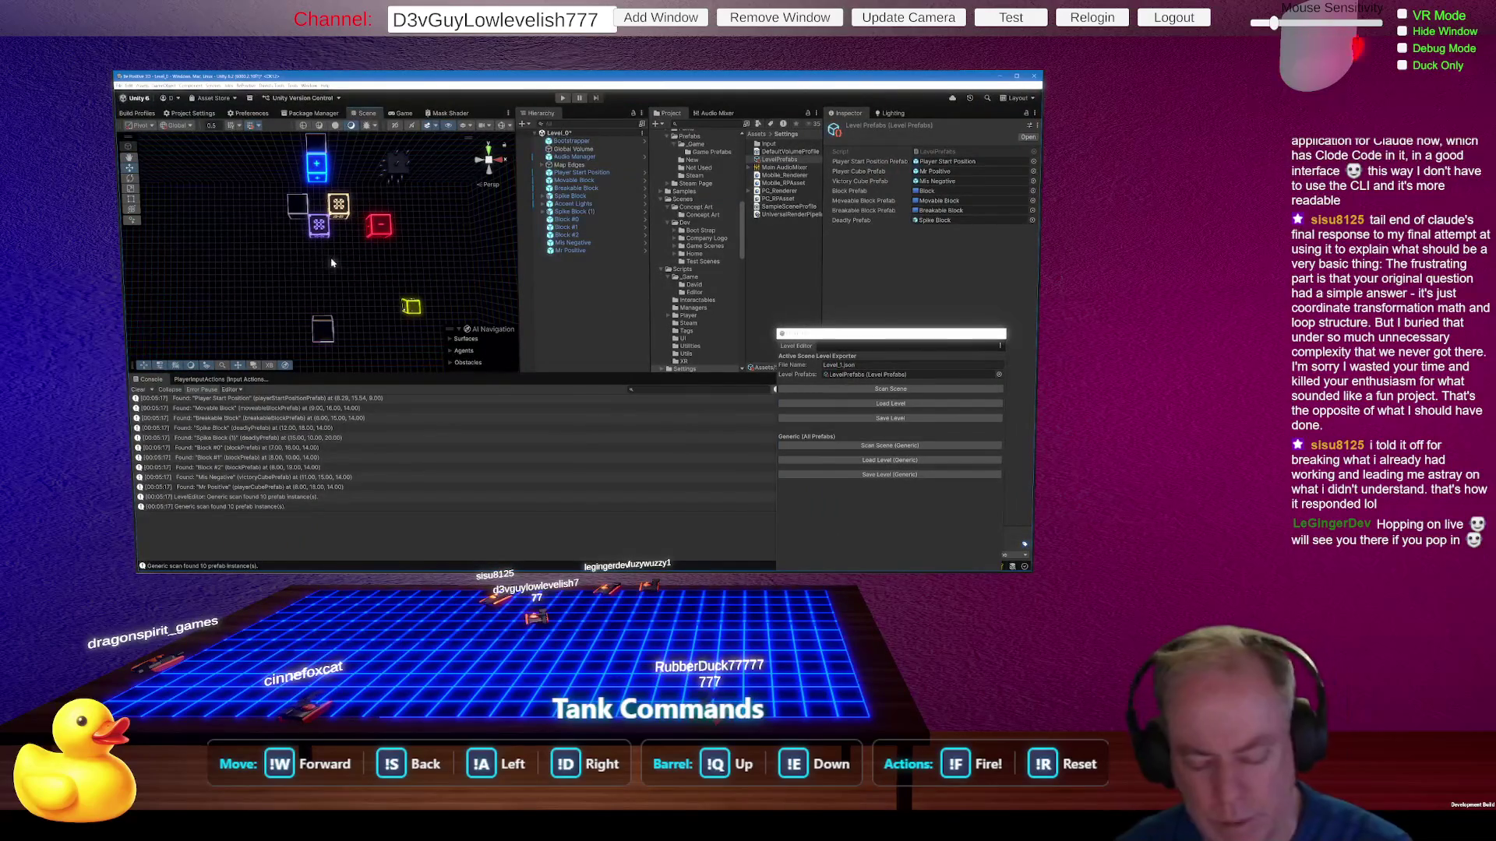
Step: Orbit the Scene view around the loaded blocks, then move to the Git client
{"action": "left_click_drag", "start_coordinate": [334, 268], "coordinate": [502, 248]}
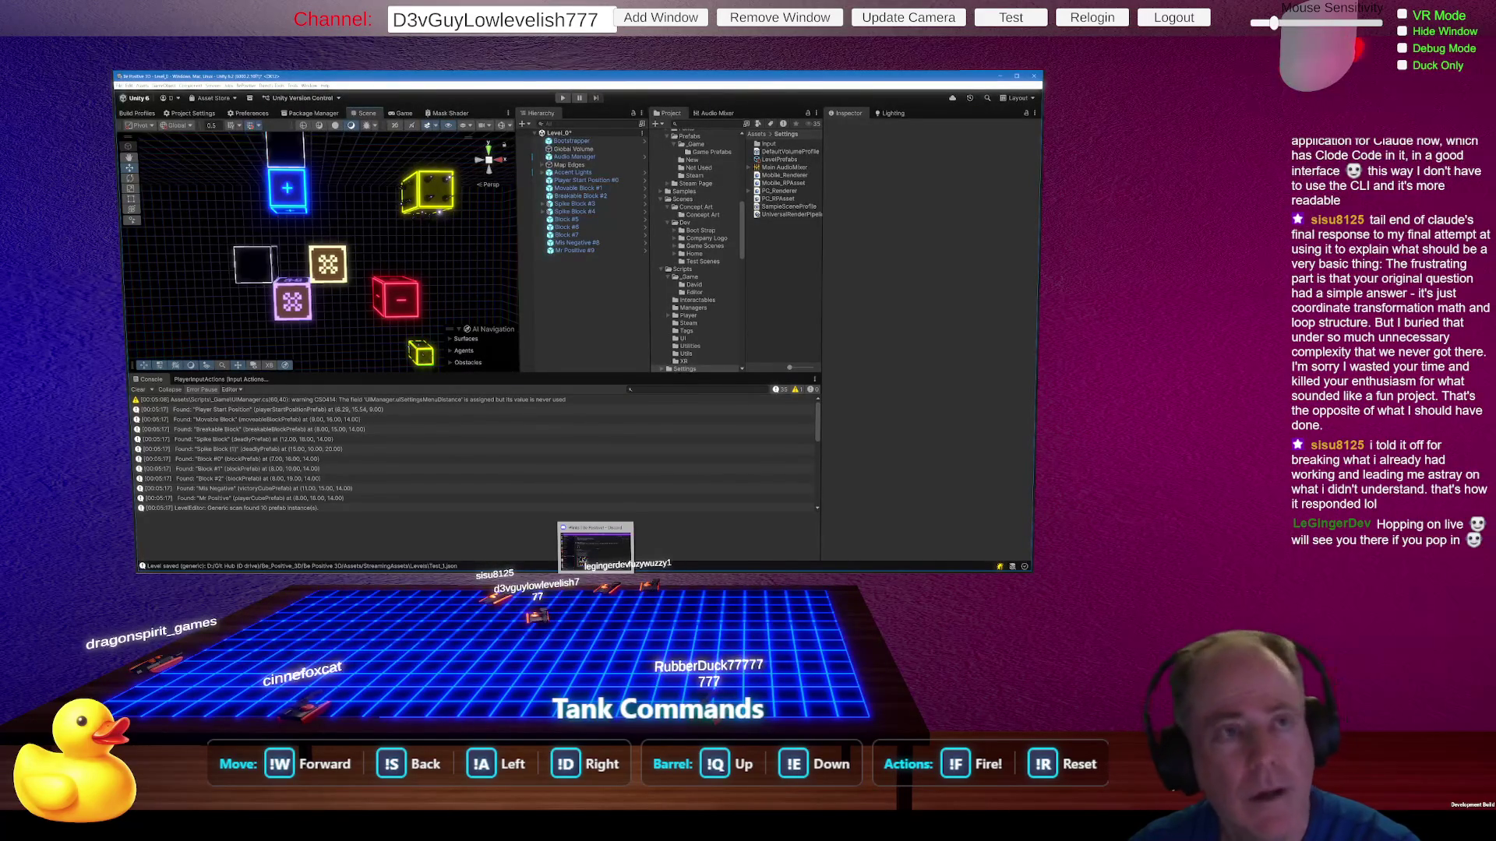
{"action": "left_click", "coordinate": [581, 560]}
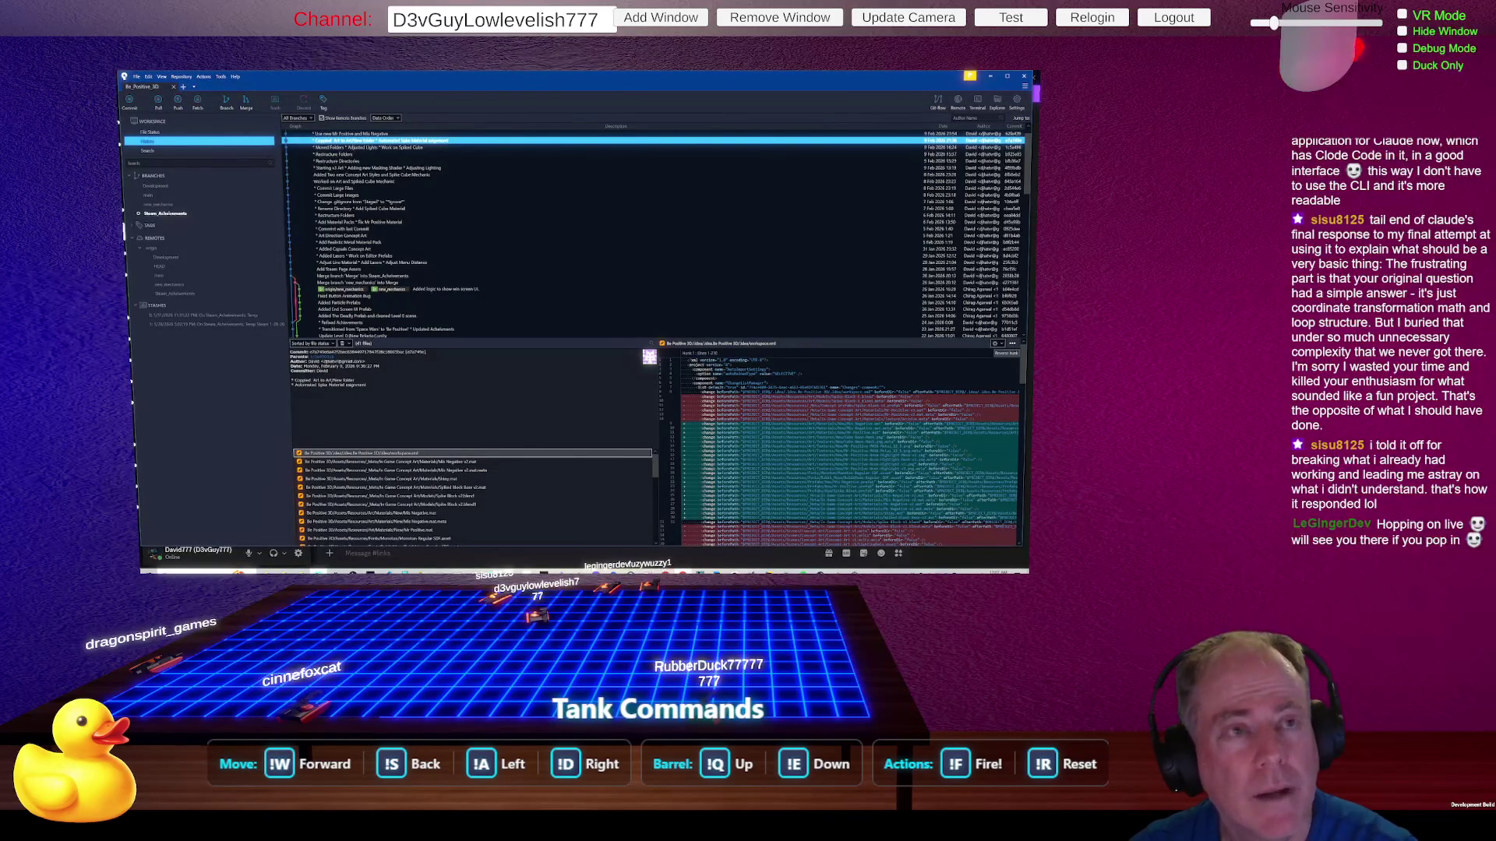
Step: Bring the browser with the live Twitch stream forward
{"action": "key", "text": "alt+Tab"}
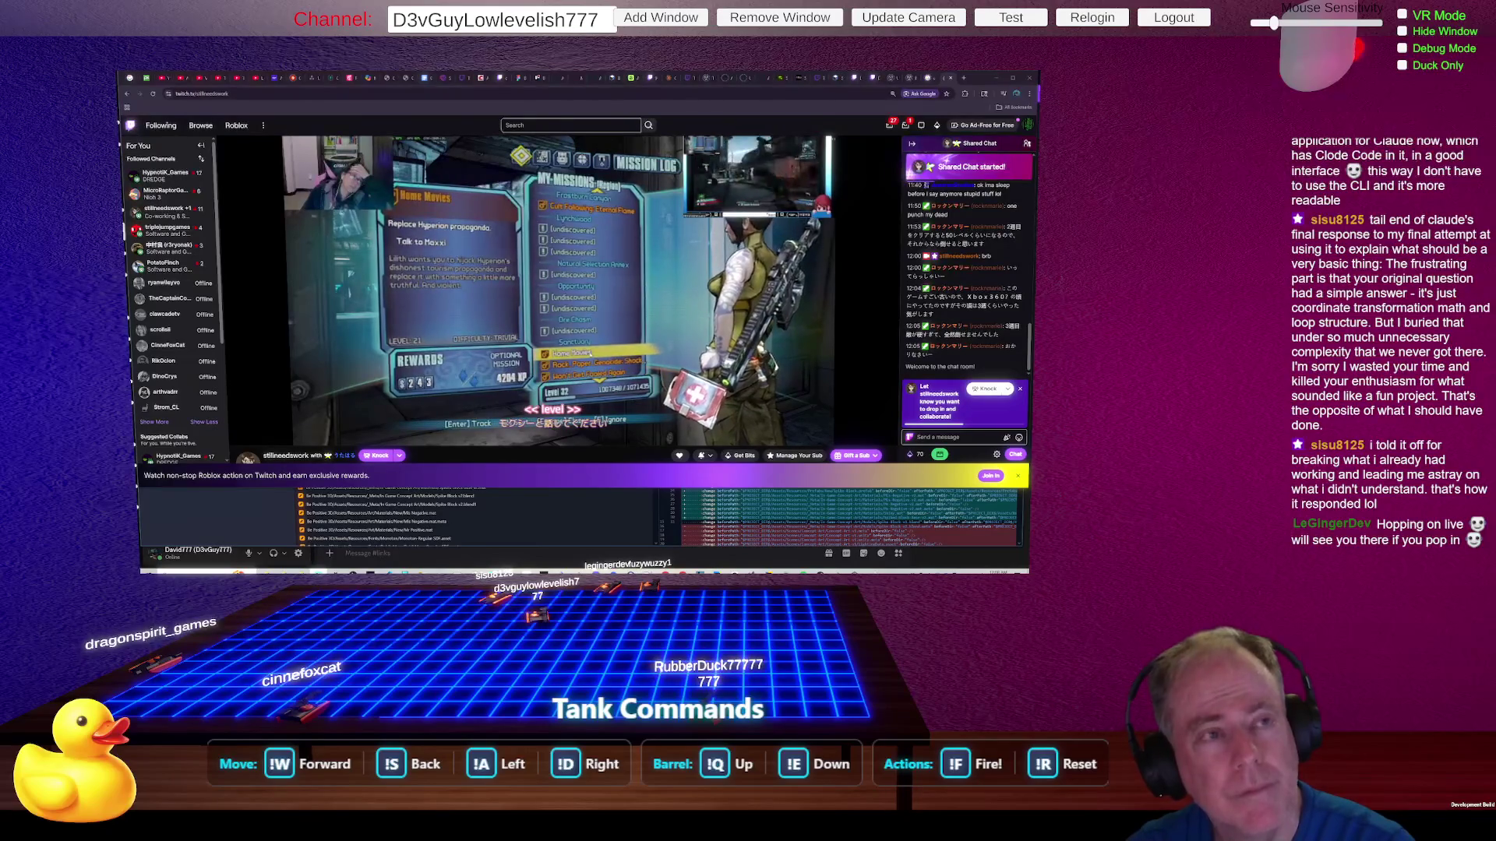
{"action": "mouse_move", "coordinate": [348, 359]}
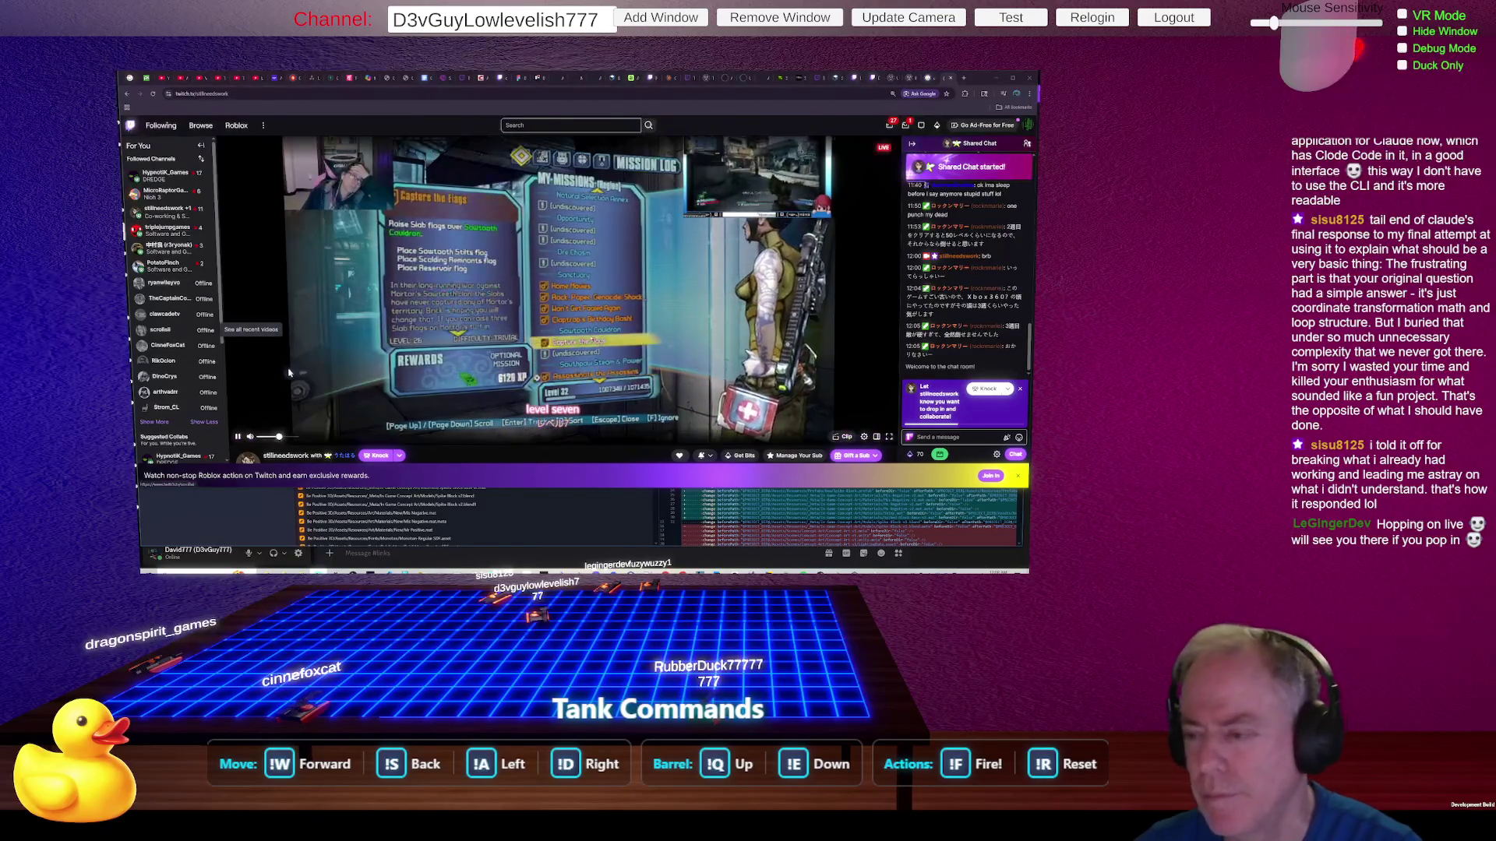